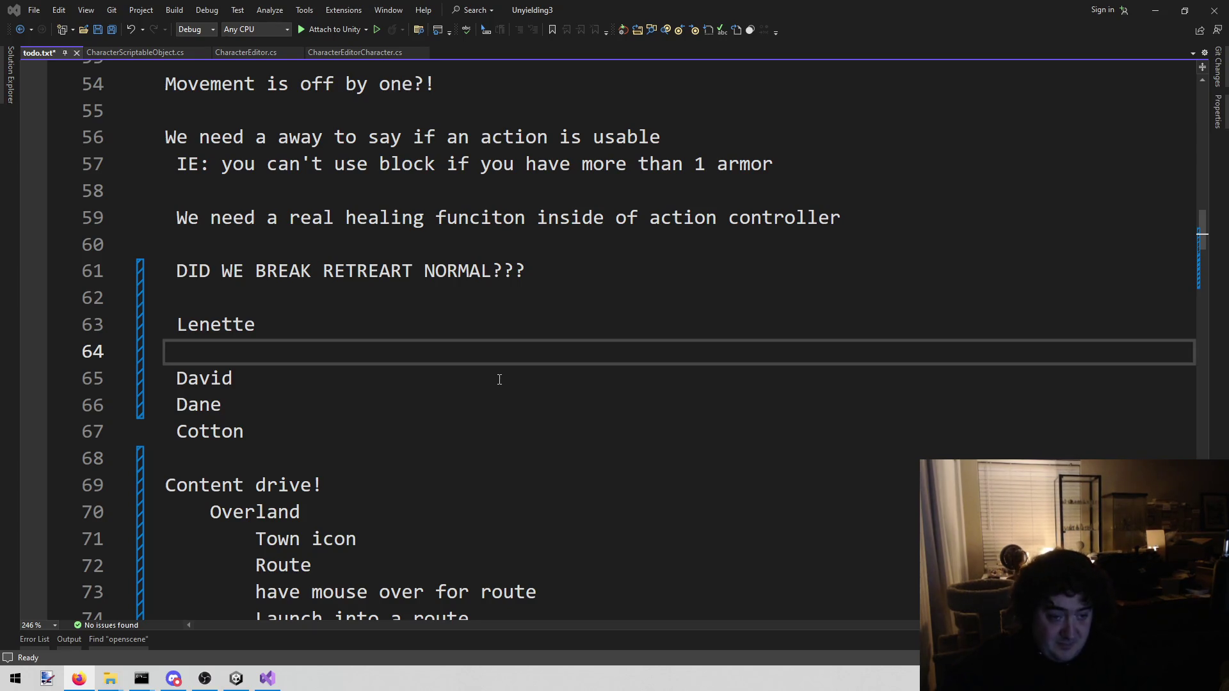
Type 'physician' and 'Club master' as subclass lines under the first character's name.
{"action": "left_click", "coordinate": [464, 352]}
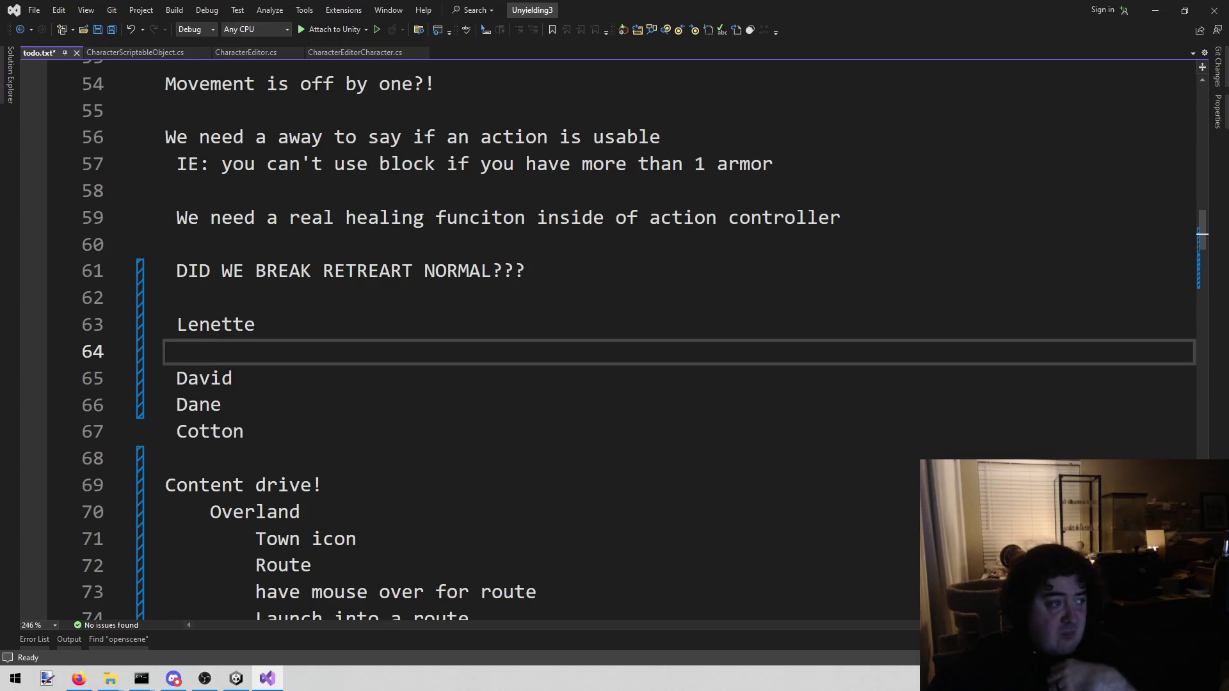
{"action": "key", "text": "alt+Tab"}
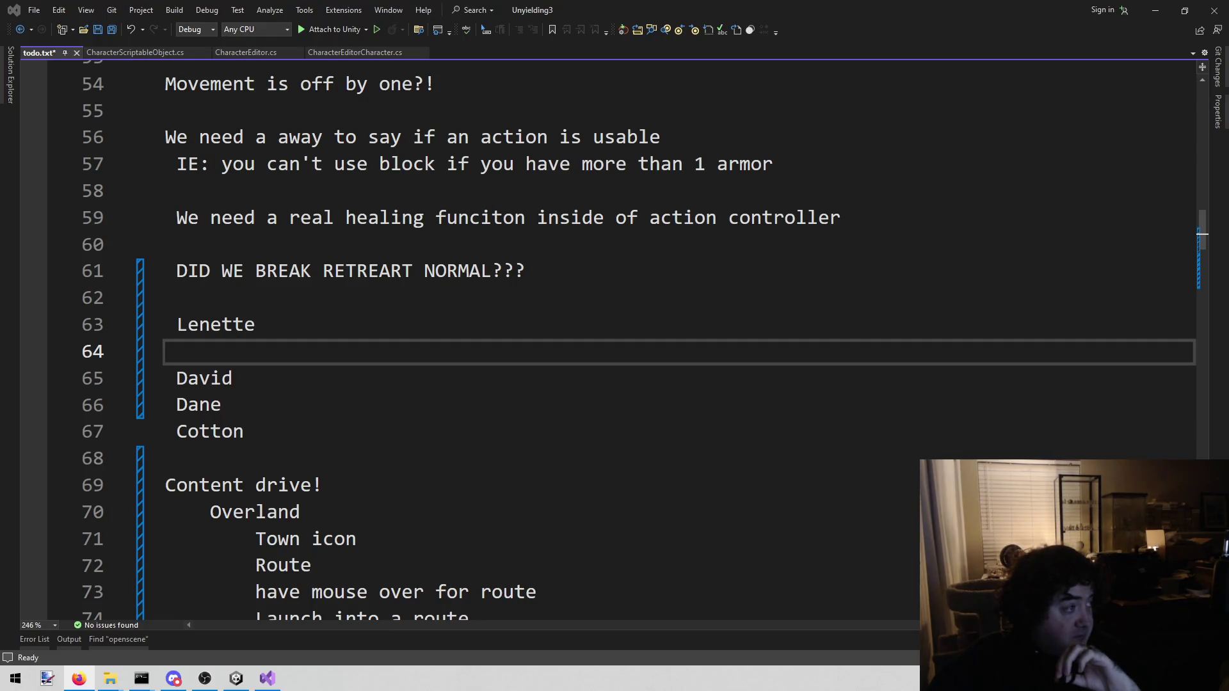
{"action": "left_click", "coordinate": [286, 357]}
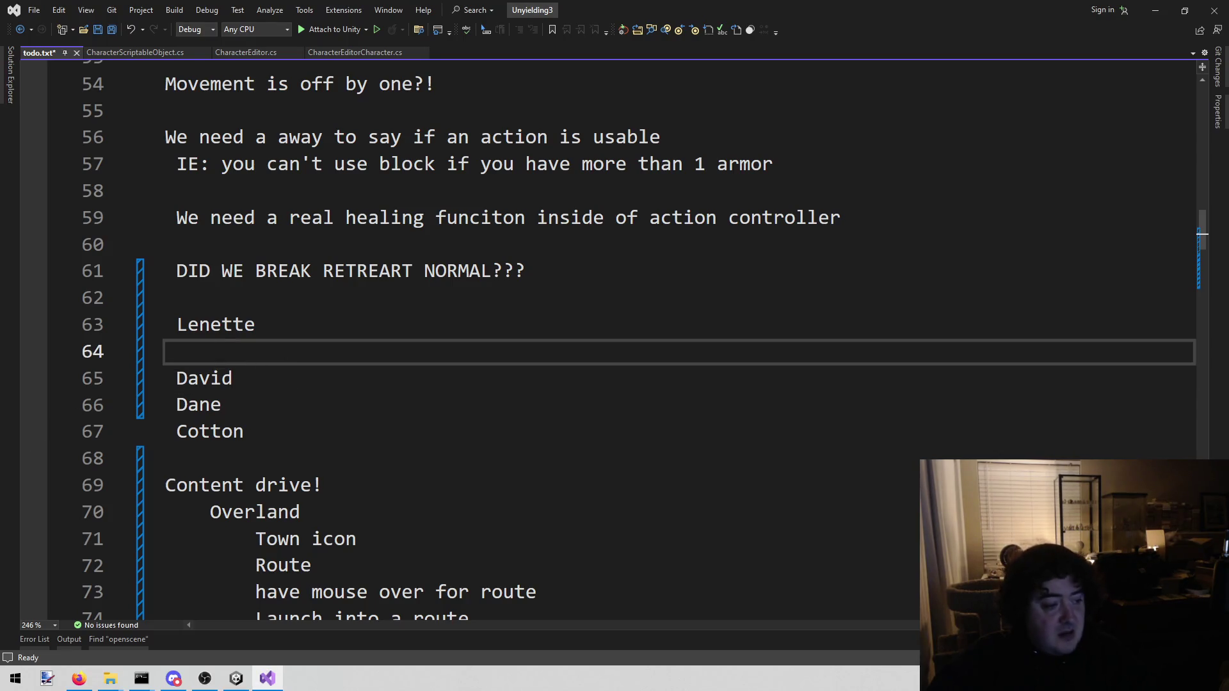
{"action": "key", "text": "alt+Tab"}
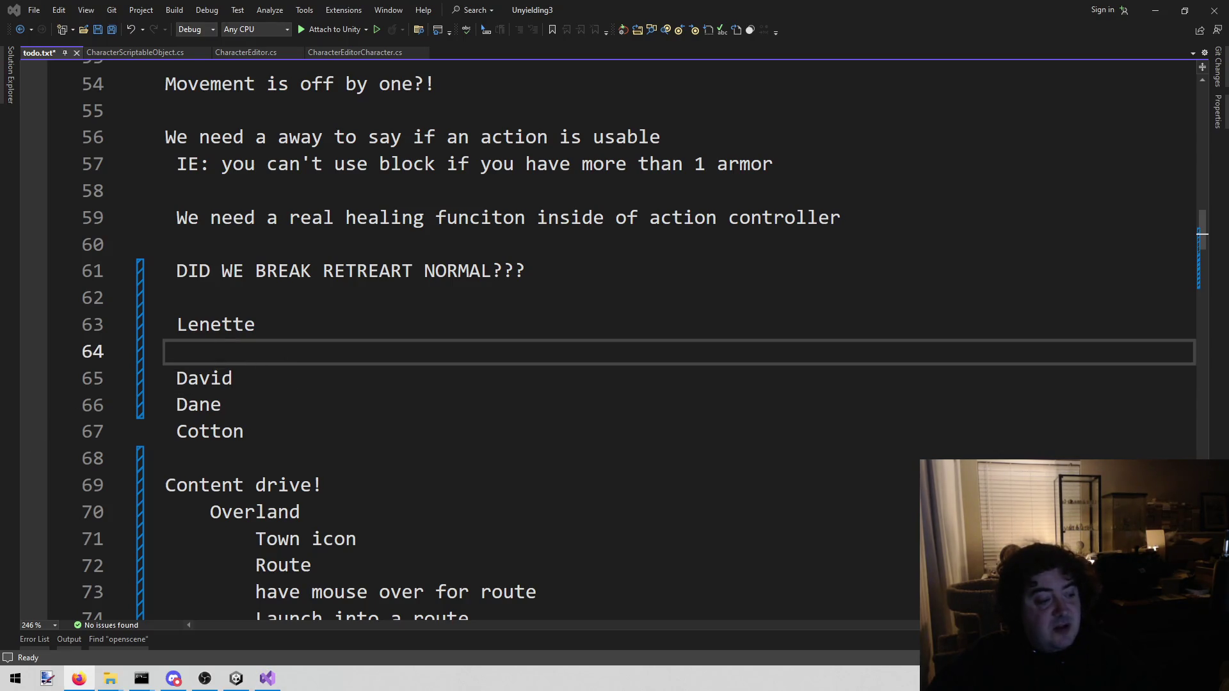
{"action": "left_click", "coordinate": [369, 350]}
{"action": "type", "text": "physician"}
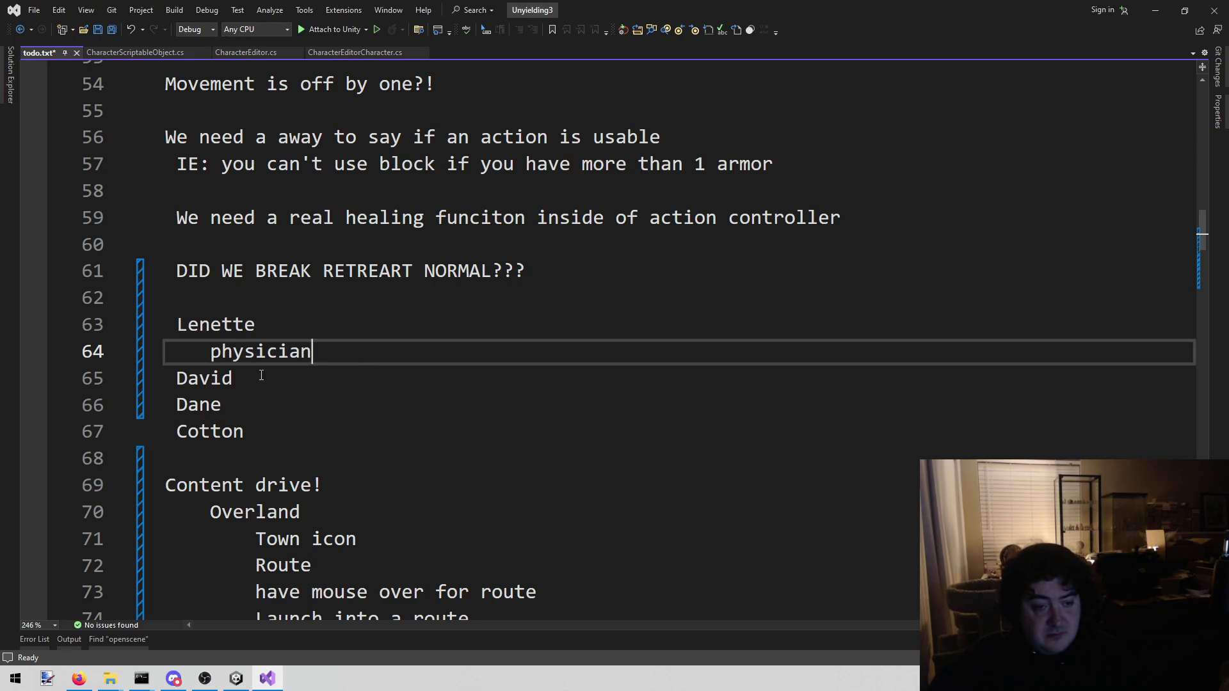
{"action": "key", "text": "Return"}
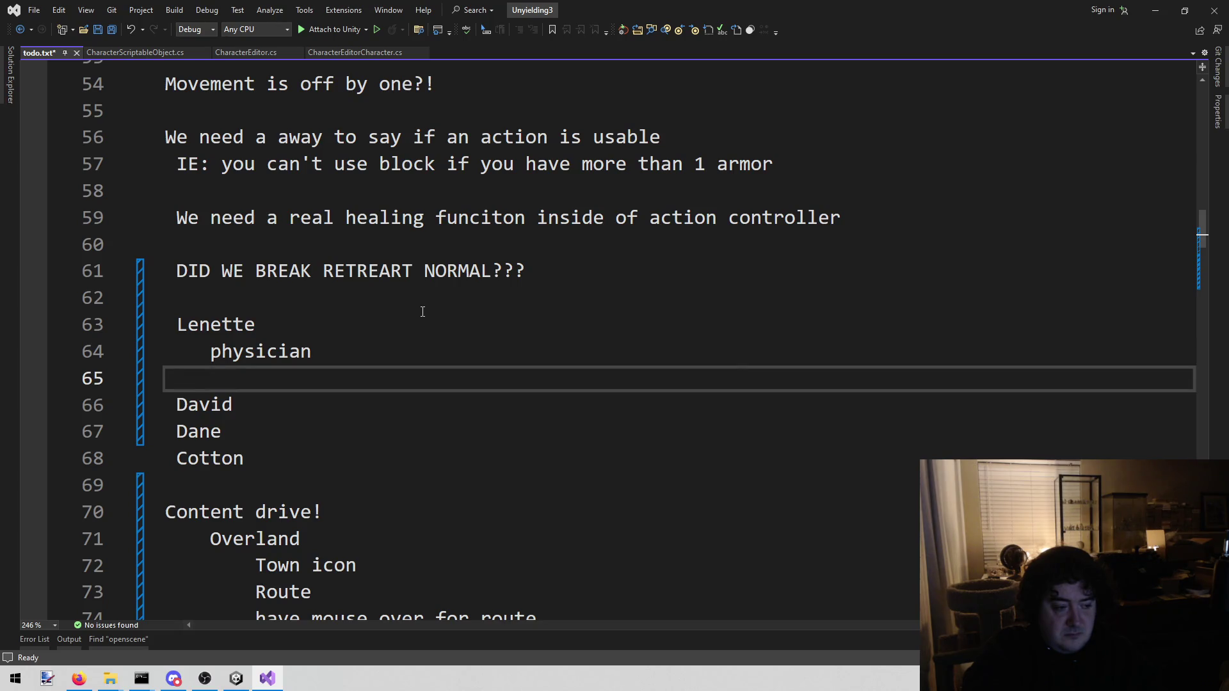
{"action": "type", "text": "Club "}
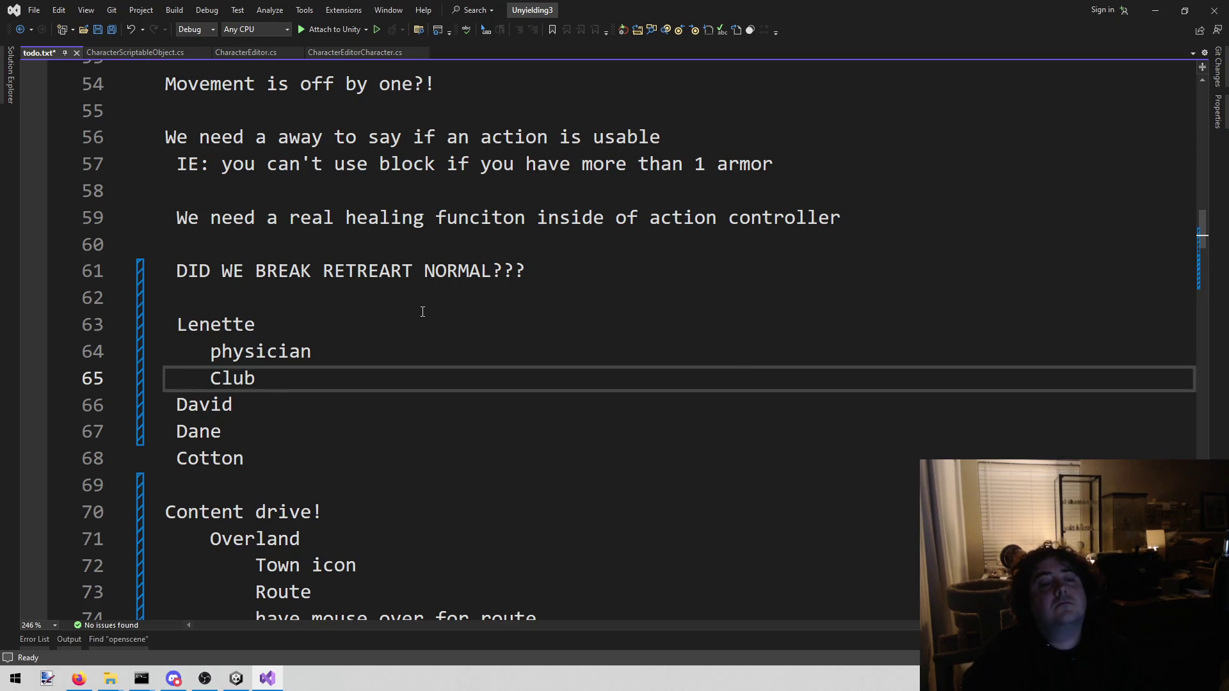
{"action": "type", "text": "master"}
{"action": "key", "text": "Return"}
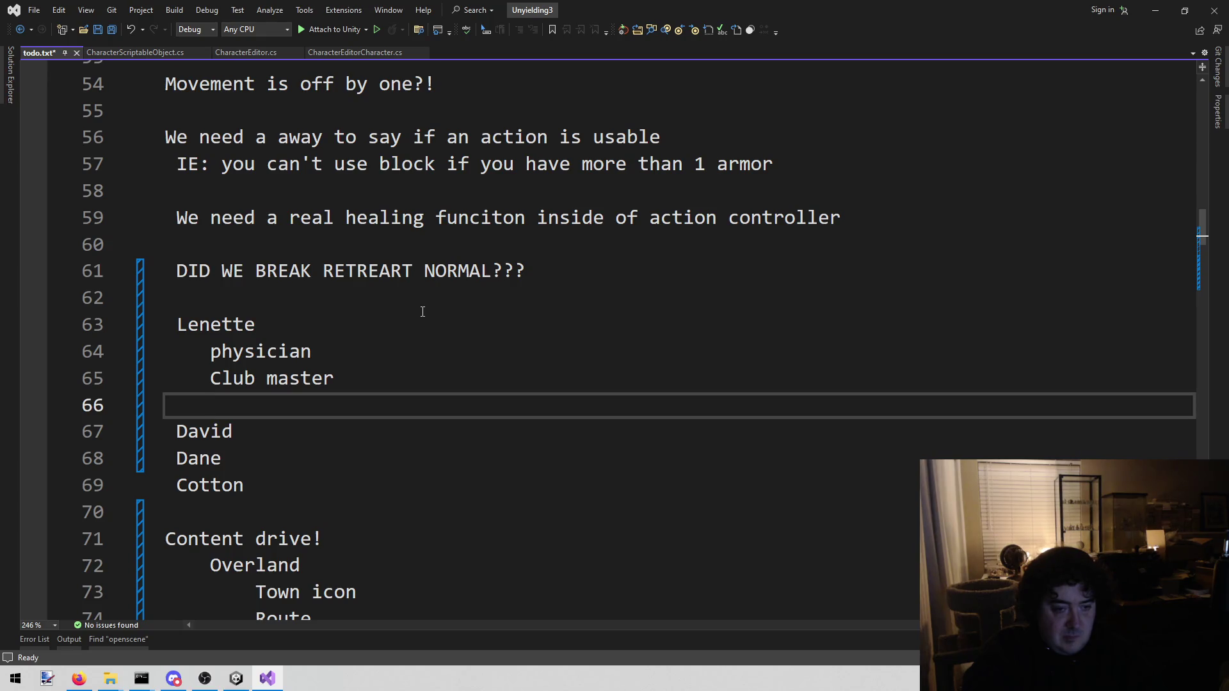
Replace 'Club master' with 'Basher' and capitalise 'Physician'.
{"action": "key", "text": "Up"}
{"action": "key", "text": "Up"}
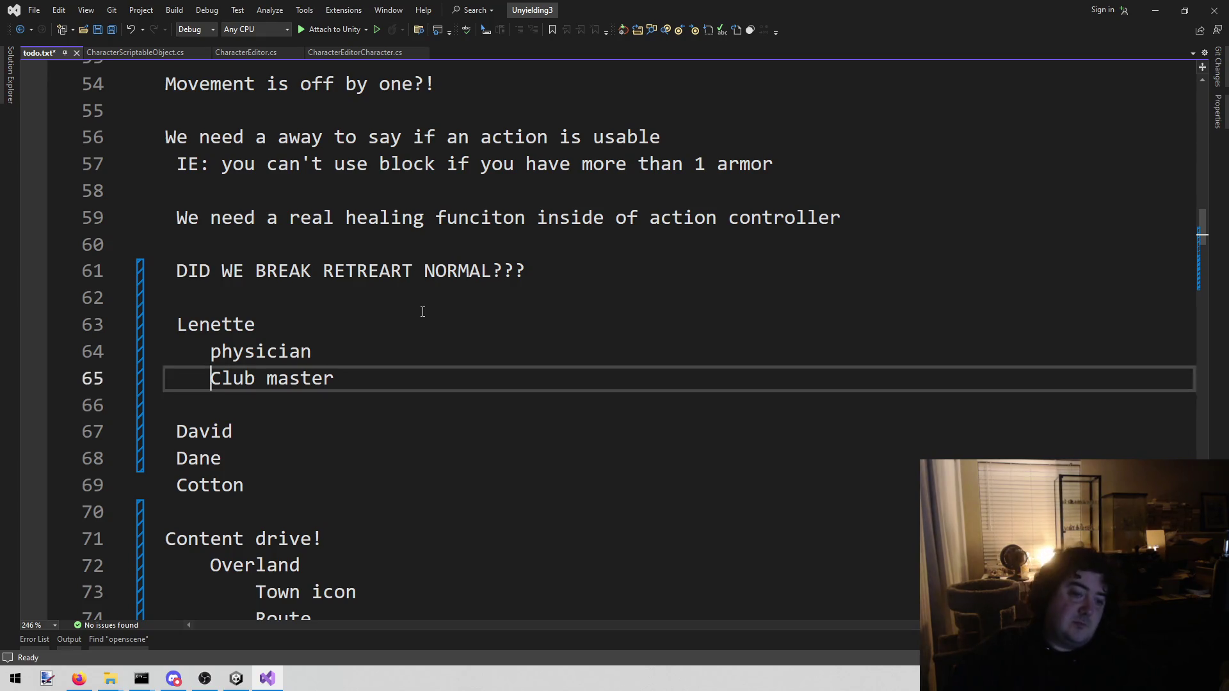
{"action": "key", "text": "Down"}
{"action": "key", "text": "Down"}
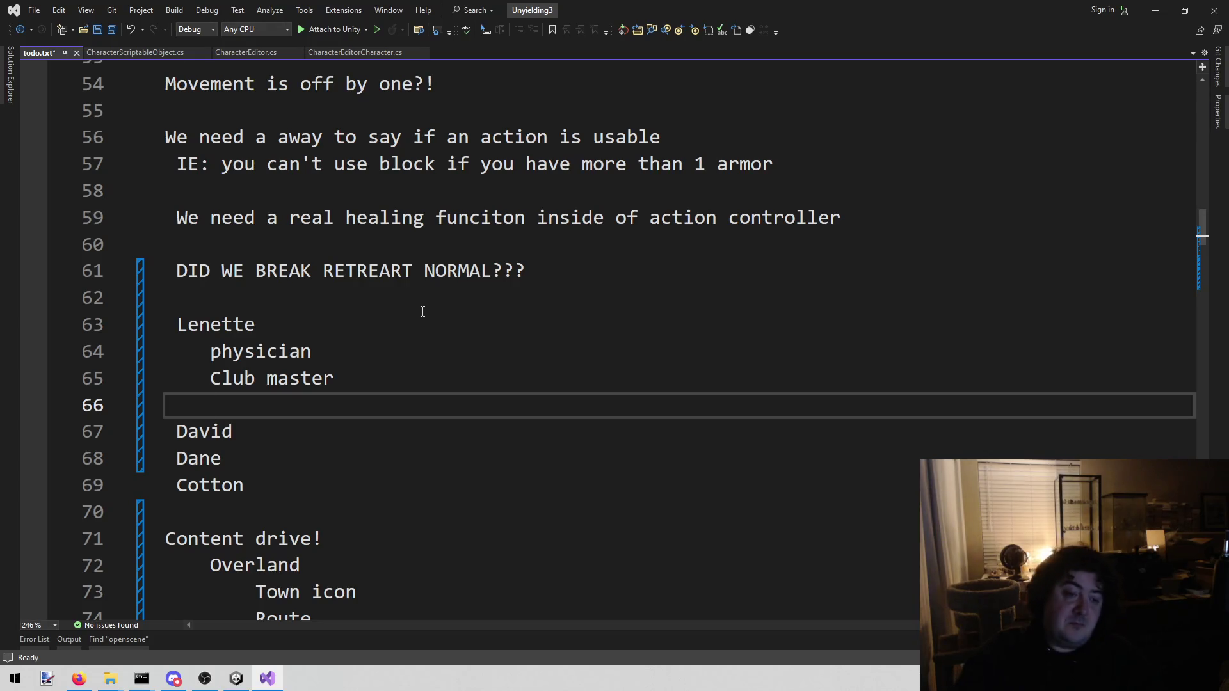
{"action": "key", "text": "Up"}
{"action": "key", "text": "shift+End"}
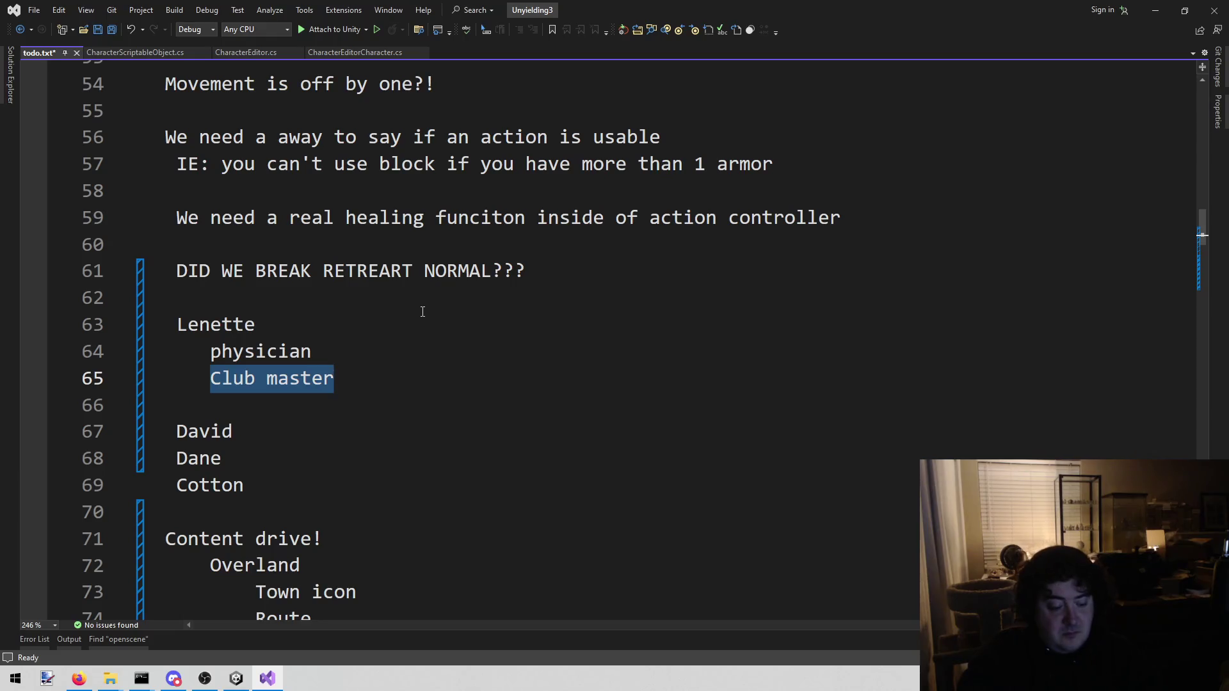
{"action": "type", "text": "Basher"}
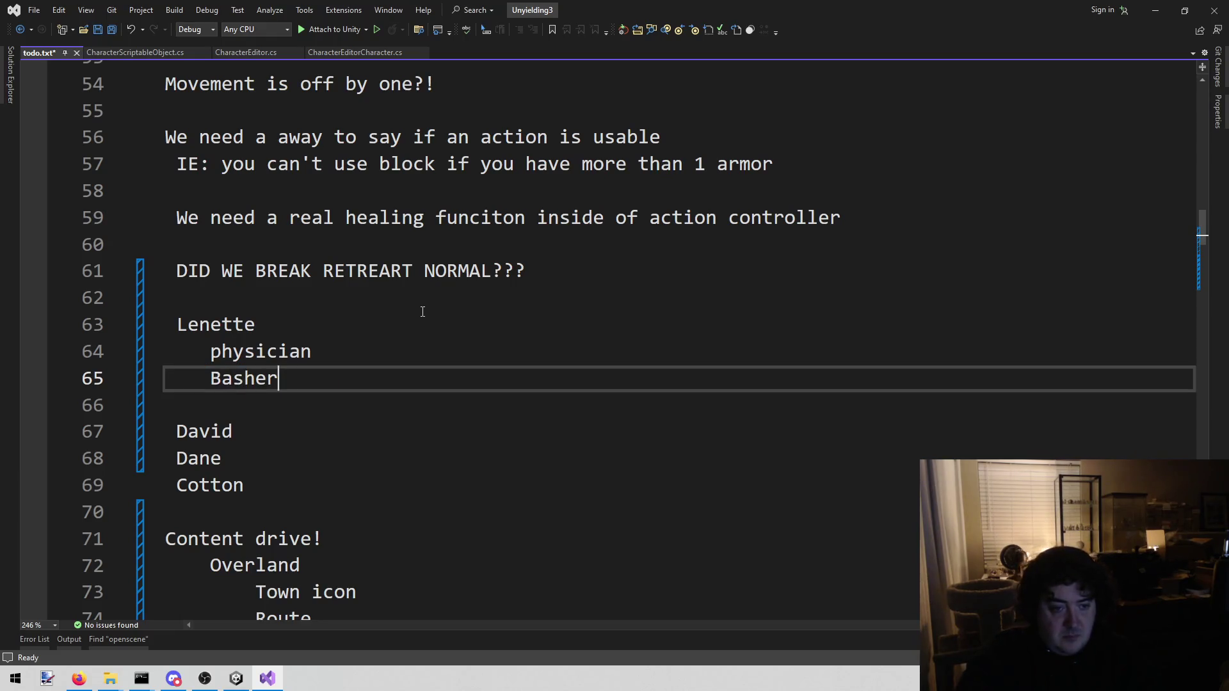
{"action": "key", "text": "Up"}
{"action": "key", "text": "Home"}
{"action": "key", "text": "Delete"}
{"action": "type", "text": "P"}
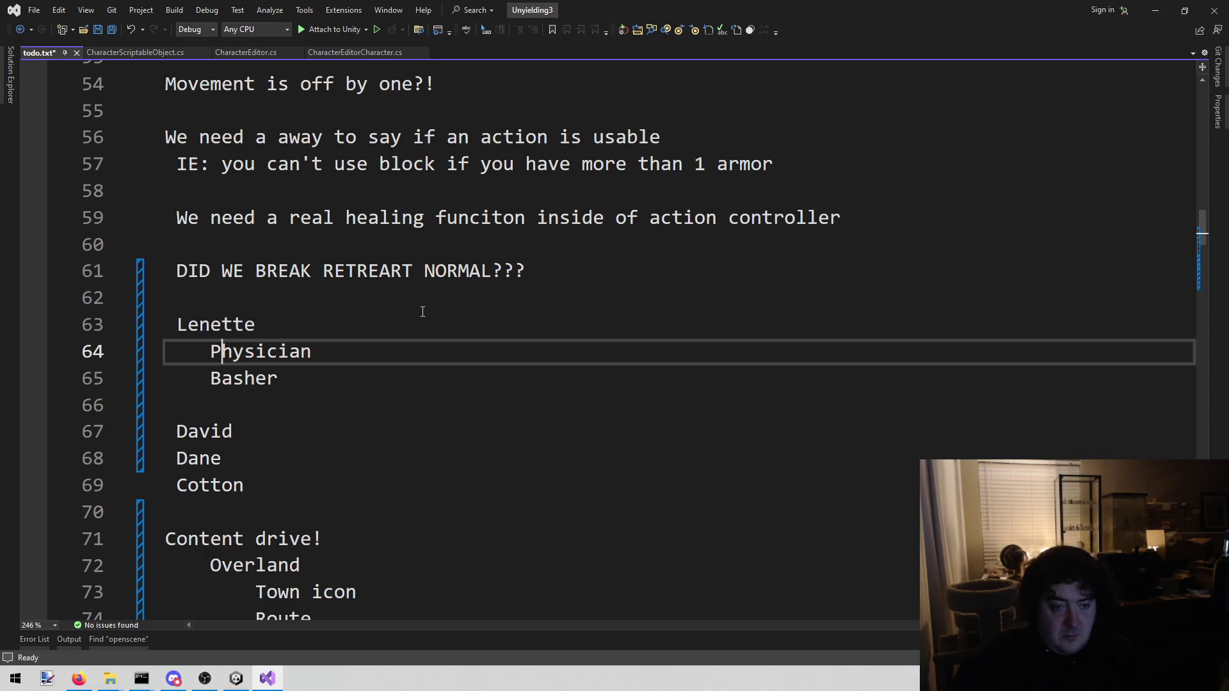
Add an indented 'Medium armor expert' entry below Basher.
{"action": "key", "text": "Down"}
{"action": "key", "text": "Down"}
{"action": "key", "text": "Tab"}
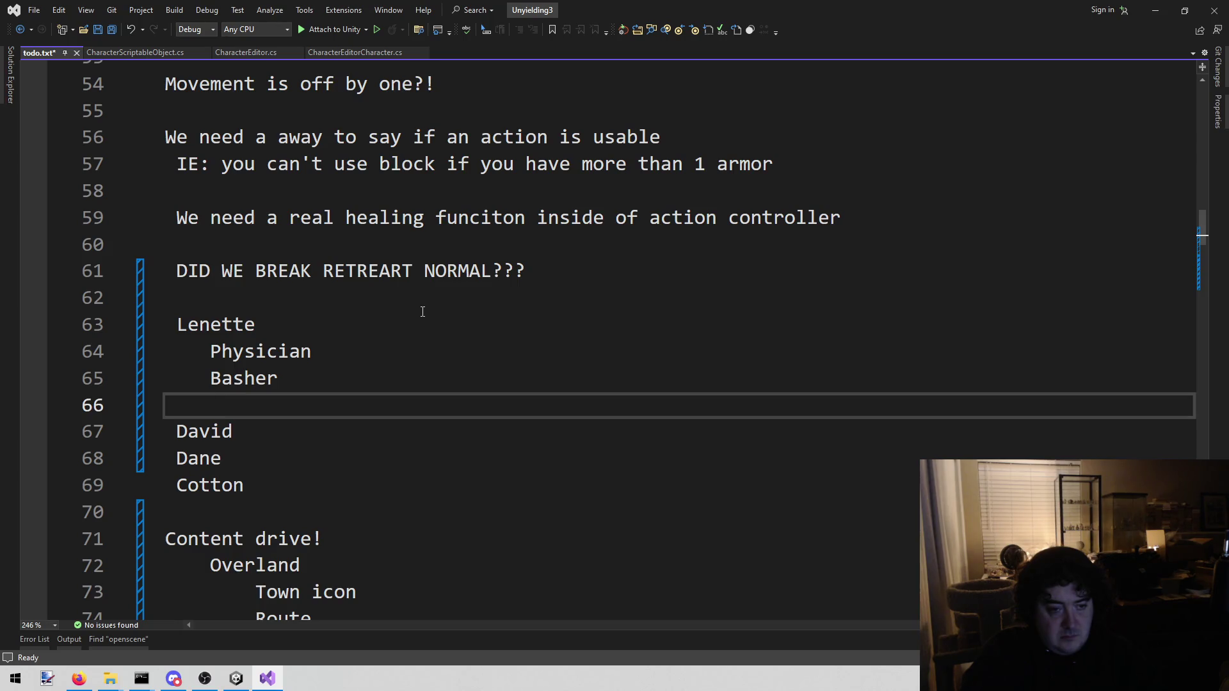
{"action": "type", "text": "Nediu"}
{"action": "key", "text": "BackSpace"}
{"action": "key", "text": "BackSpace"}
{"action": "key", "text": "BackSpace"}
{"action": "type", "text": "Medium "}
{"action": "type", "text": "armor expert"}
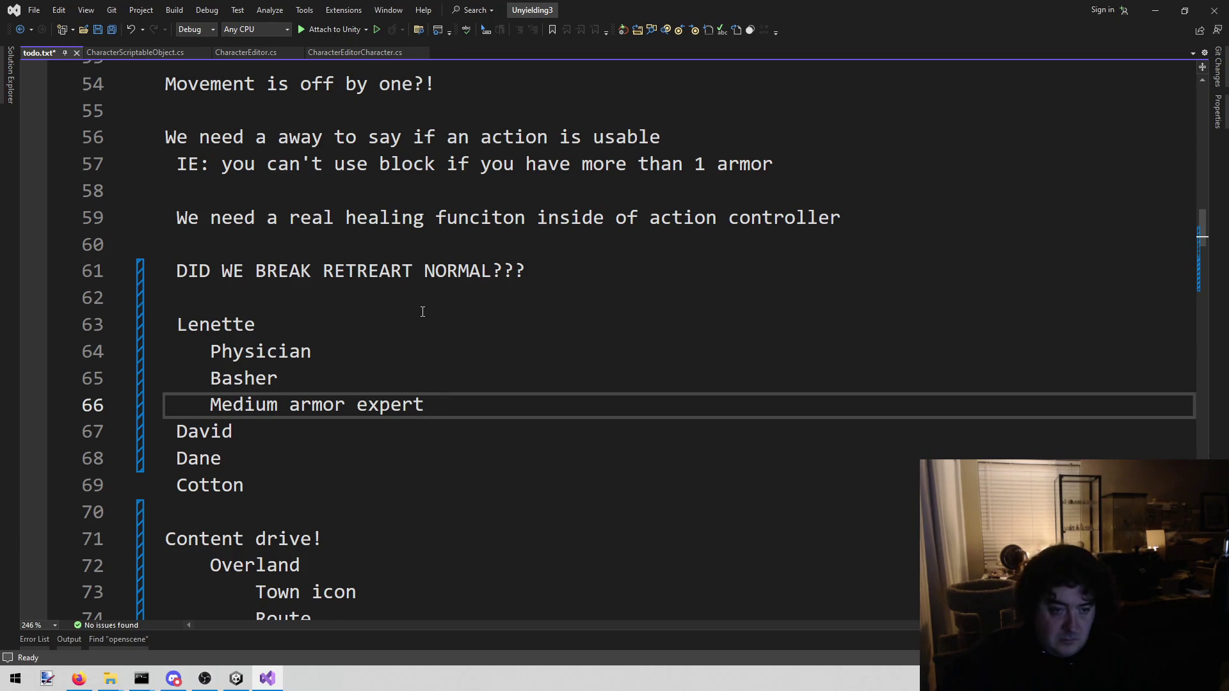
{"action": "left_click", "coordinate": [212, 405]}
{"action": "left_click_drag", "start_coordinate": [212, 405], "coordinate": [480, 403]}
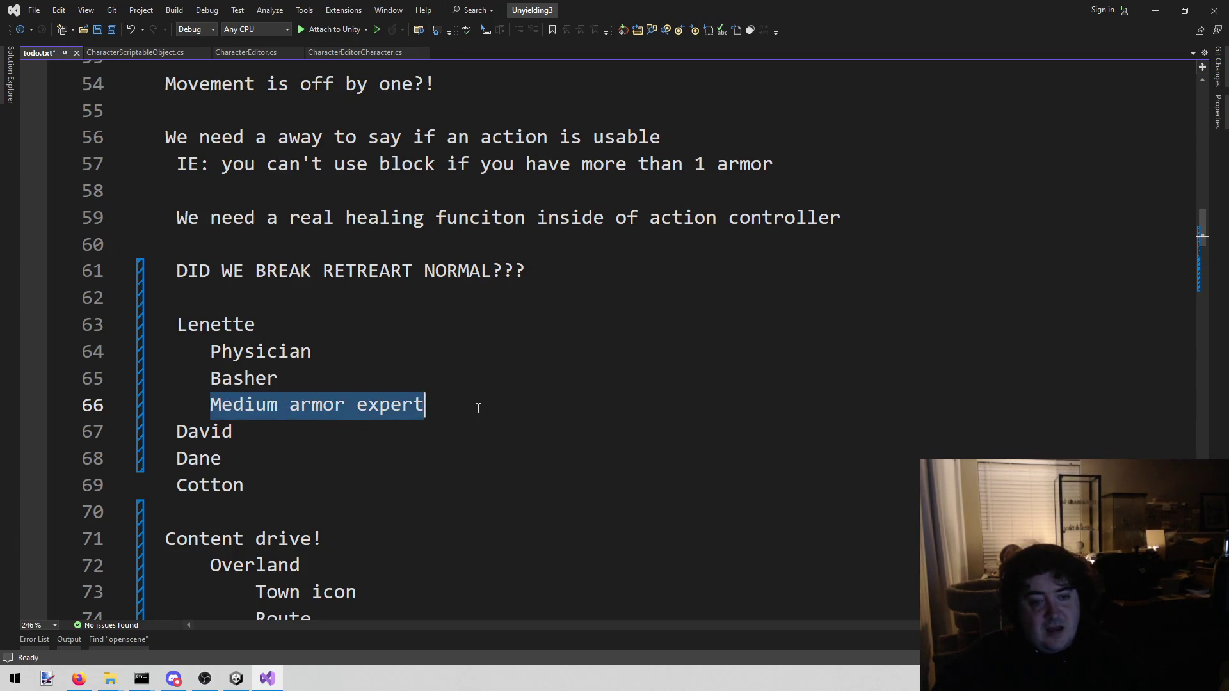
Open an indented empty line under the second character's name.
{"action": "left_click", "coordinate": [449, 438]}
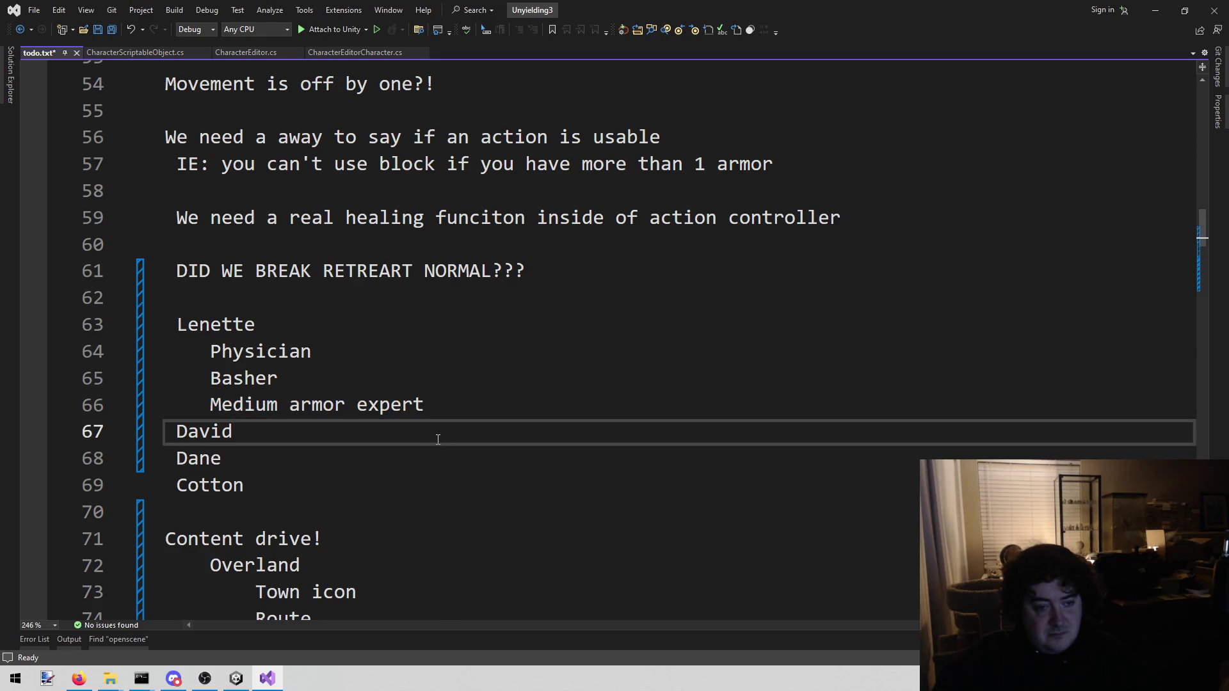
{"action": "key", "text": "Return"}
{"action": "key", "text": "Tab"}
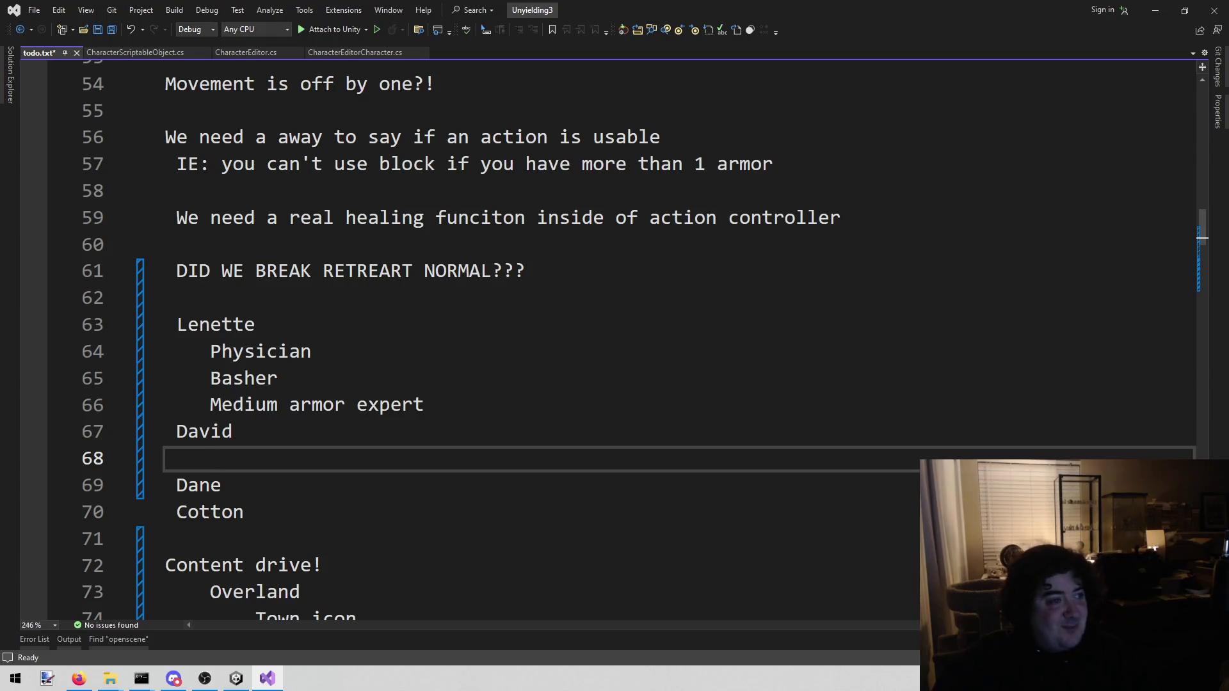
Enter 'Heavy armor expert' as the second character's first subclass.
{"action": "key", "text": "alt+Tab"}
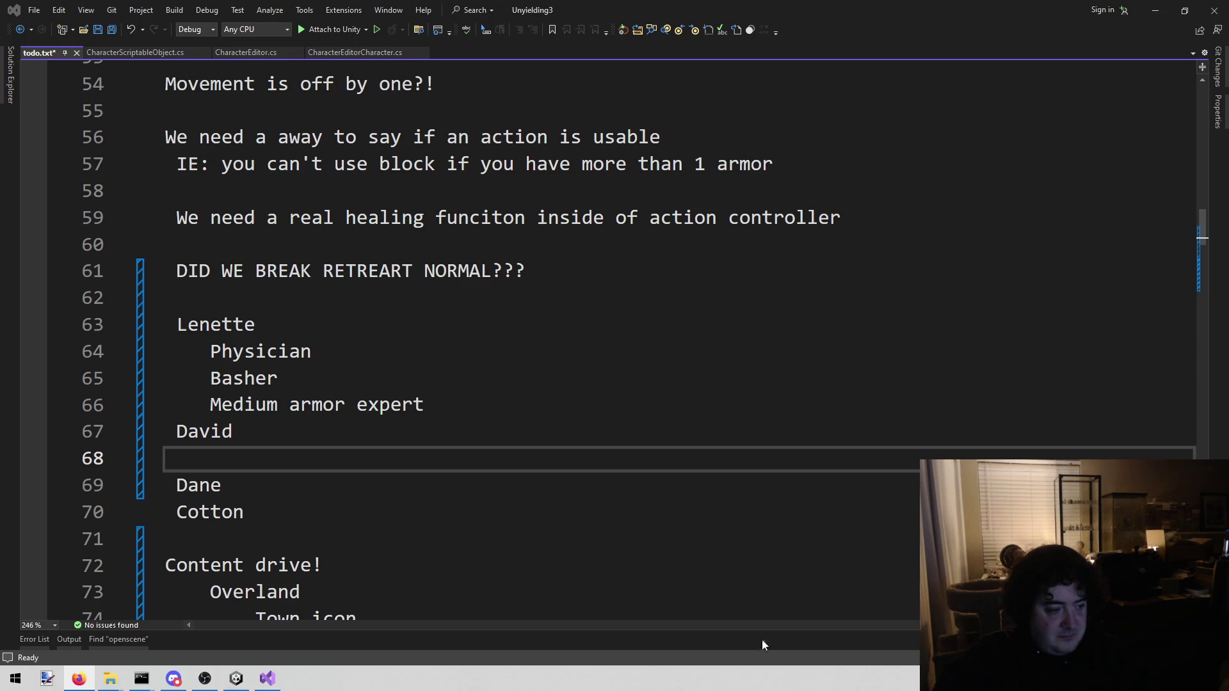
{"action": "left_click", "coordinate": [352, 445]}
{"action": "left_click", "coordinate": [348, 460]}
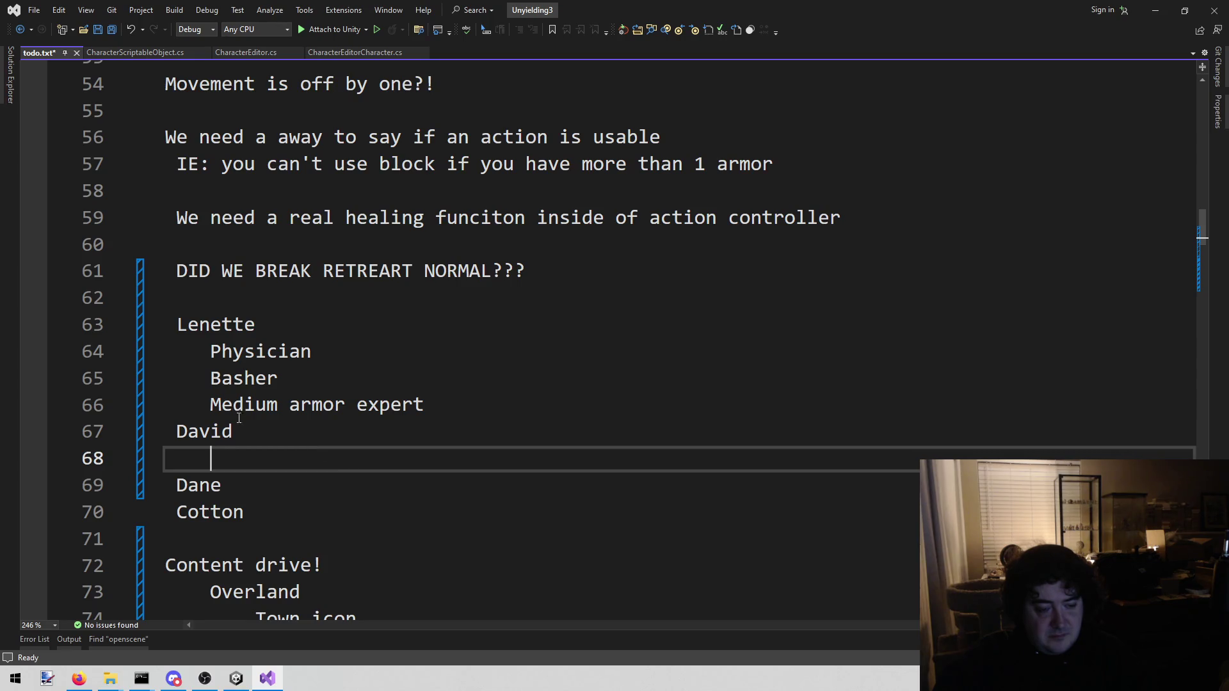
{"action": "type", "text": "Ha"}
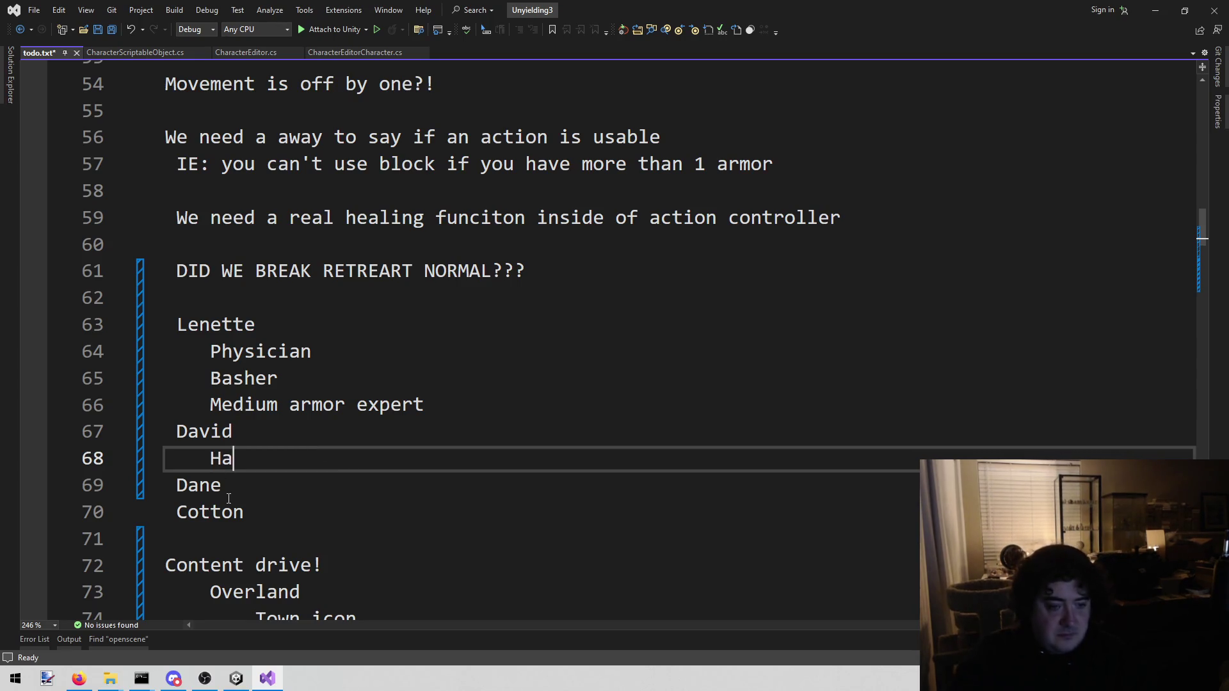
{"action": "key", "text": "BackSpace"}
{"action": "type", "text": "eavy armor expert"}
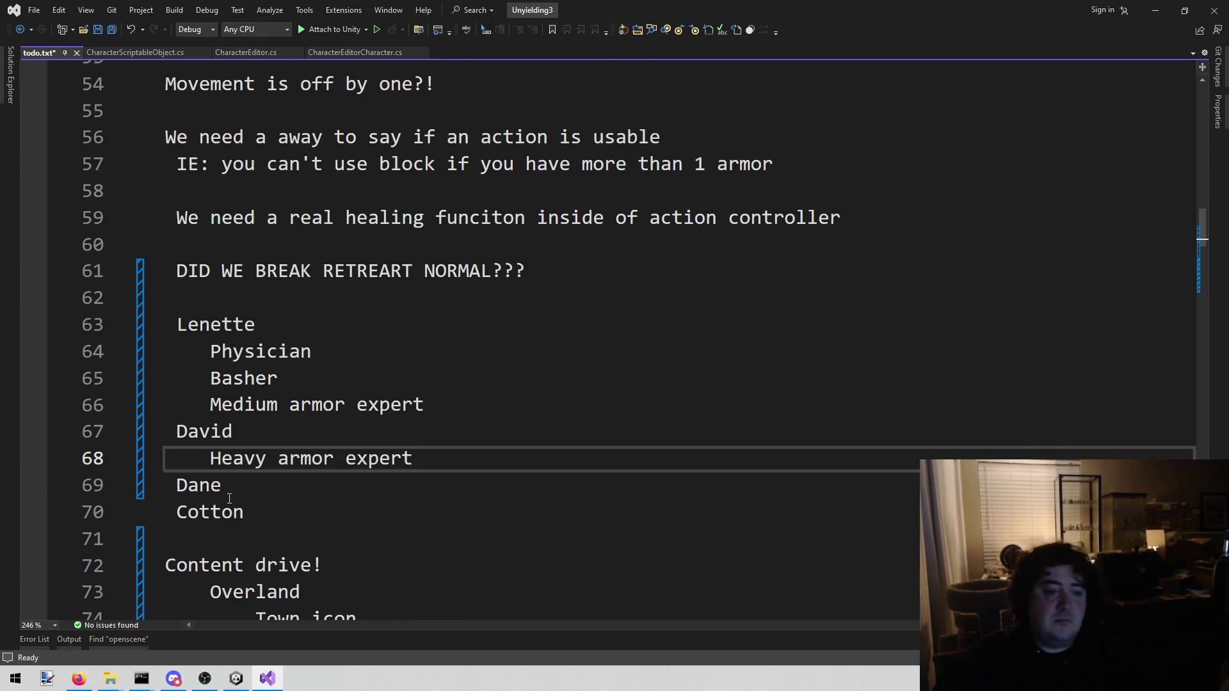
{"action": "scroll", "coordinate": [307, 401], "scroll_direction": "down", "scroll_amount": 1}
{"action": "key", "text": "Return"}
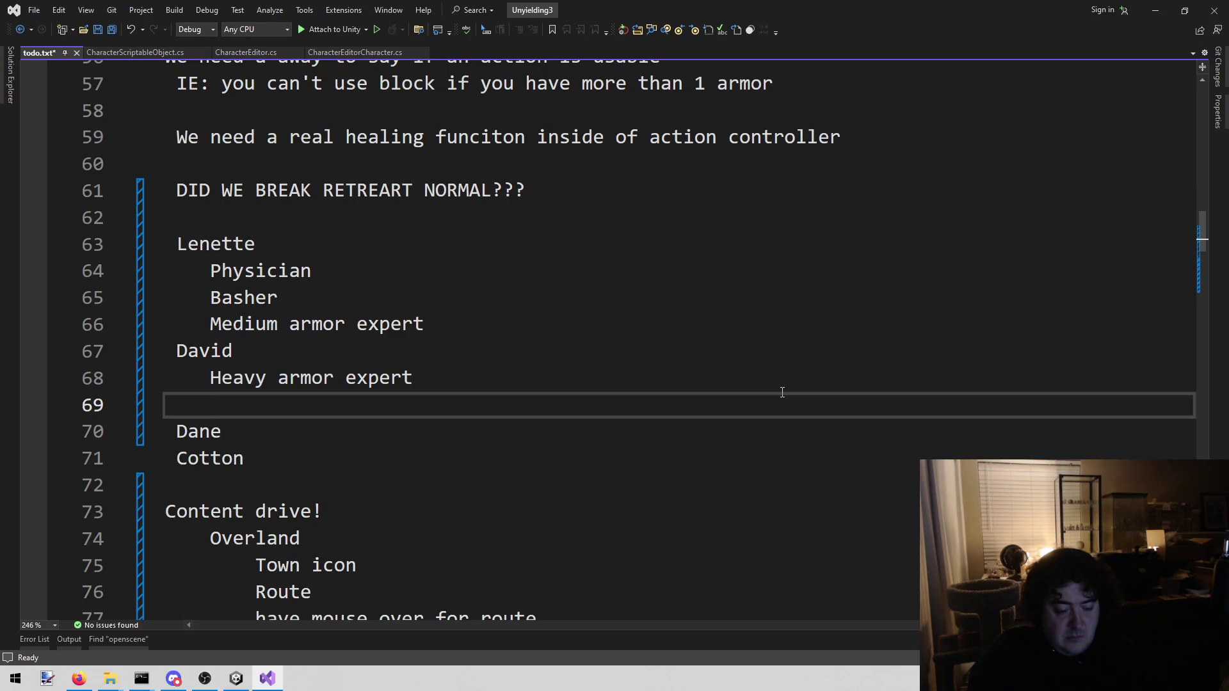
Add 'Lightning lord' and 'Prodigy' below Heavy armor expert.
{"action": "type", "text": "Light"}
{"action": "type", "text": "ning "}
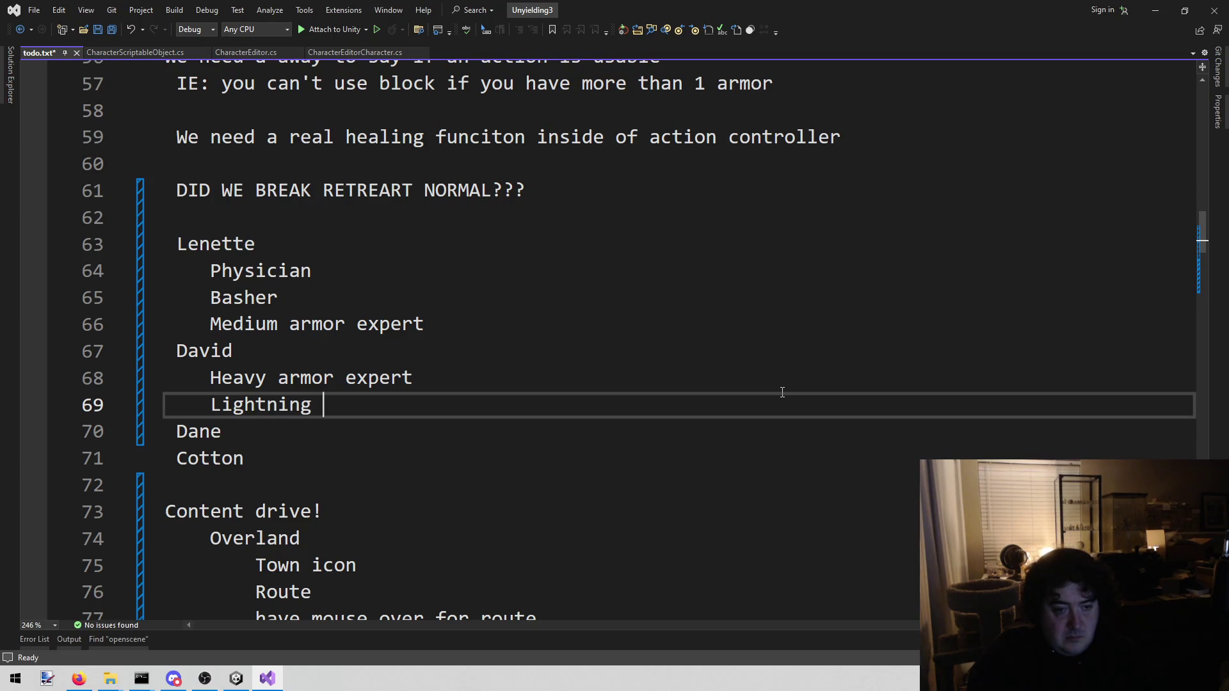
{"action": "type", "text": "lord"}
{"action": "key", "text": "Return"}
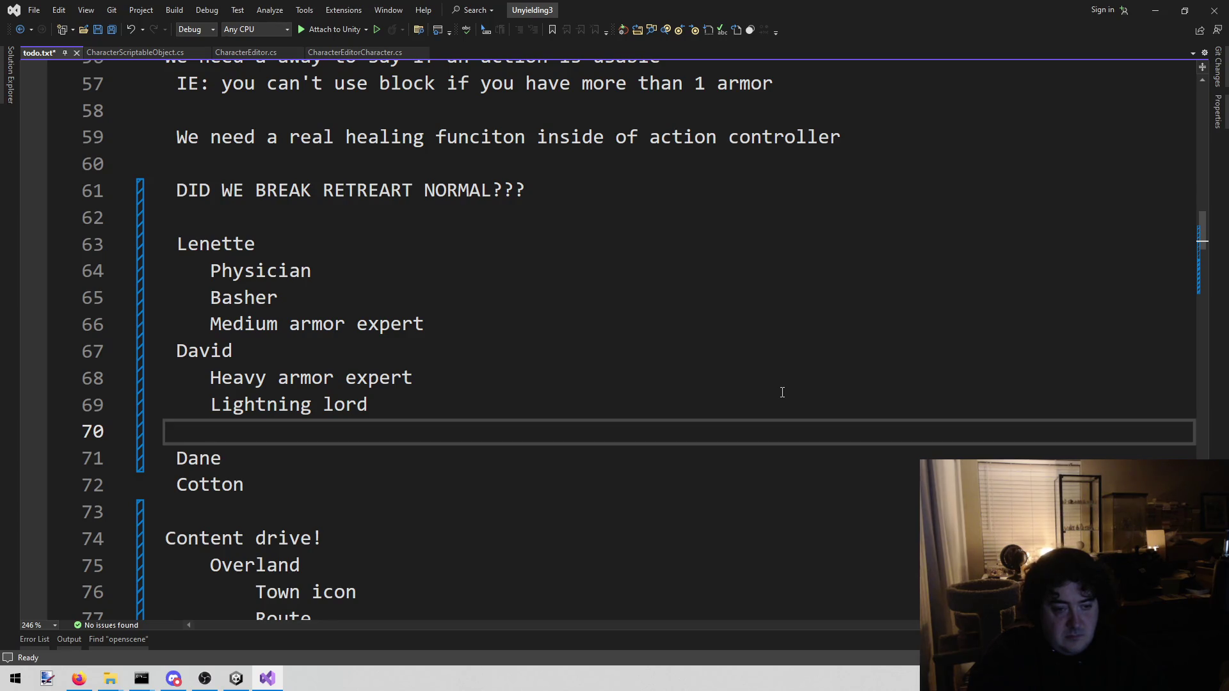
{"action": "type", "text": "pro"}
{"action": "key", "text": "BackSpace"}
{"action": "key", "text": "BackSpace"}
{"action": "key", "text": "BackSpace"}
{"action": "type", "text": "Prodigy"}
{"action": "key", "text": "BackSpace"}
Open an indented empty line under the third character's name.
{"action": "key", "text": "Down"}
{"action": "key", "text": "Return"}
{"action": "key", "text": "Tab"}
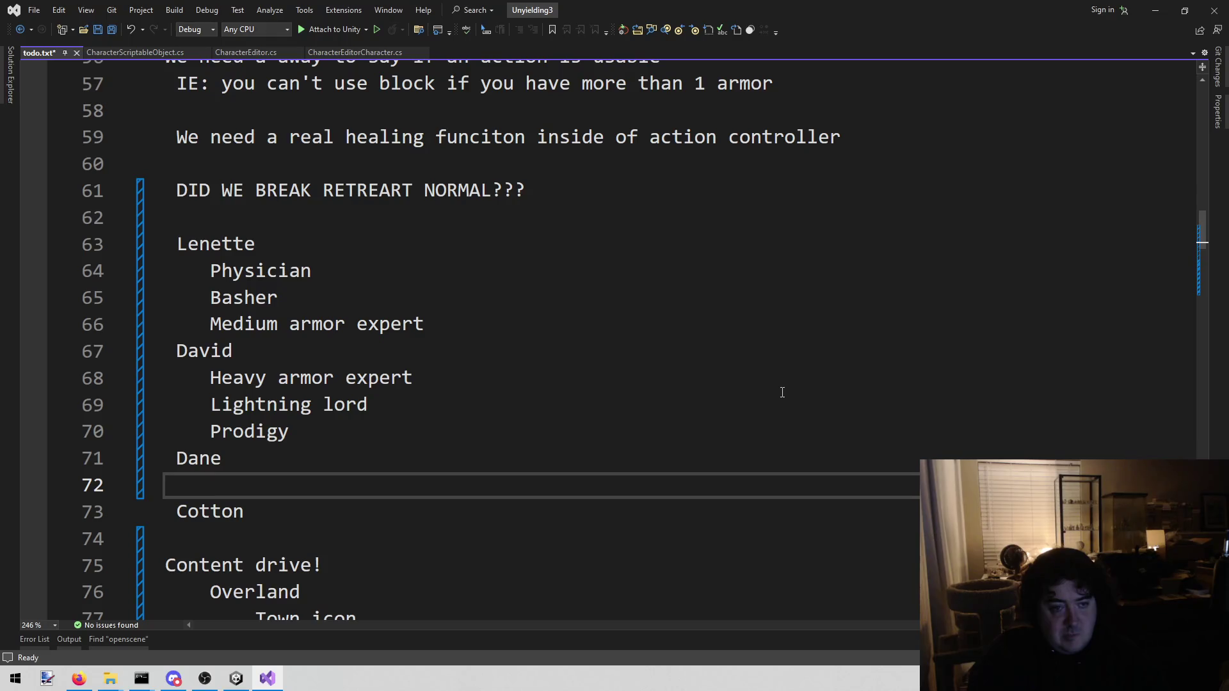
{"action": "key", "text": "Up"}
{"action": "key", "text": "Up"}
{"action": "key", "text": "Up"}
Cut 'Medium armor expert' and paste it above Physician, then delete the leftover blank line.
{"action": "key", "text": "Home"}
{"action": "key", "text": "shift+End"}
{"action": "key", "text": "ctrl+x"}
{"action": "key", "text": "Up"}
{"action": "key", "text": "Up"}
{"action": "key", "text": "Return"}
{"action": "key", "text": "Up"}
{"action": "key", "text": "ctrl+v"}
{"action": "key", "text": "Down"}
{"action": "key", "text": "Down"}
{"action": "key", "text": "Down"}
{"action": "key", "text": "Home"}
{"action": "key", "text": "BackSpace"}
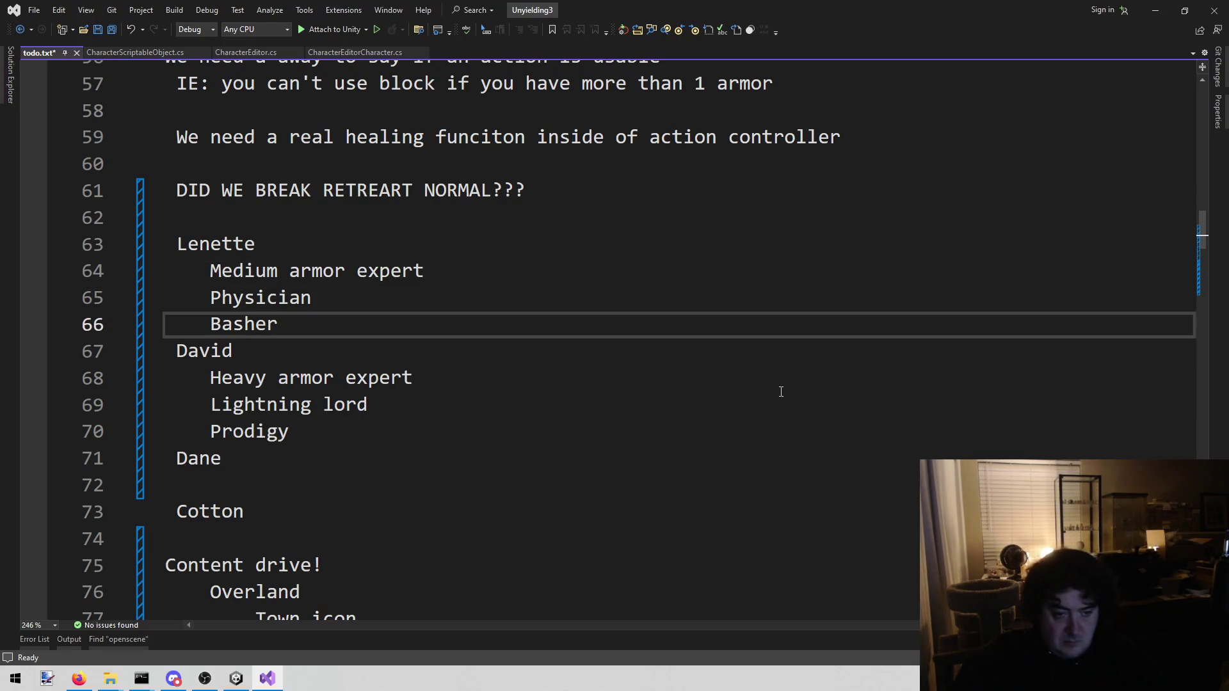
Type 'Heresay' on the empty line under Dane, the third character.
{"action": "scroll", "coordinate": [448, 461], "scroll_direction": "down", "scroll_amount": 1}
{"action": "left_click", "coordinate": [355, 405]}
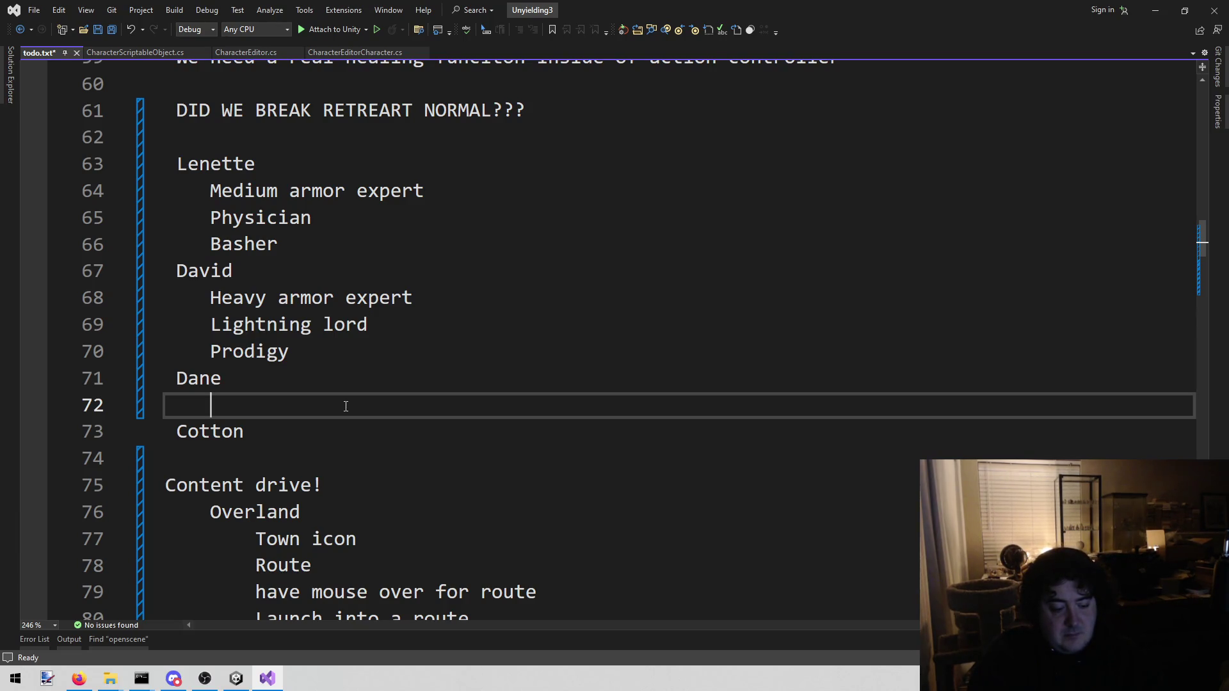
{"action": "type", "text": "Heresay"}
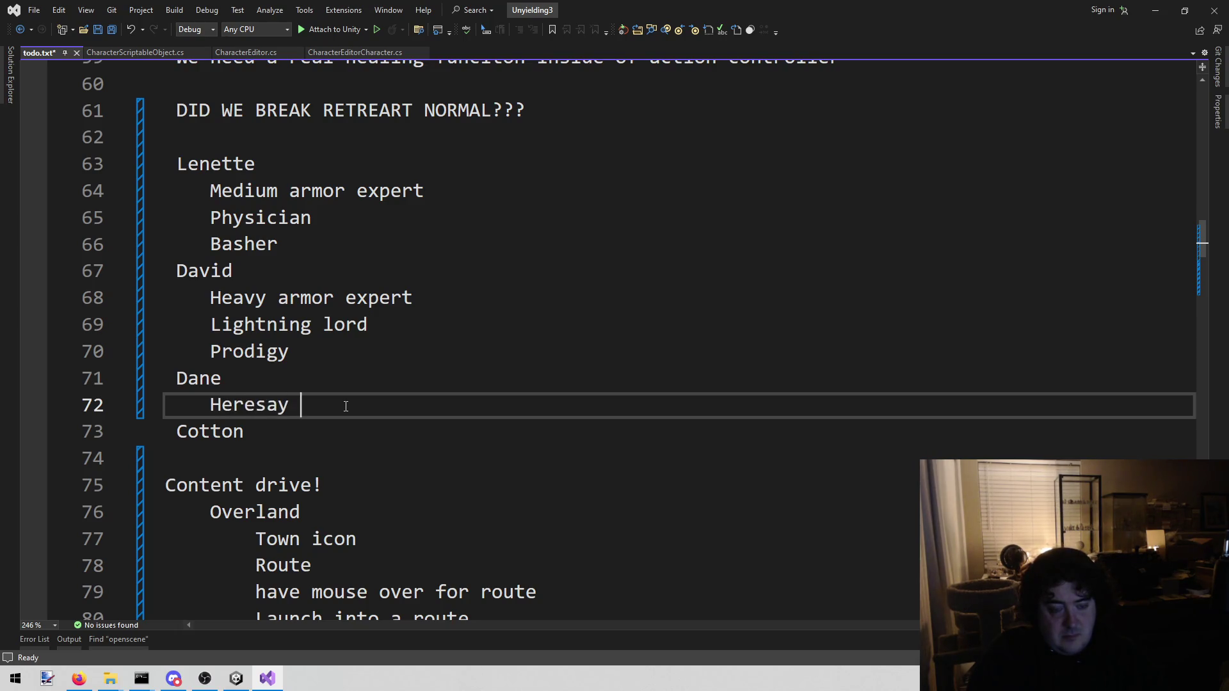
Change Dane's 'Heresay' entry to 'heresy sayer' and add an indented line beneath it.
{"action": "key", "text": "BackSpace"}
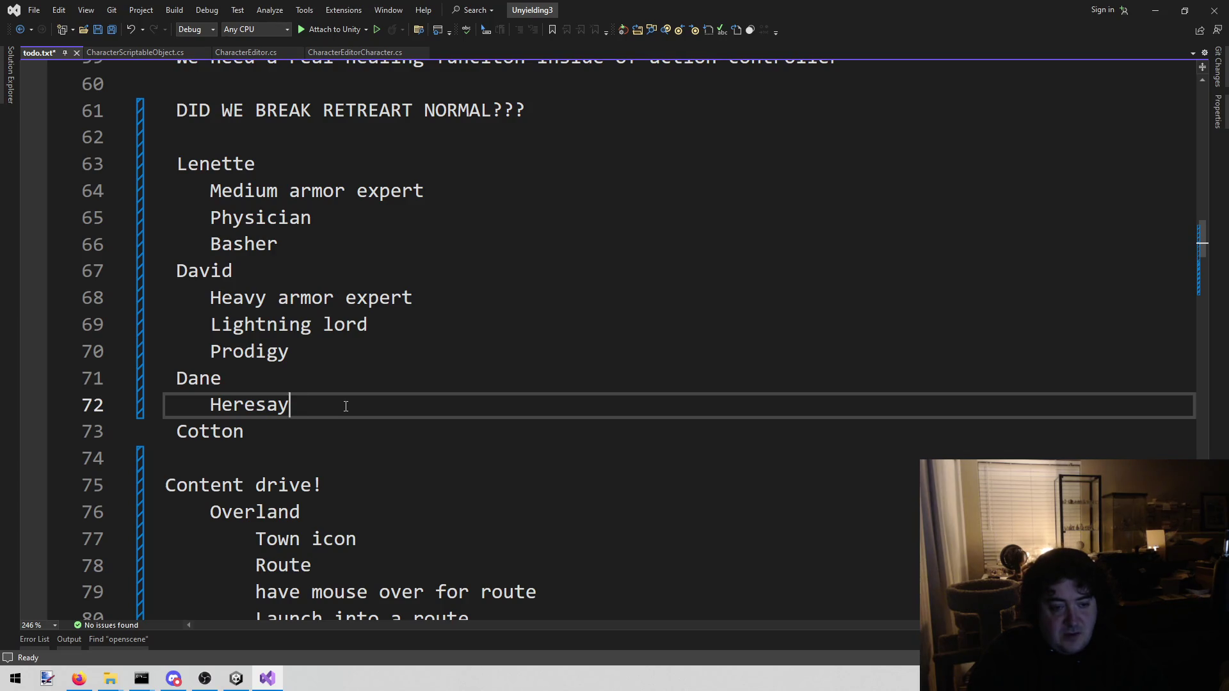
{"action": "key", "text": "ctrl+shift+Left"}
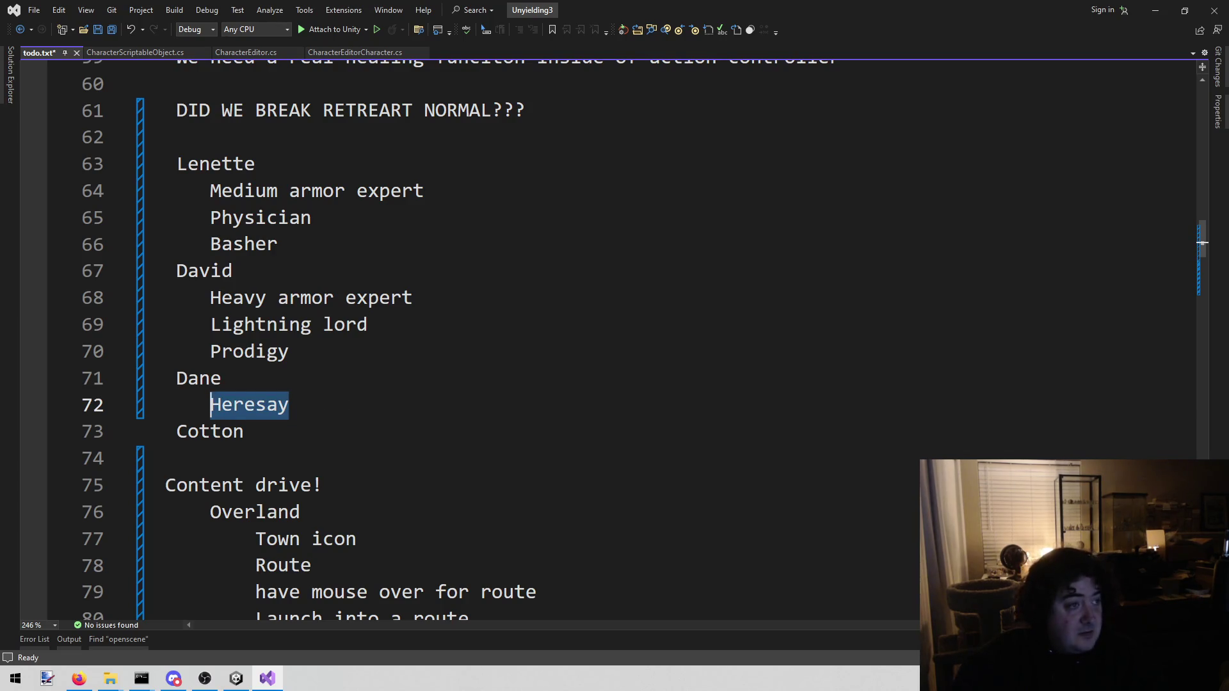
{"action": "key", "text": "alt+Tab"}
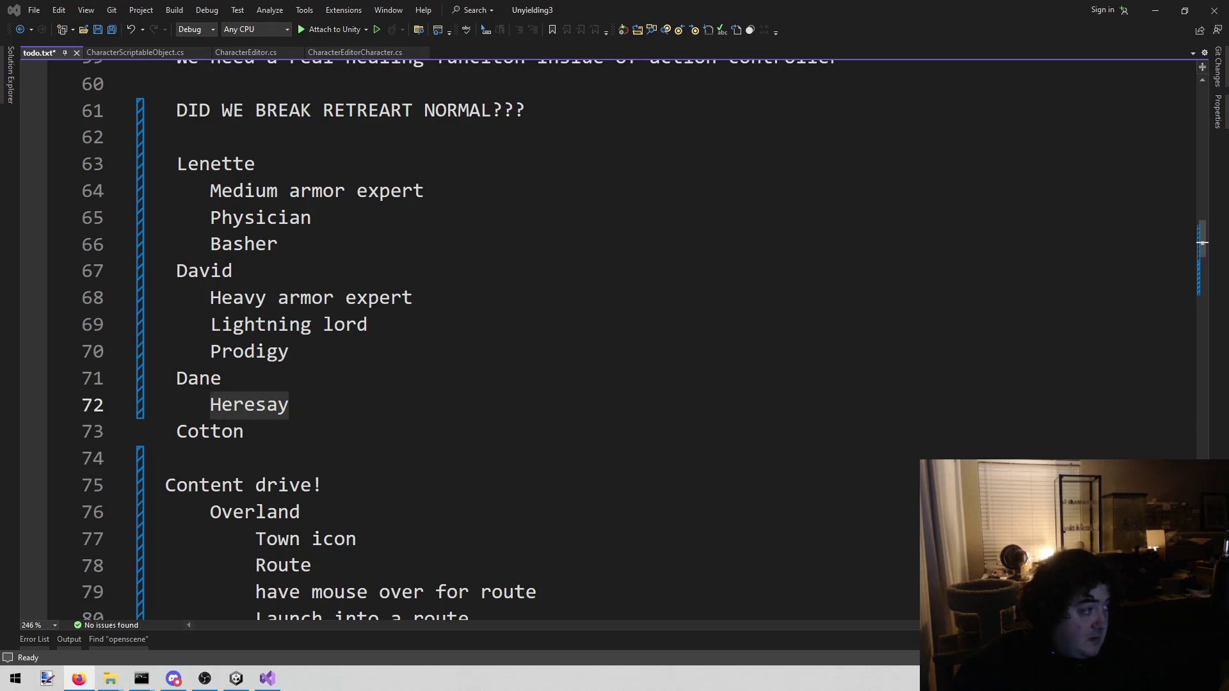
{"action": "double_click", "coordinate": [277, 410]}
{"action": "type", "text": "heresy sayers"}
{"action": "key", "text": "BackSpace"}
{"action": "key", "text": "BackSpace"}
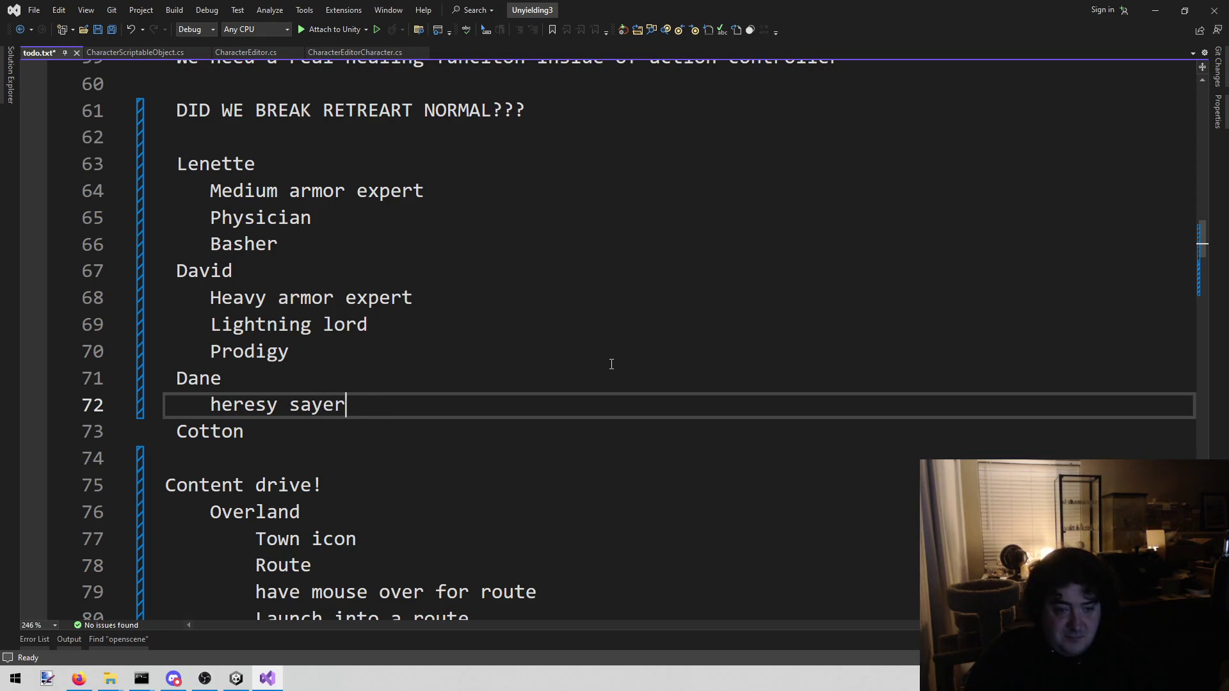
{"action": "key", "text": "Return"}
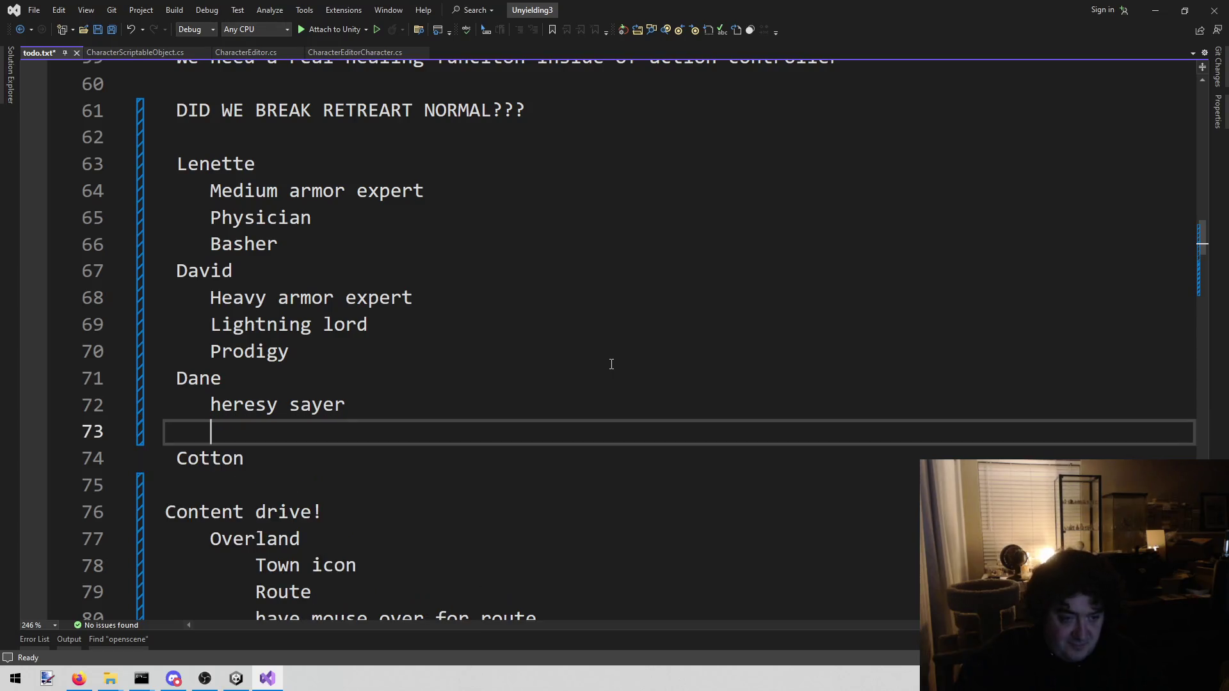
{"action": "key", "text": "alt+Tab"}
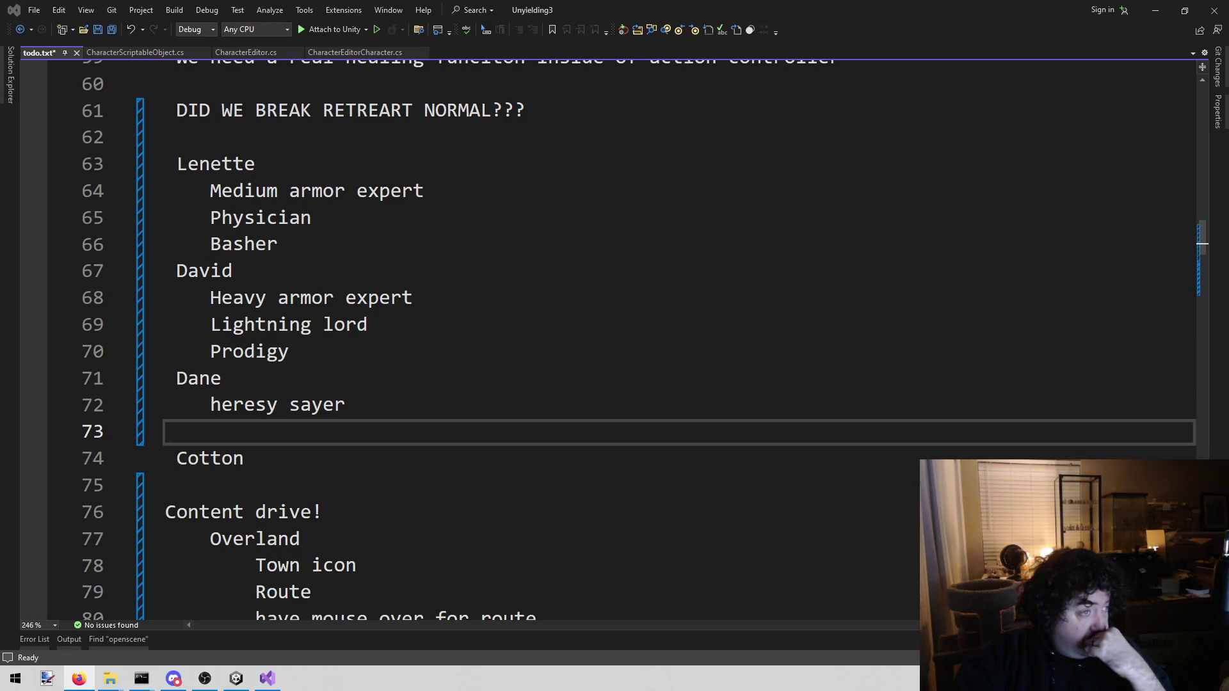
Add 'Basher' and 'Faithless' under Dane, then open an empty line under Cotton.
{"action": "left_click", "coordinate": [437, 423]}
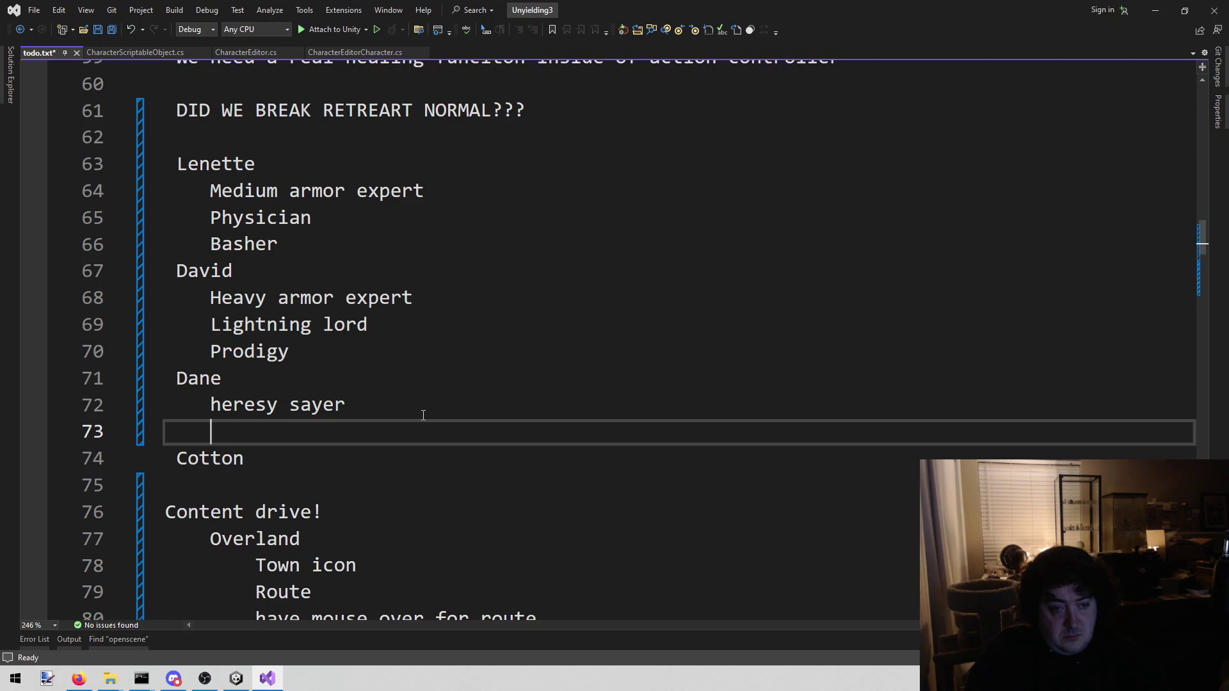
{"action": "type", "text": "Ba"}
{"action": "type", "text": "sher"}
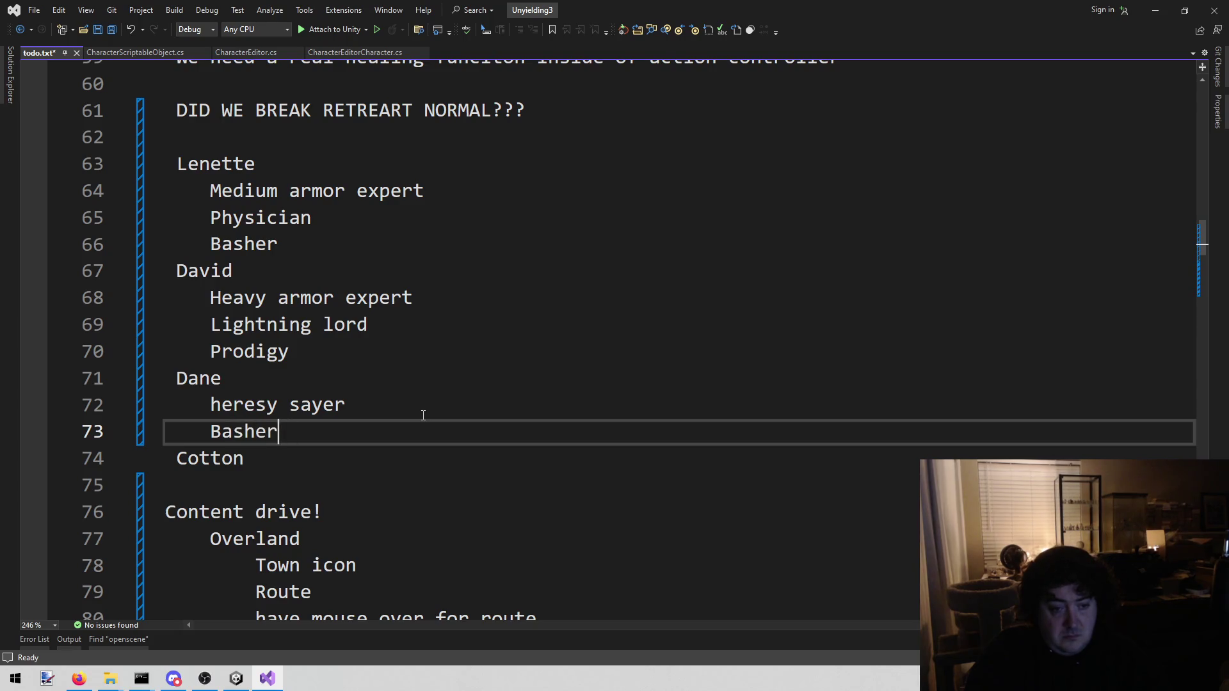
{"action": "key", "text": "Return"}
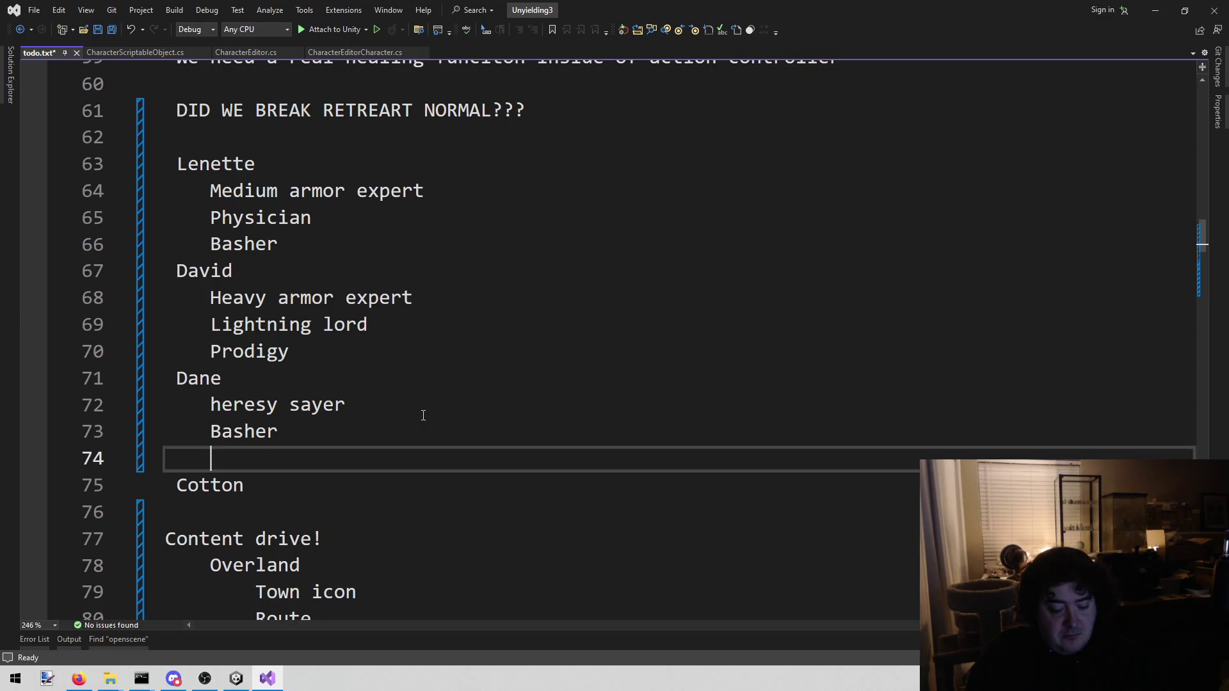
{"action": "type", "text": "F"}
{"action": "type", "text": "aithless"}
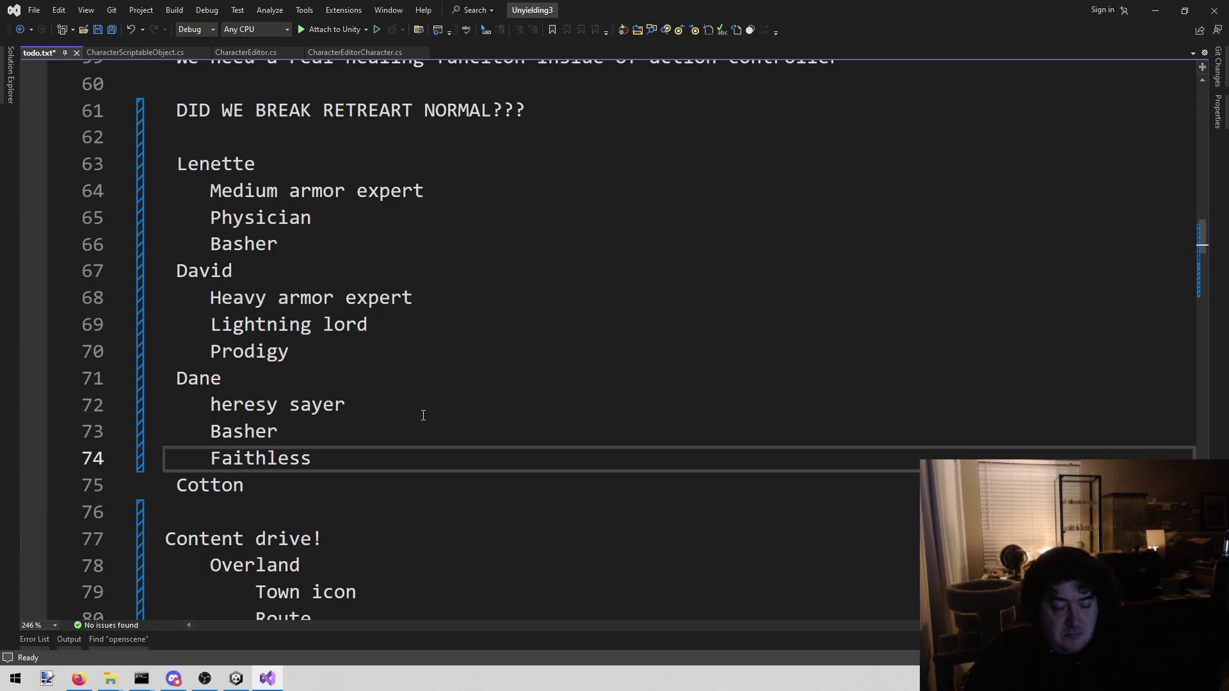
{"action": "key", "text": "Down"}
{"action": "key", "text": "Return"}
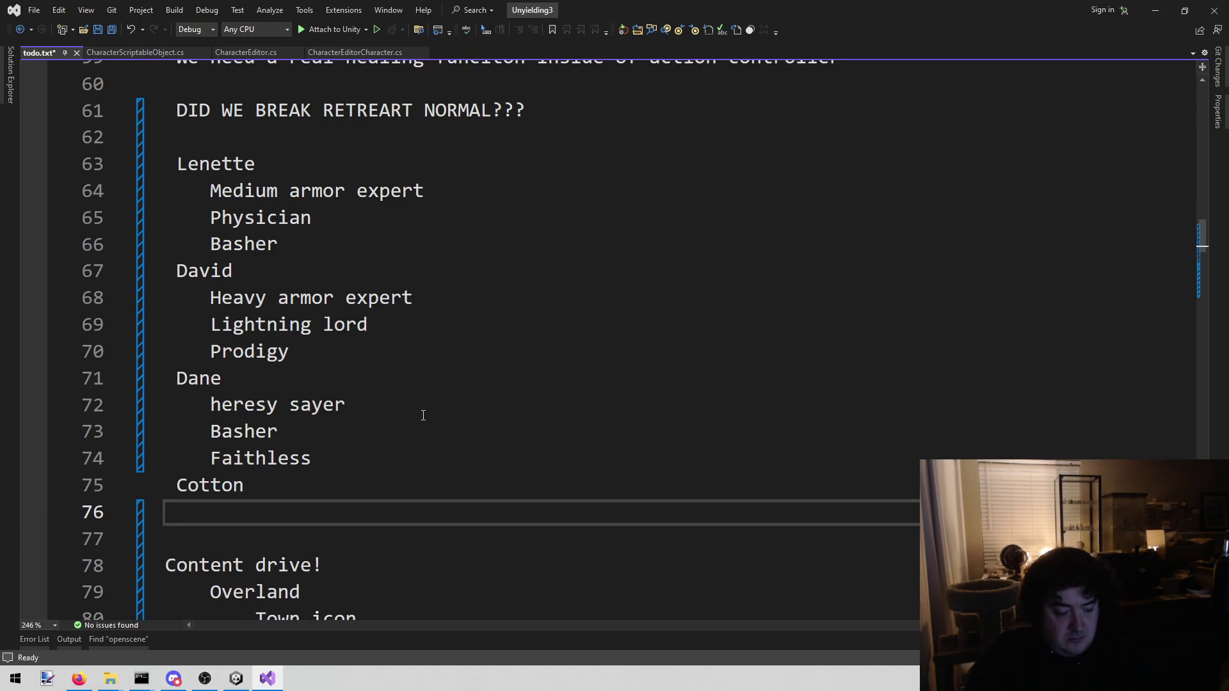
Add 'Expert' and 'arbalist' as Cotton's first two entries.
{"action": "type", "text": "Expert"}
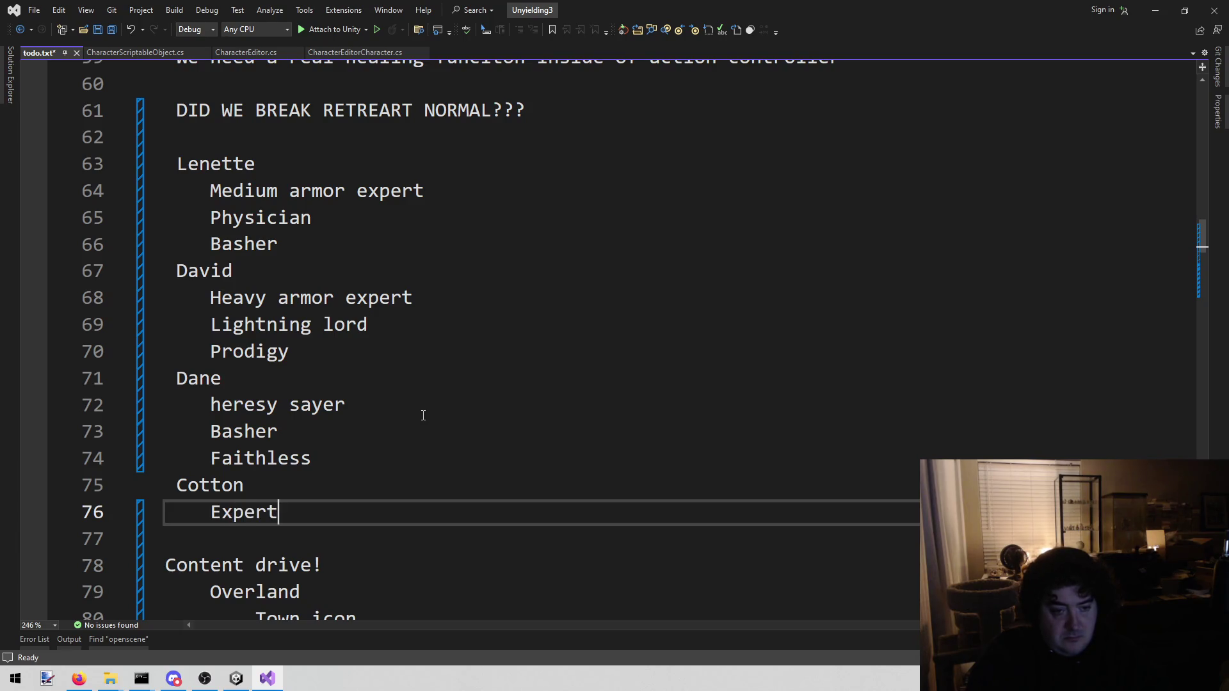
{"action": "key", "text": "Return"}
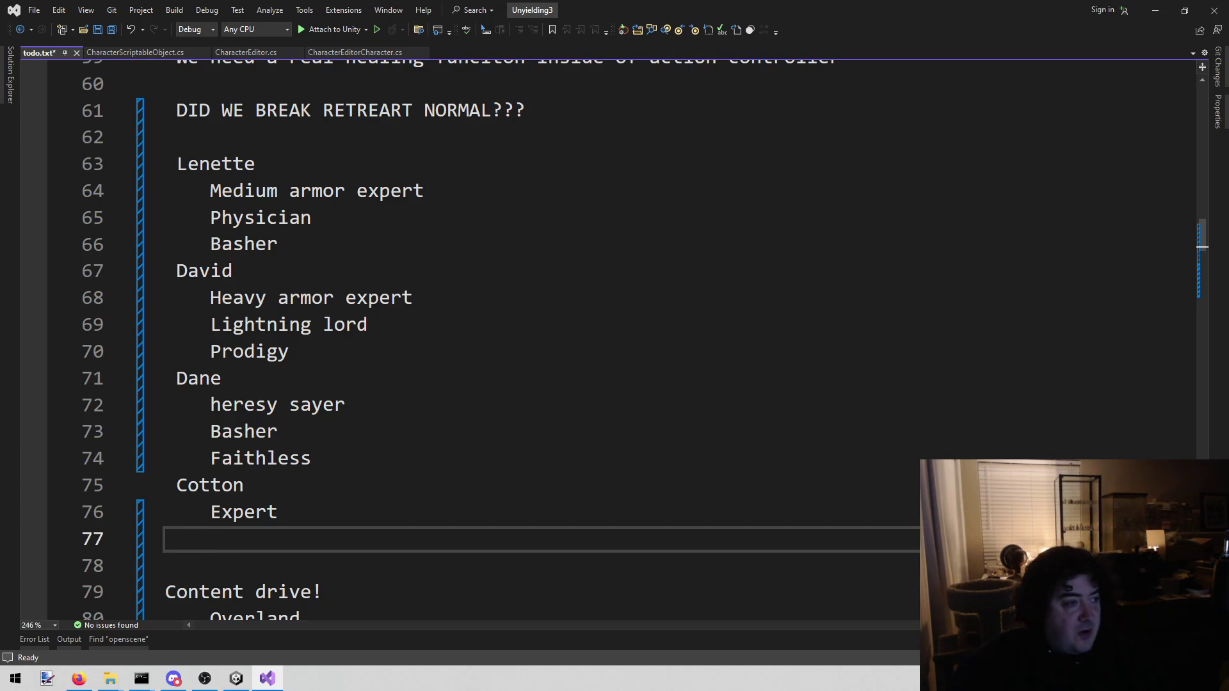
{"action": "key", "text": "alt+Tab"}
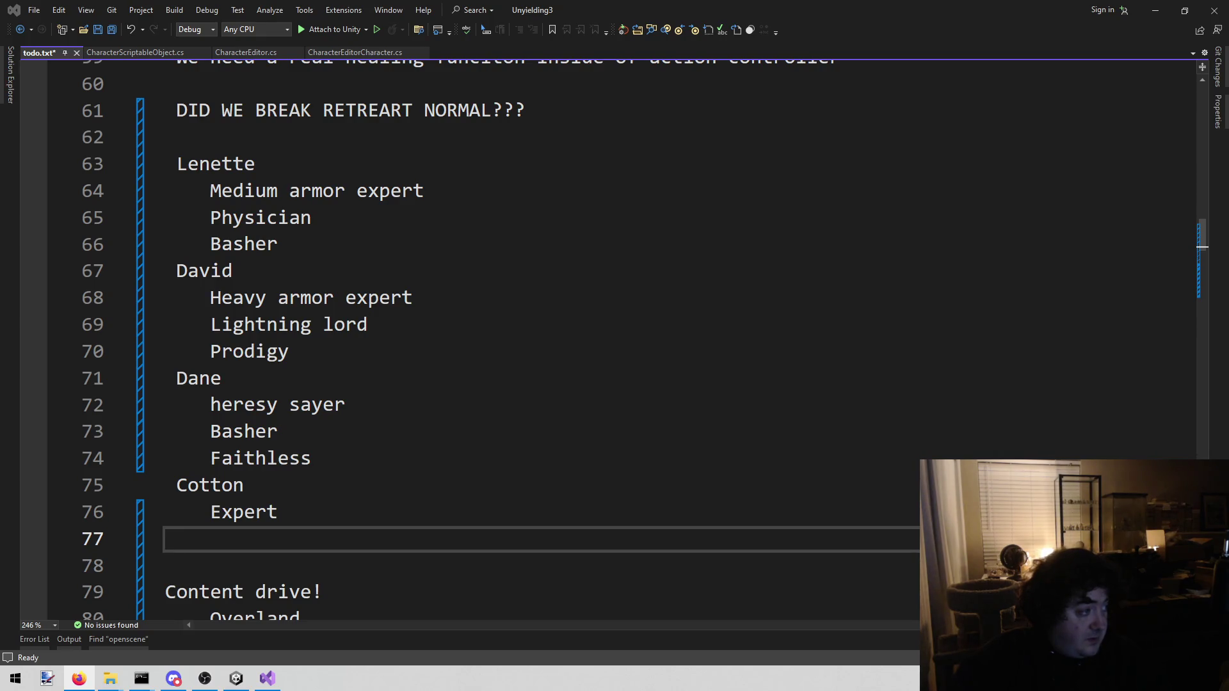
{"action": "left_click", "coordinate": [325, 543]}
{"action": "type", "text": "ar"}
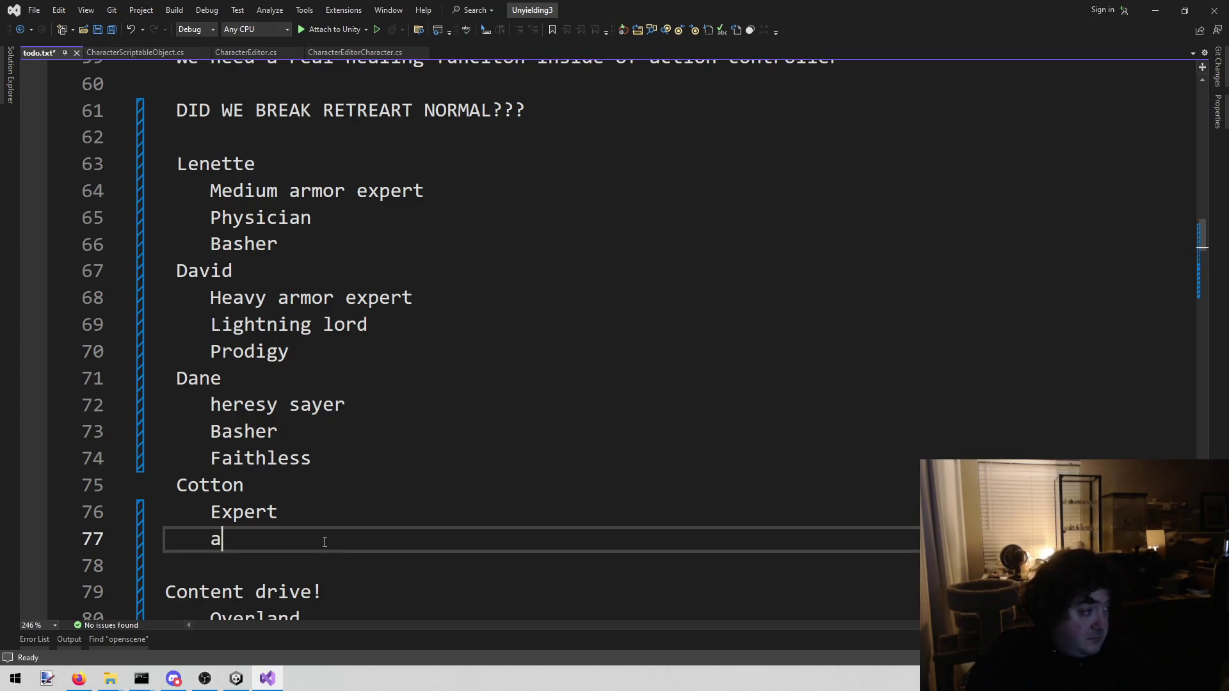
{"action": "type", "text": "balist"}
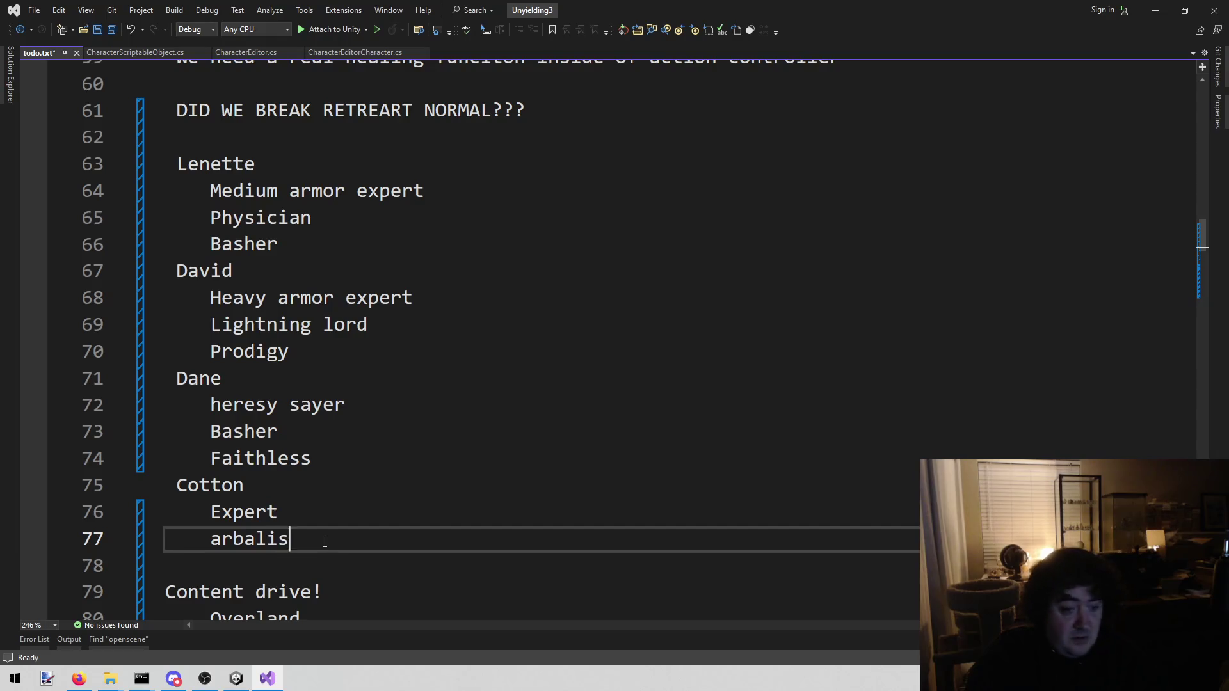
{"action": "key", "text": "Return"}
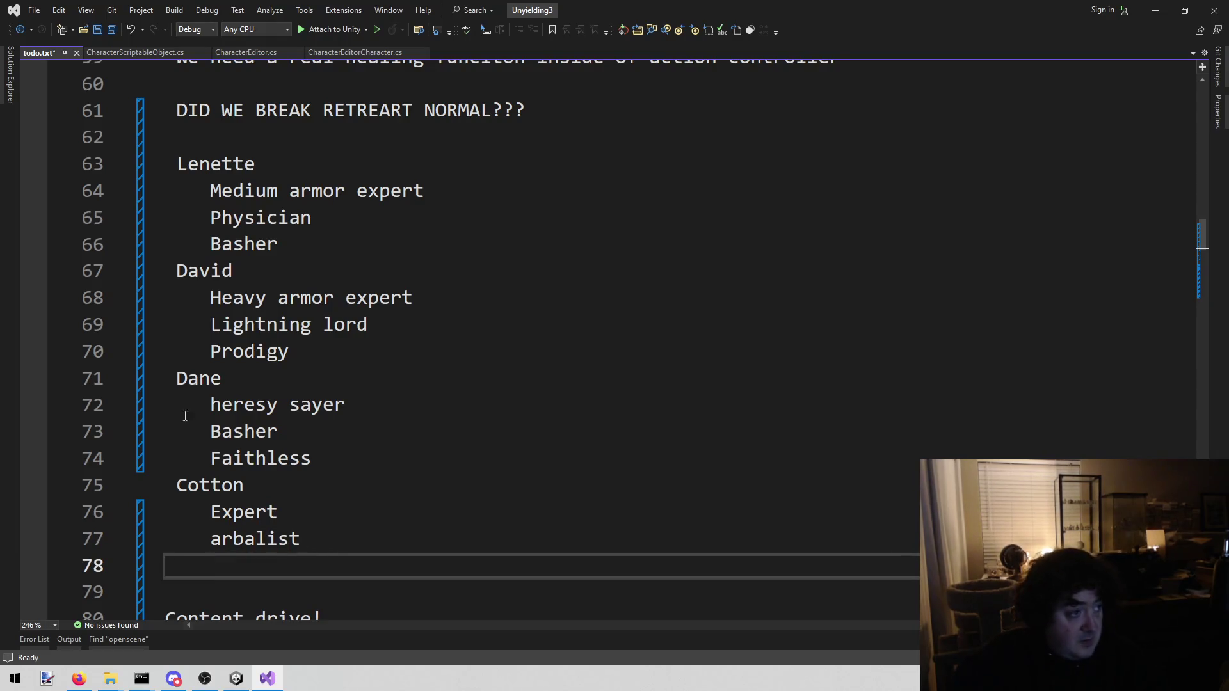
Add 'Medic' as Cotton's third entry and save todo.txt.
{"action": "left_click", "coordinate": [651, 664]}
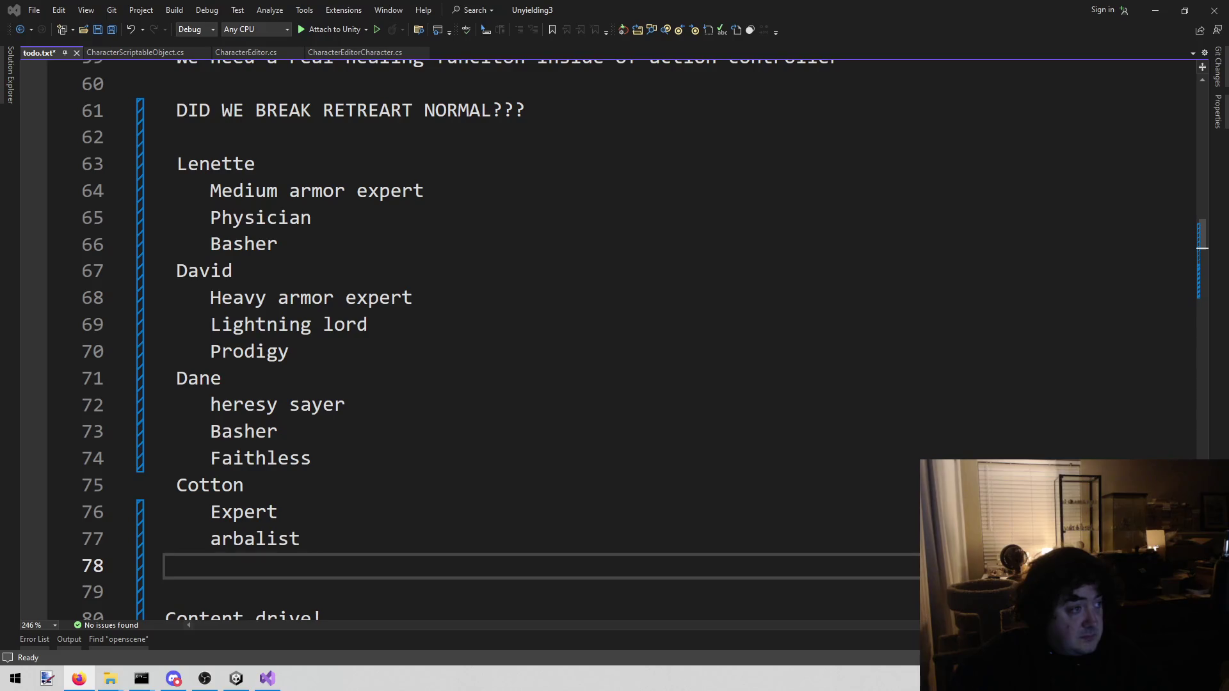
{"action": "left_click", "coordinate": [669, 560]}
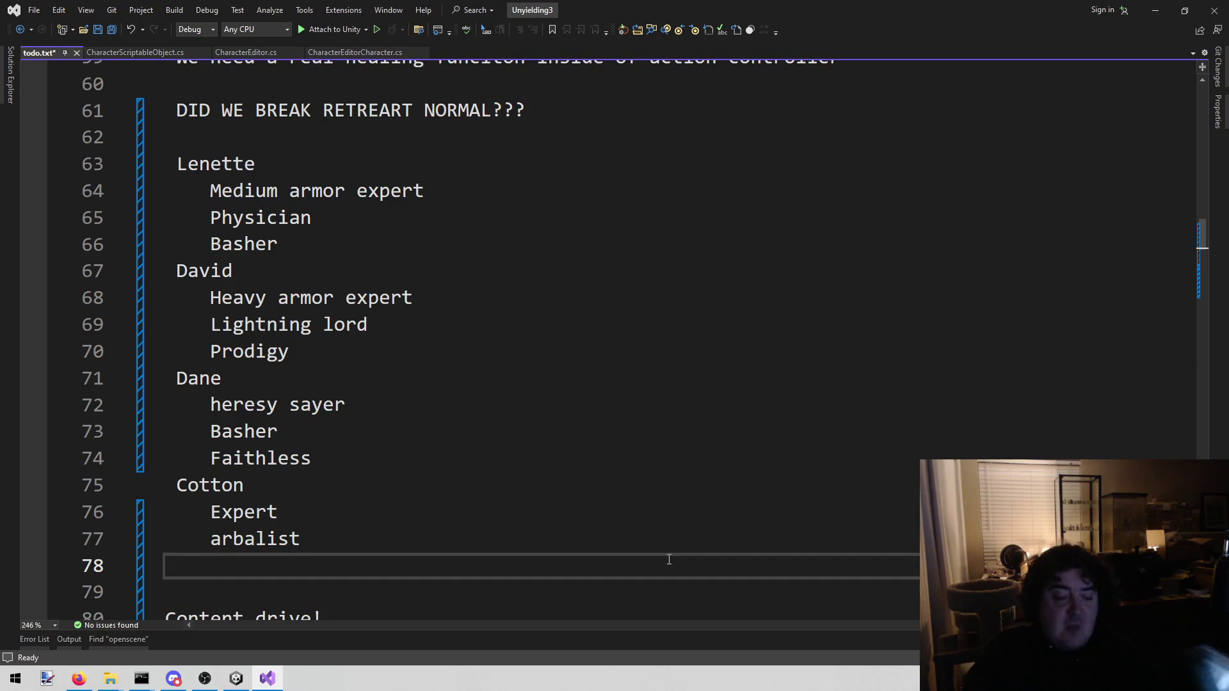
{"action": "type", "text": "Medixc"}
{"action": "key", "text": "BackSpace"}
{"action": "key", "text": "BackSpace"}
{"action": "type", "text": "c"}
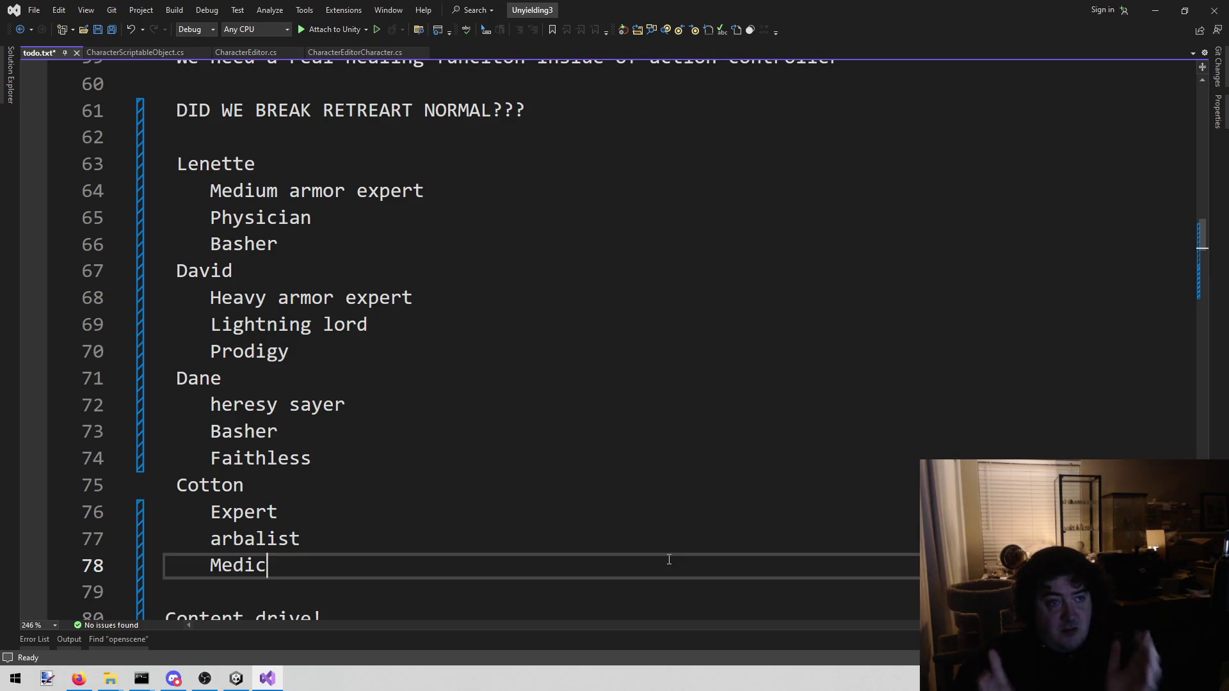
{"action": "key", "text": "ctrl+s"}
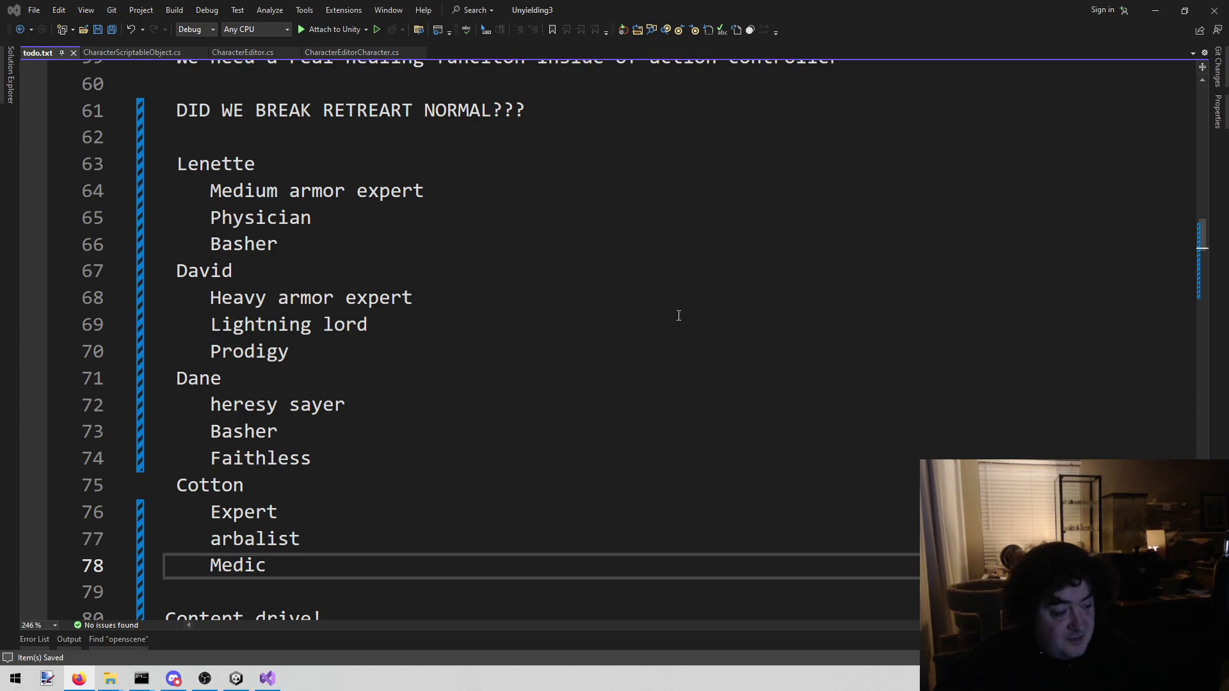
Switch the editor to the CharacterScriptableObject.cs tab.
{"action": "left_click", "coordinate": [121, 51]}
Declare a public Subclass class with a string subclassName field above CreateAssetMenu.
{"action": "scroll", "coordinate": [605, 386], "scroll_direction": "down", "scroll_amount": 4}
{"action": "scroll", "coordinate": [605, 371], "scroll_direction": "up", "scroll_amount": 8}
{"action": "left_click", "coordinate": [399, 141]}
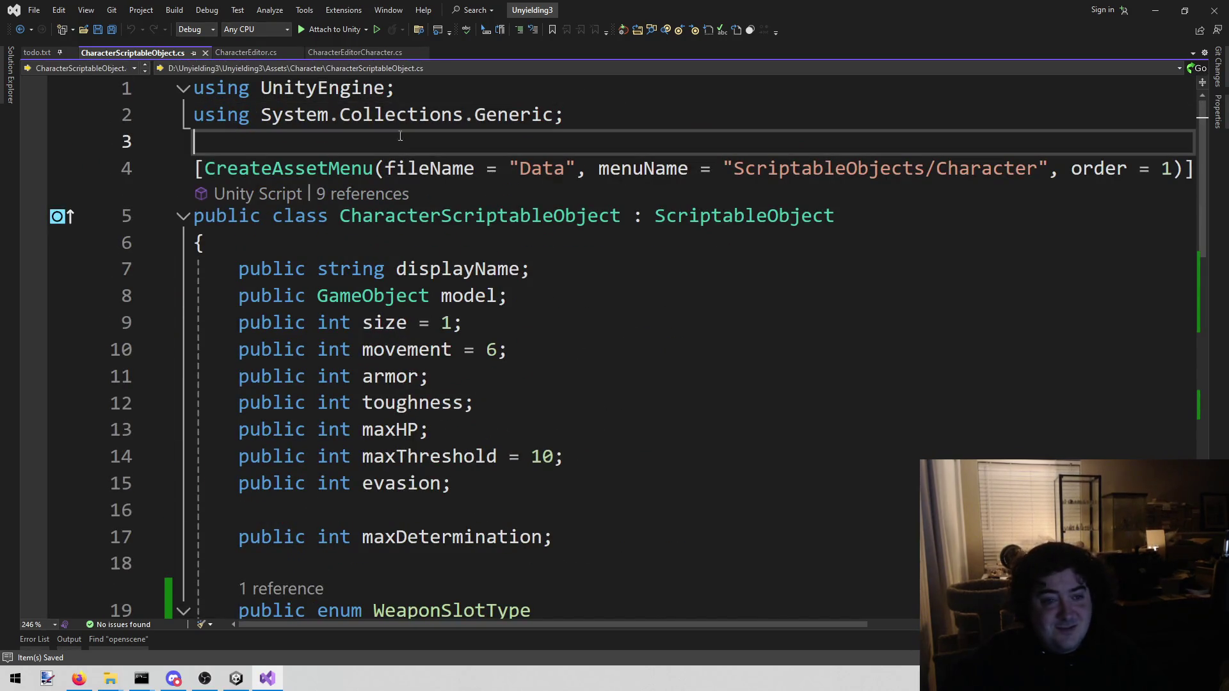
{"action": "key", "text": "Return"}
{"action": "key", "text": "Return"}
{"action": "key", "text": "Up"}
{"action": "type", "text": "public clas"}
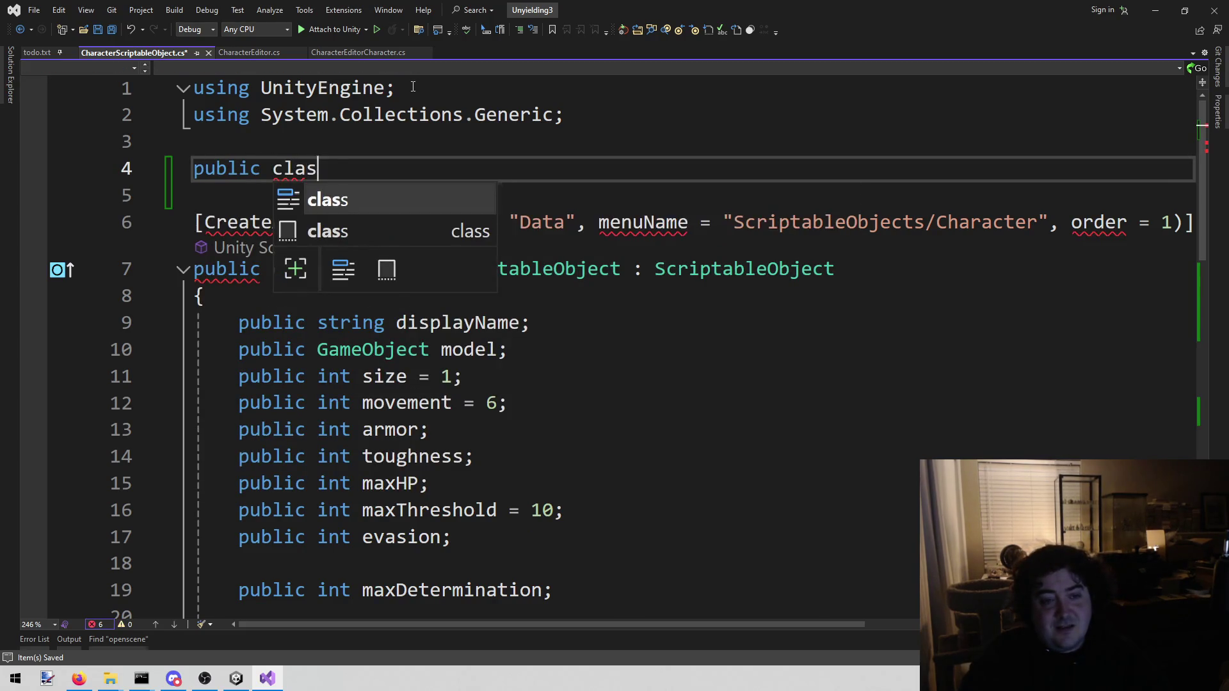
{"action": "type", "text": "s"}
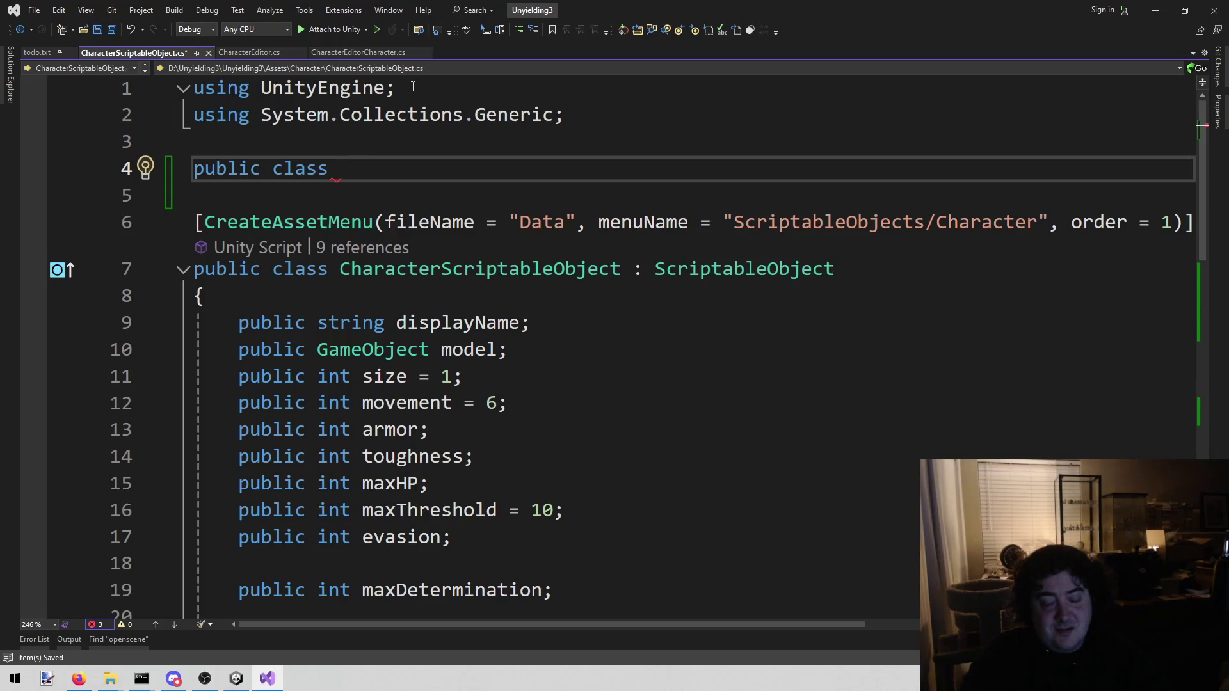
{"action": "type", "text": "Subclass"}
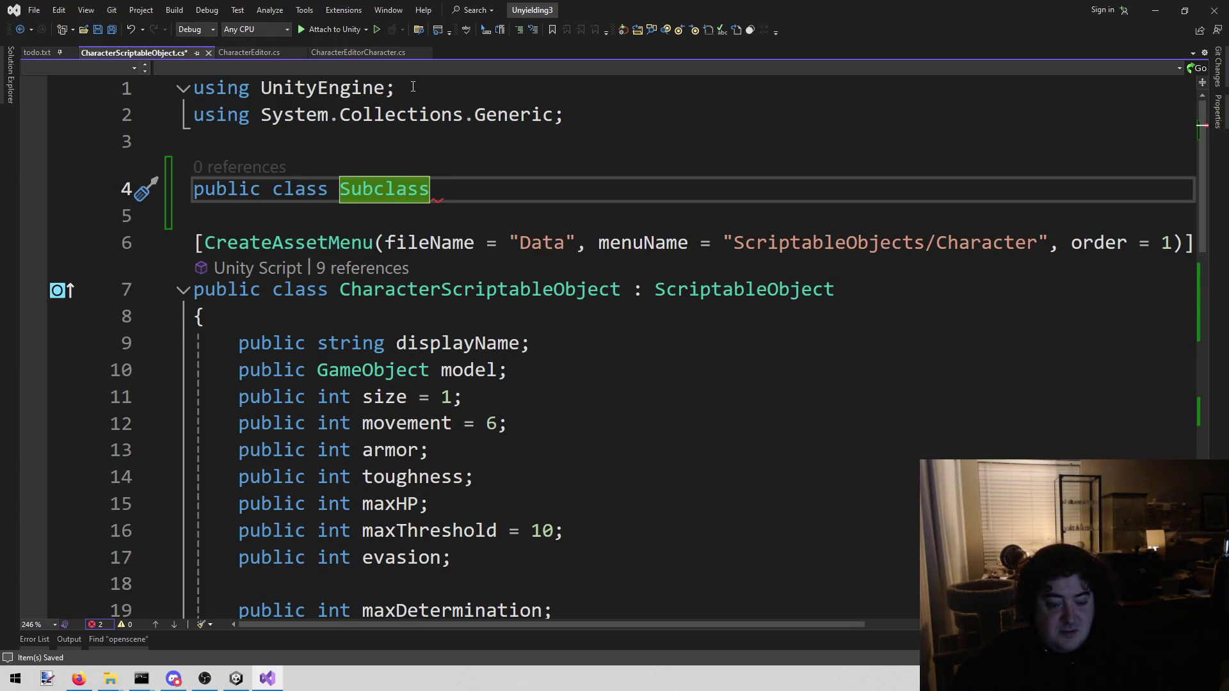
{"action": "key", "text": "Return"}
{"action": "type", "text": "{"}
{"action": "key", "text": "Return"}
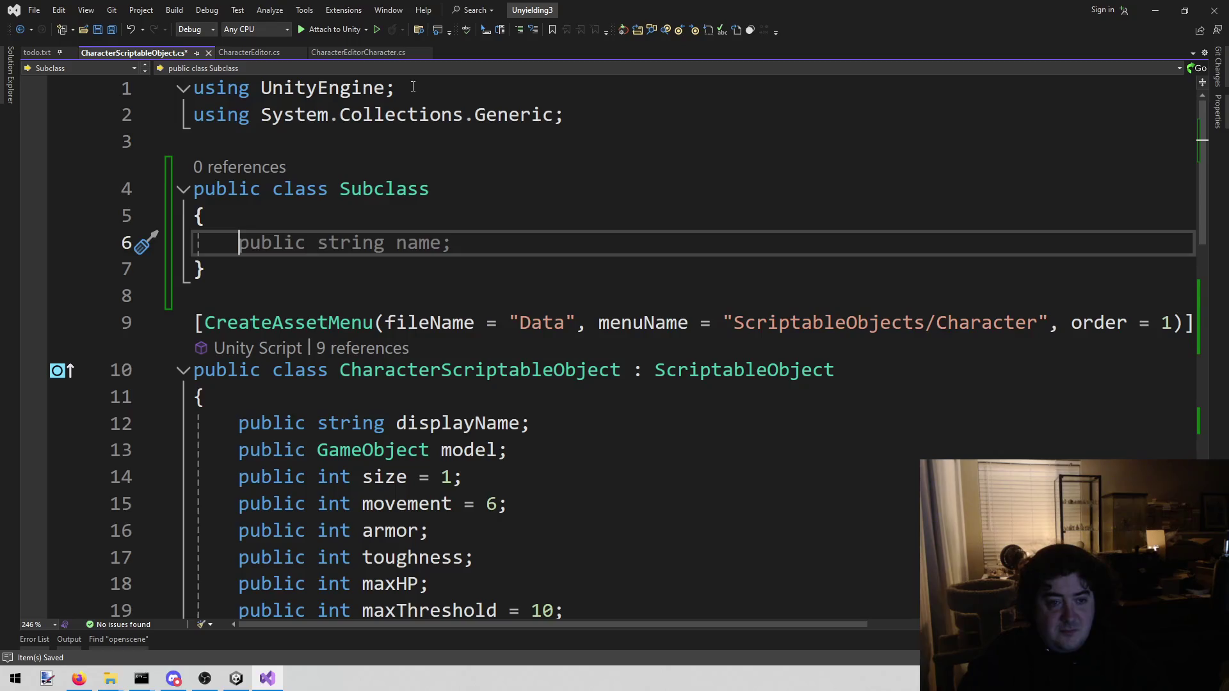
{"action": "type", "text": "p"}
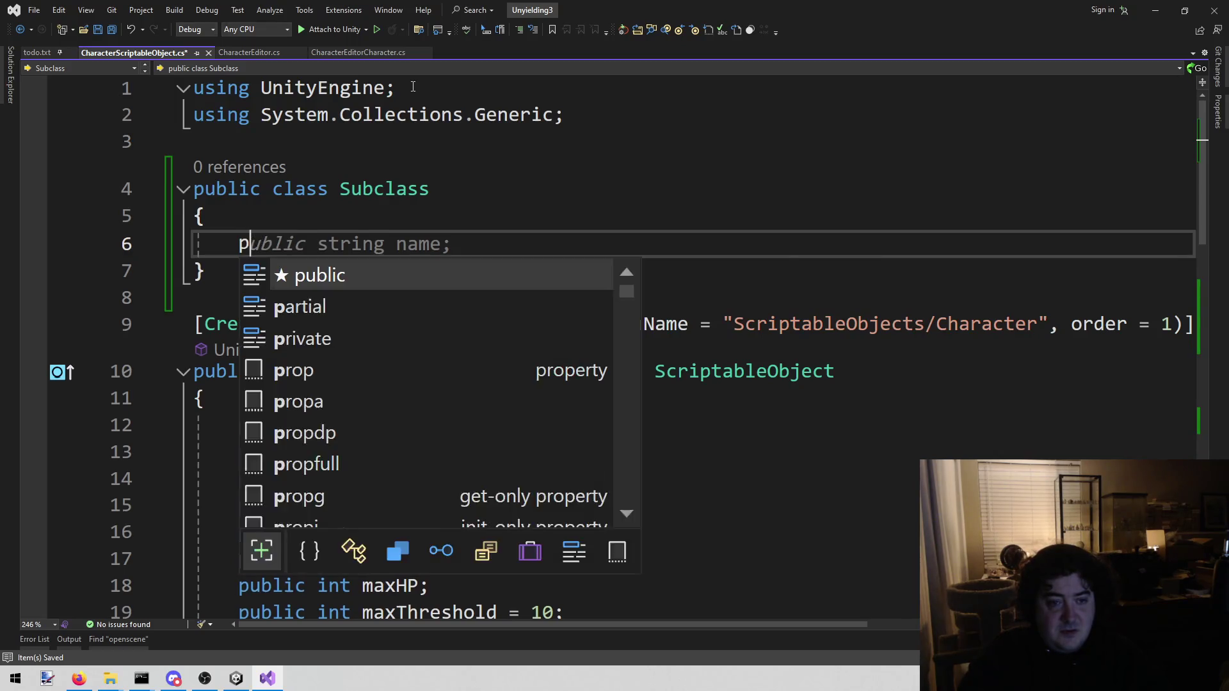
{"action": "type", "text": "ublic string sub"}
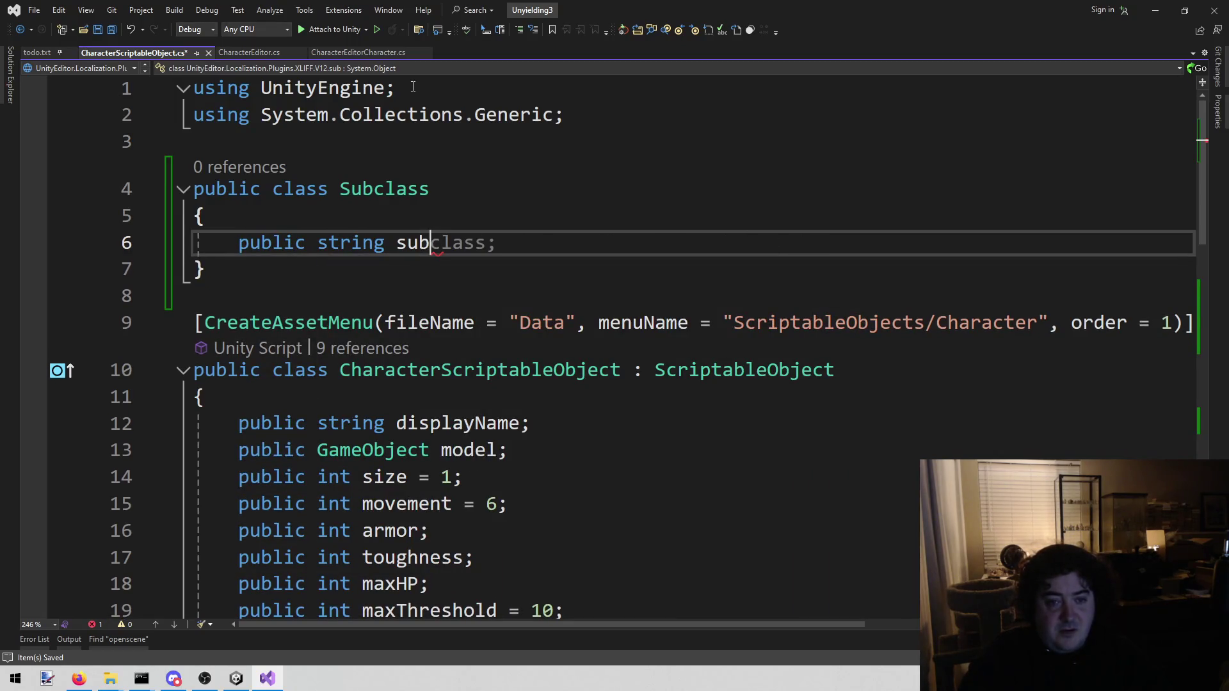
{"action": "type", "text": "classNam"}
{"action": "type", "text": "e;"}
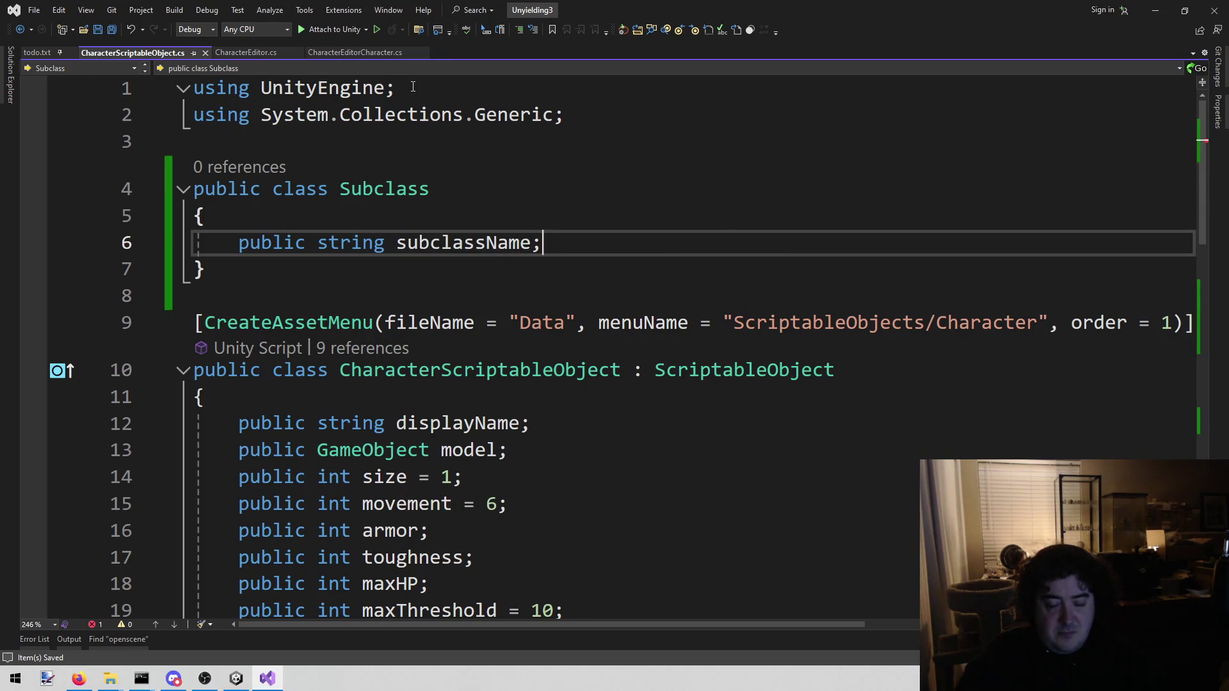
{"action": "key", "text": "Return"}
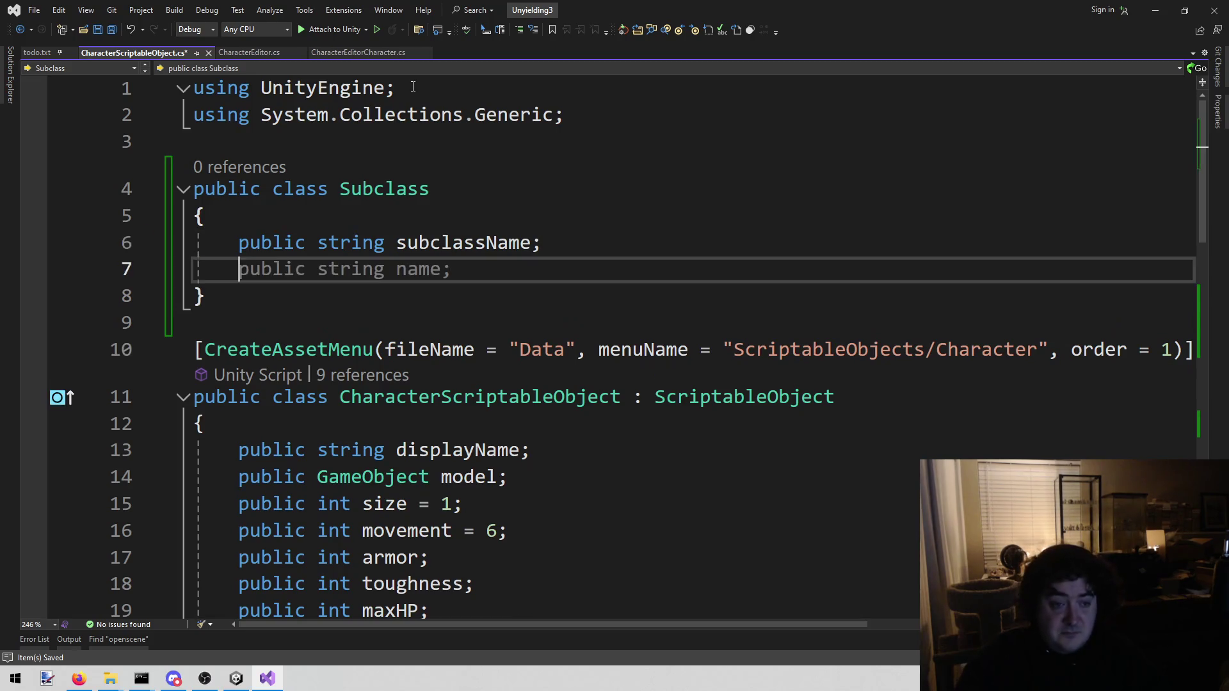
Add public string fields lie1, lie2 and lie3 to Subclass and save the script.
{"action": "type", "text": "public str"}
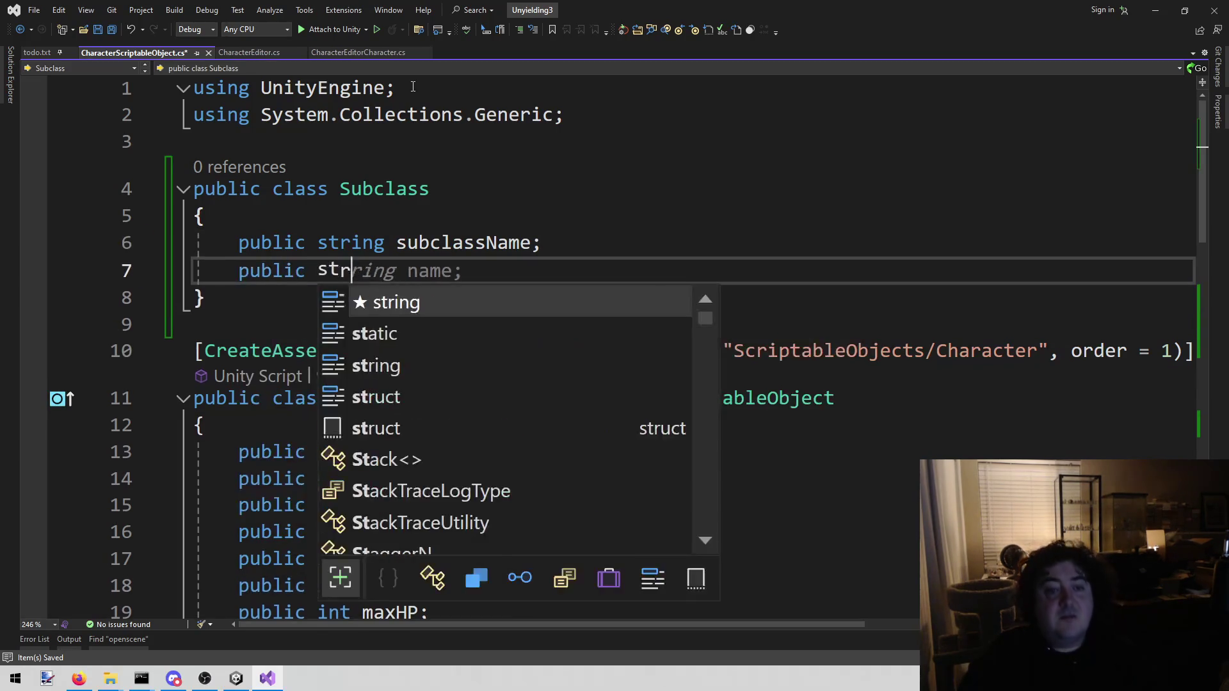
{"action": "type", "text": "ing lie1;"}
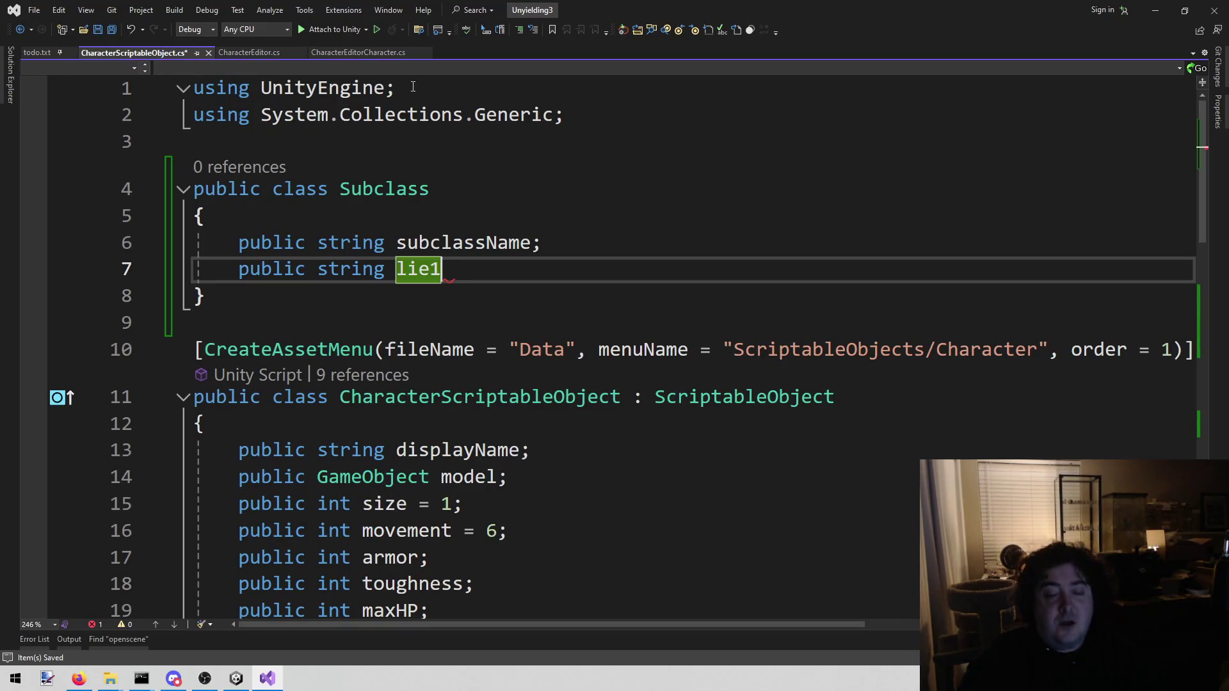
{"action": "key", "text": "shift+Home"}
{"action": "key", "text": "ctrl+c"}
{"action": "key", "text": "End"}
{"action": "key", "text": "Return"}
{"action": "key", "text": "ctrl+v"}
{"action": "key", "text": "Return"}
{"action": "key", "text": "ctrl+v"}
{"action": "key", "text": "Up"}
{"action": "key", "text": "Left"}
{"action": "key", "text": "BackSpace"}
{"action": "type", "text": "2"}
{"action": "key", "text": "Down"}
{"action": "key", "text": "BackSpace"}
{"action": "type", "text": "3"}
{"action": "key", "text": "ctrl+s"}
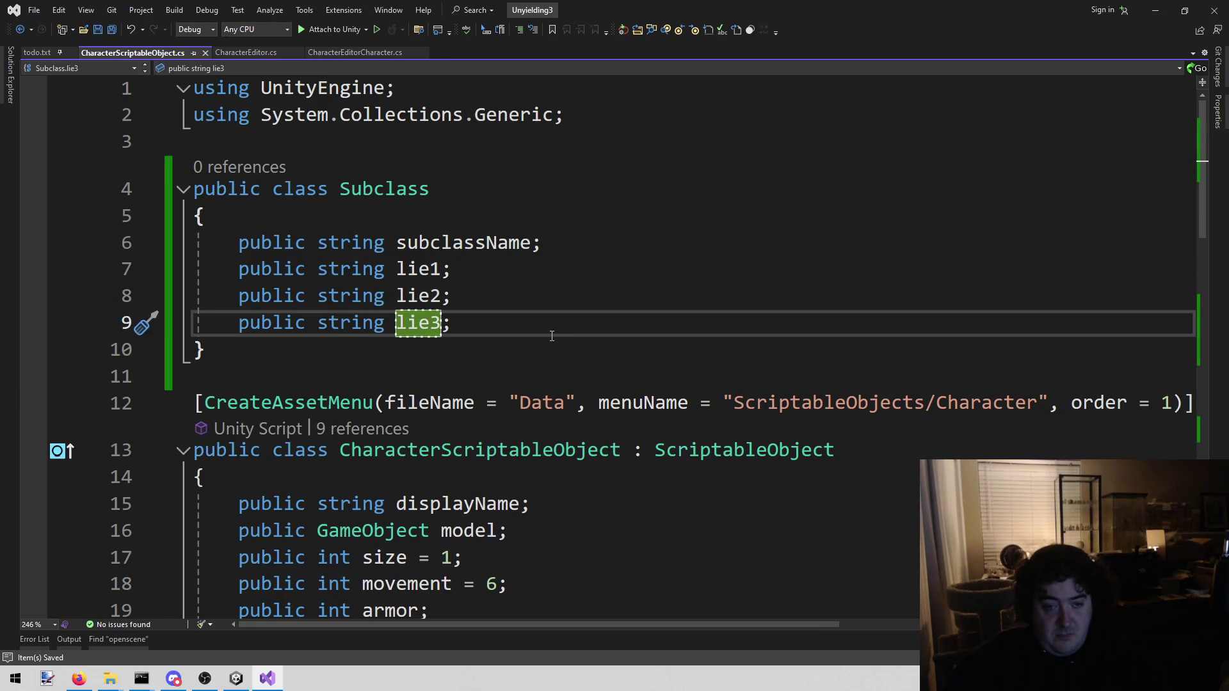
{"action": "scroll", "coordinate": [552, 340], "scroll_direction": "down", "scroll_amount": 3}
{"action": "scroll", "coordinate": [553, 339], "scroll_direction": "up", "scroll_amount": 3}
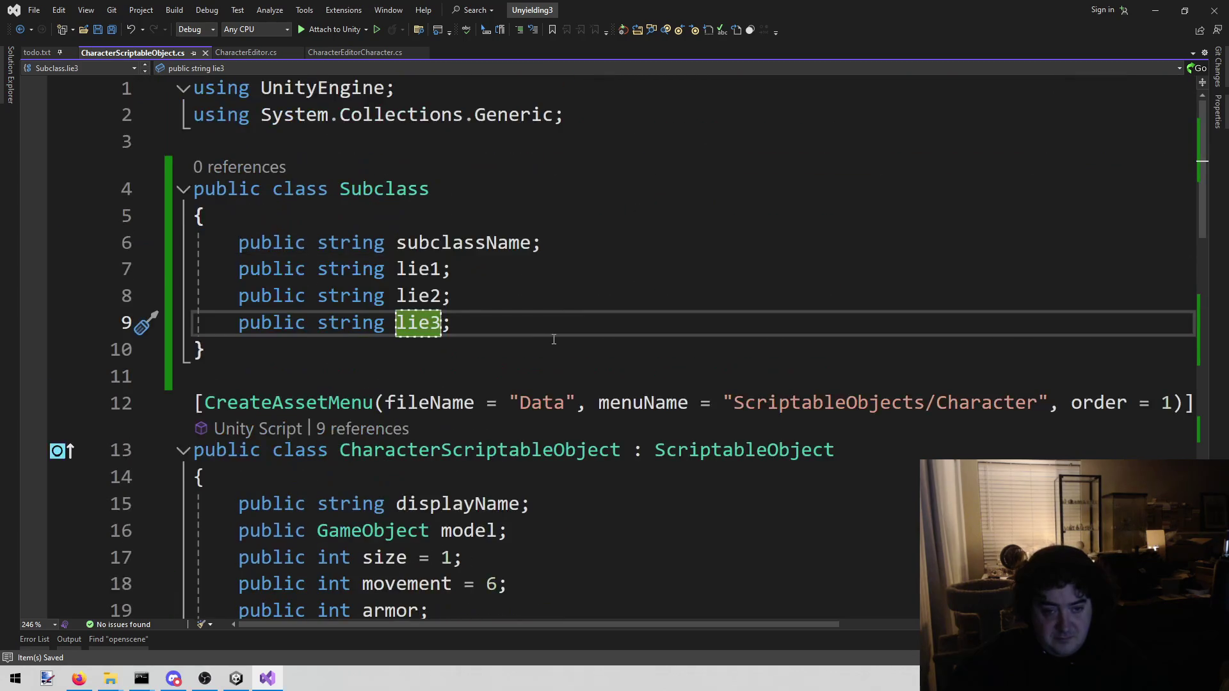
Start a new public List<> field on the line after battlePortrait.
{"action": "scroll", "coordinate": [554, 339], "scroll_direction": "down", "scroll_amount": 3}
{"action": "scroll", "coordinate": [553, 340], "scroll_direction": "down", "scroll_amount": 2}
{"action": "scroll", "coordinate": [563, 338], "scroll_direction": "up", "scroll_amount": 1}
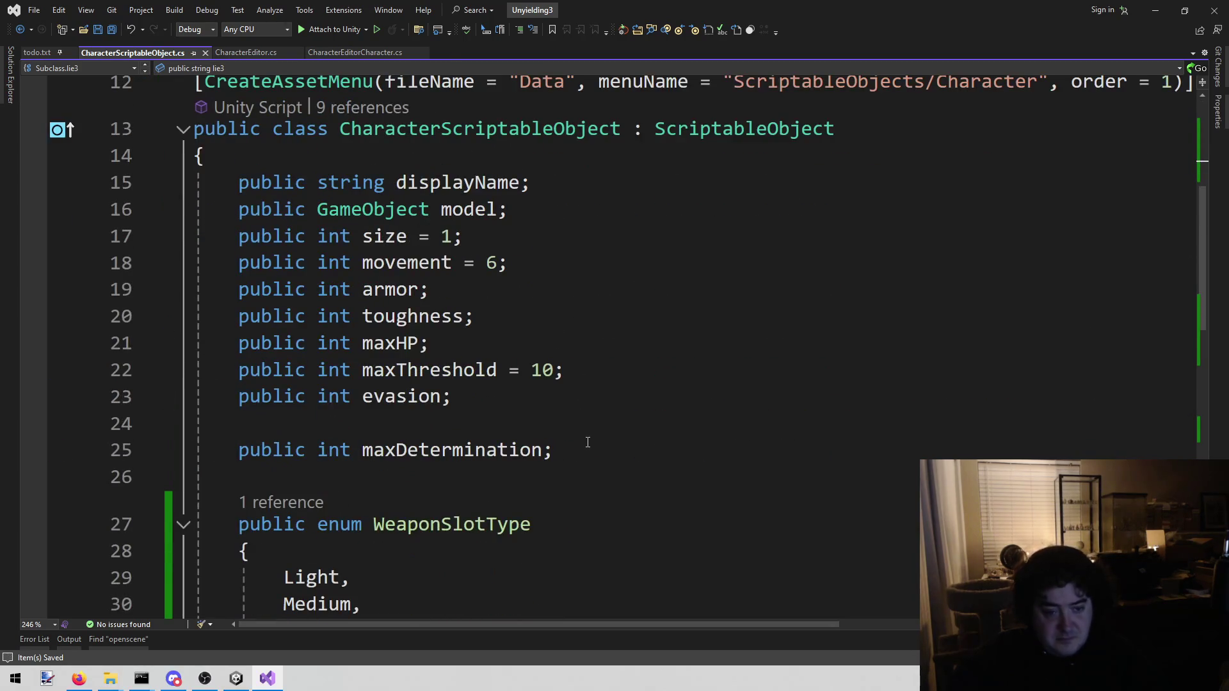
{"action": "scroll", "coordinate": [593, 452], "scroll_direction": "down", "scroll_amount": 7}
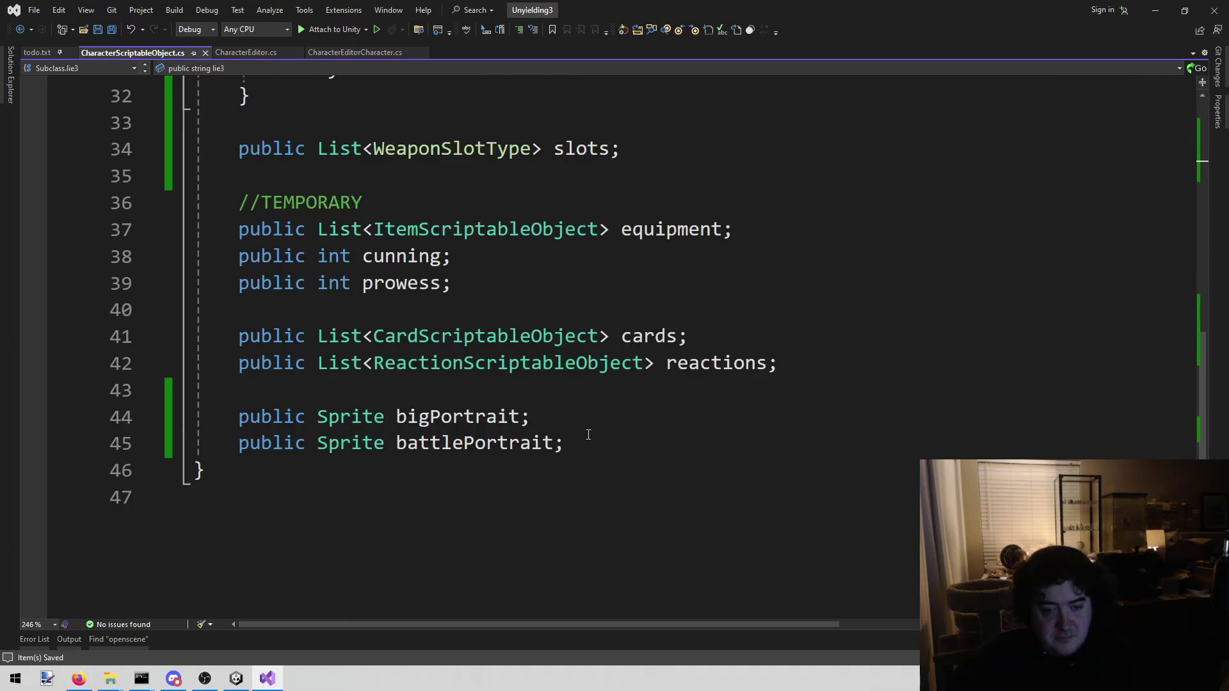
{"action": "left_click", "coordinate": [599, 431]}
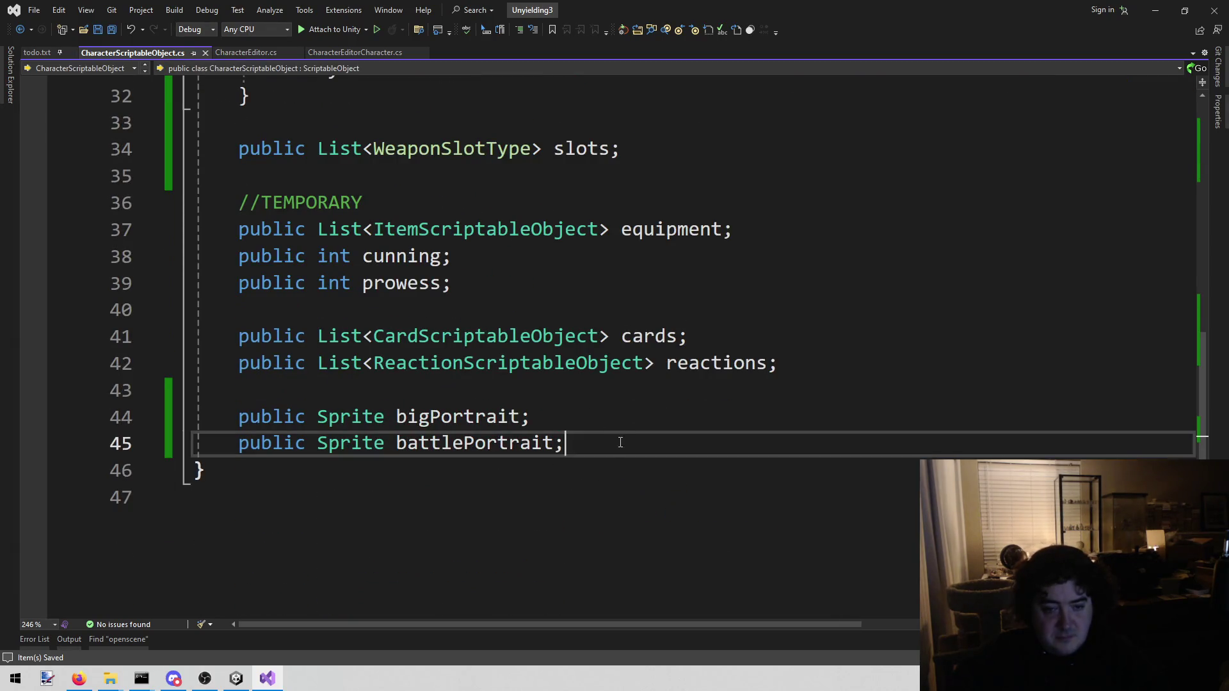
{"action": "key", "text": "Return"}
{"action": "key", "text": "Return"}
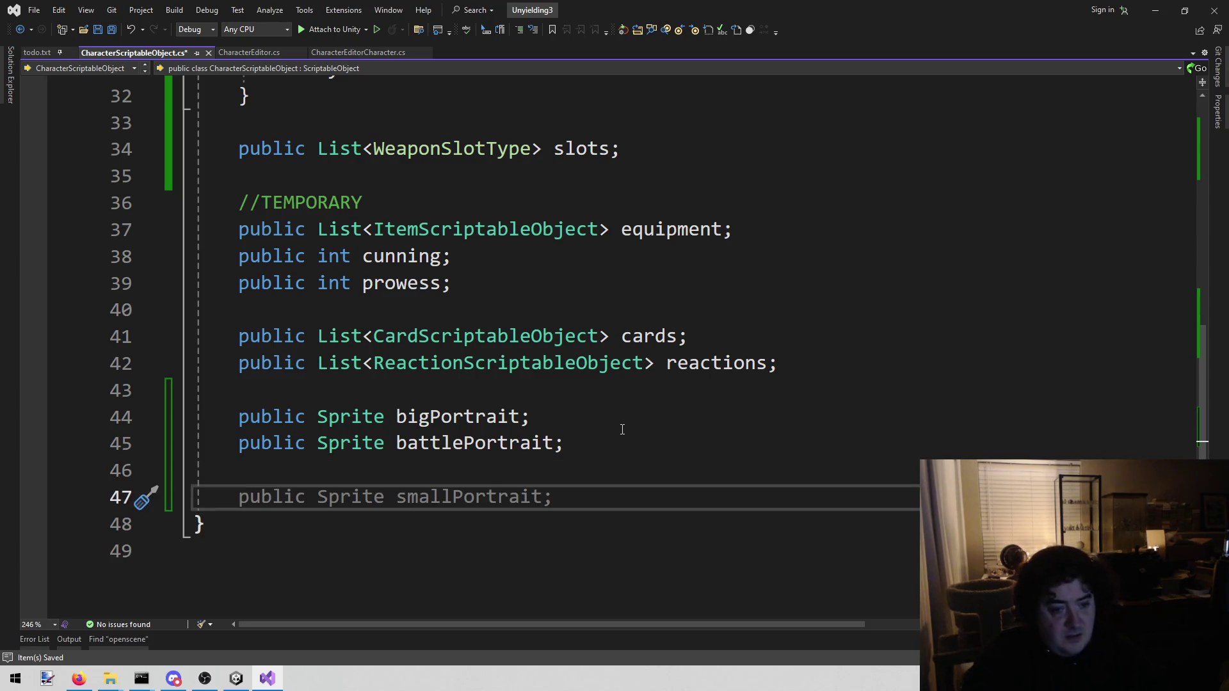
{"action": "type", "text": "public "}
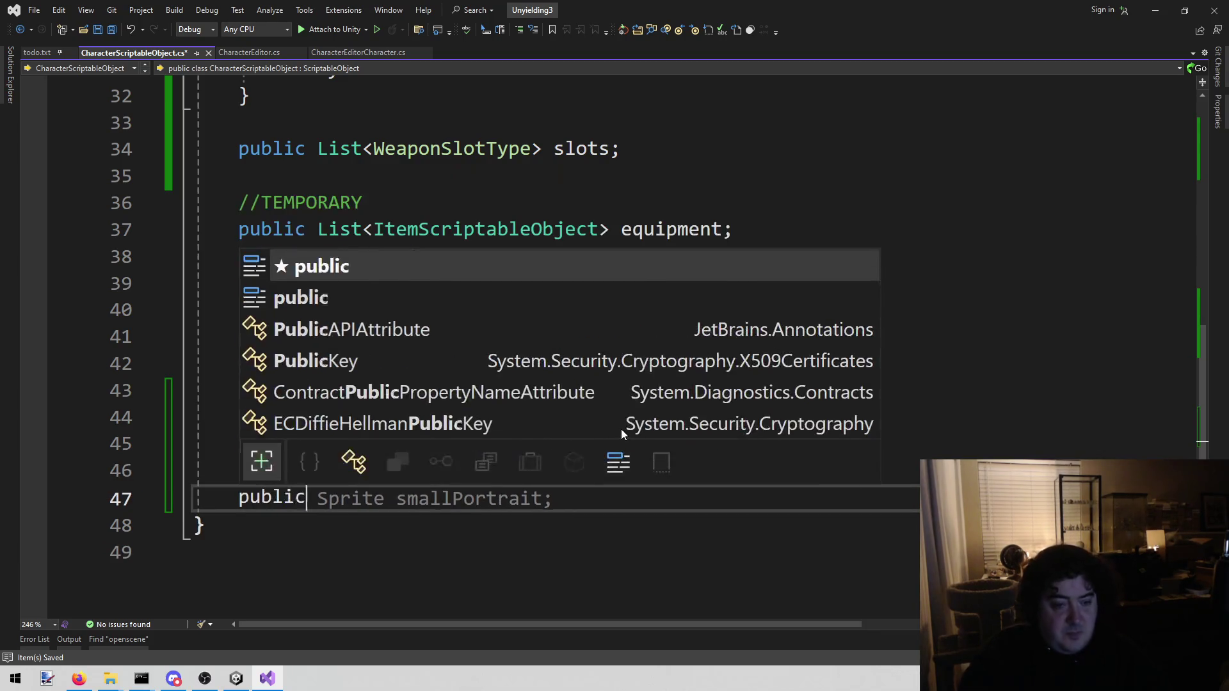
{"action": "type", "text": "S"}
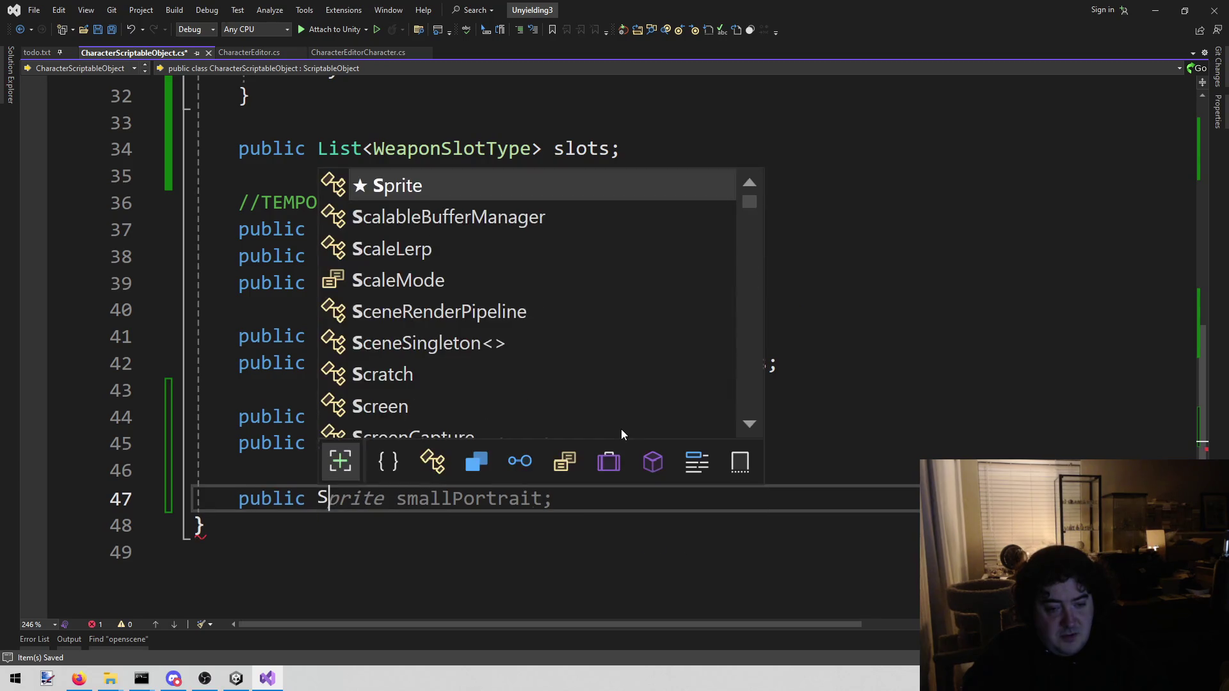
{"action": "key", "text": "BackSpace"}
{"action": "type", "text": "List<"}
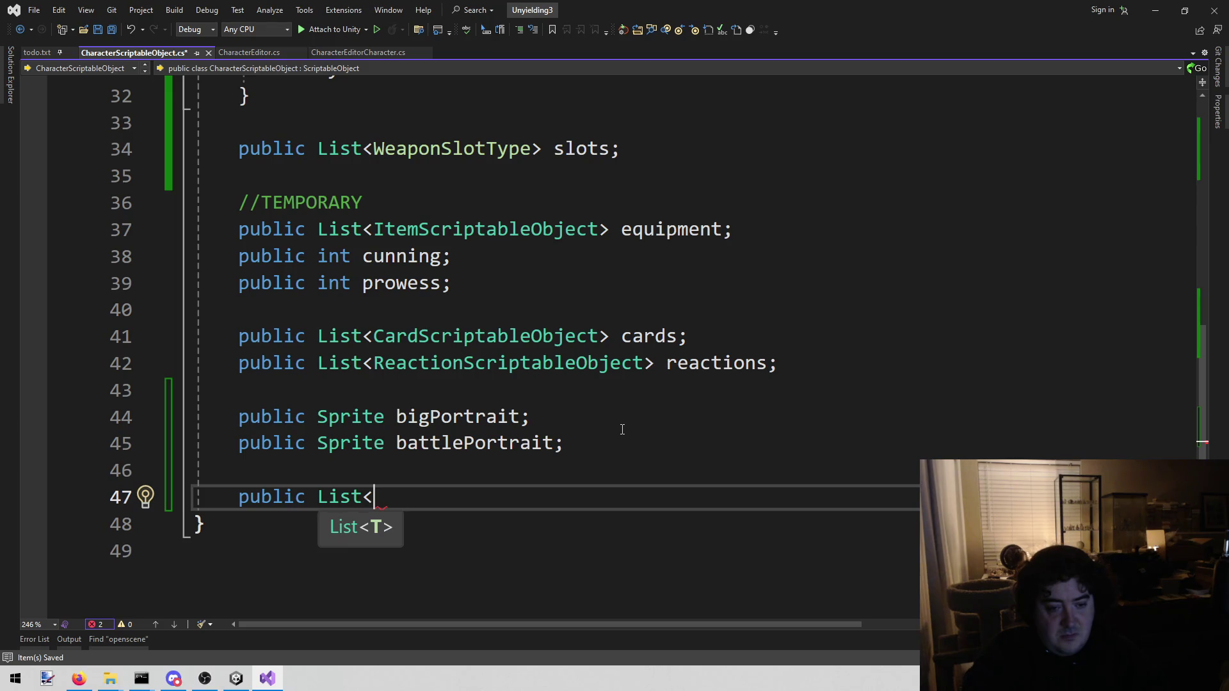
{"action": "type", "text": ">"}
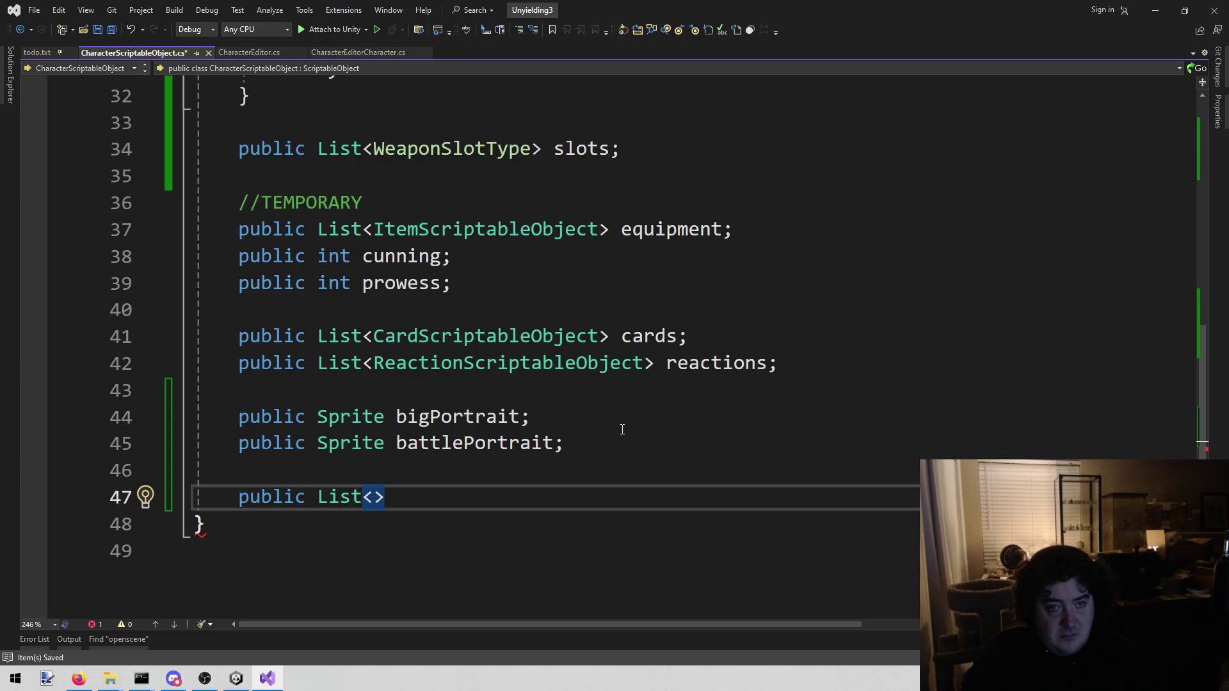
Complete it as List<Subclass> subclasses and save the script.
{"action": "scroll", "coordinate": [622, 429], "scroll_direction": "up", "scroll_amount": 9}
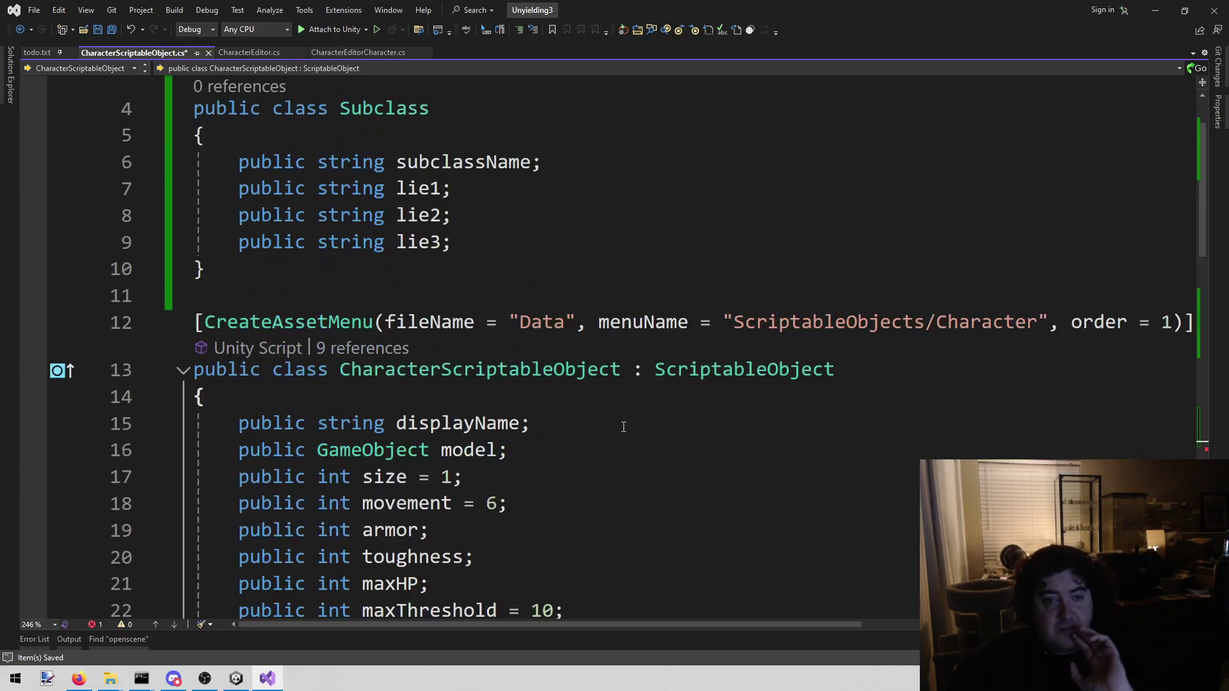
{"action": "scroll", "coordinate": [602, 423], "scroll_direction": "down", "scroll_amount": 12}
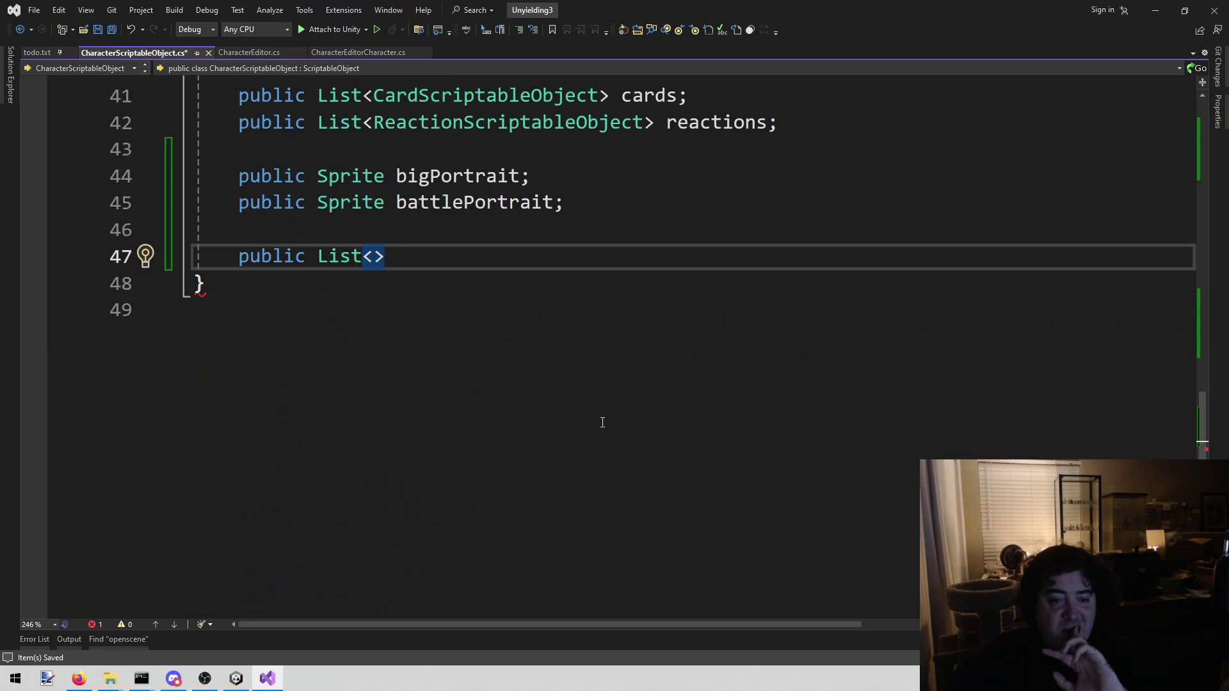
{"action": "scroll", "coordinate": [606, 410], "scroll_direction": "up", "scroll_amount": 13}
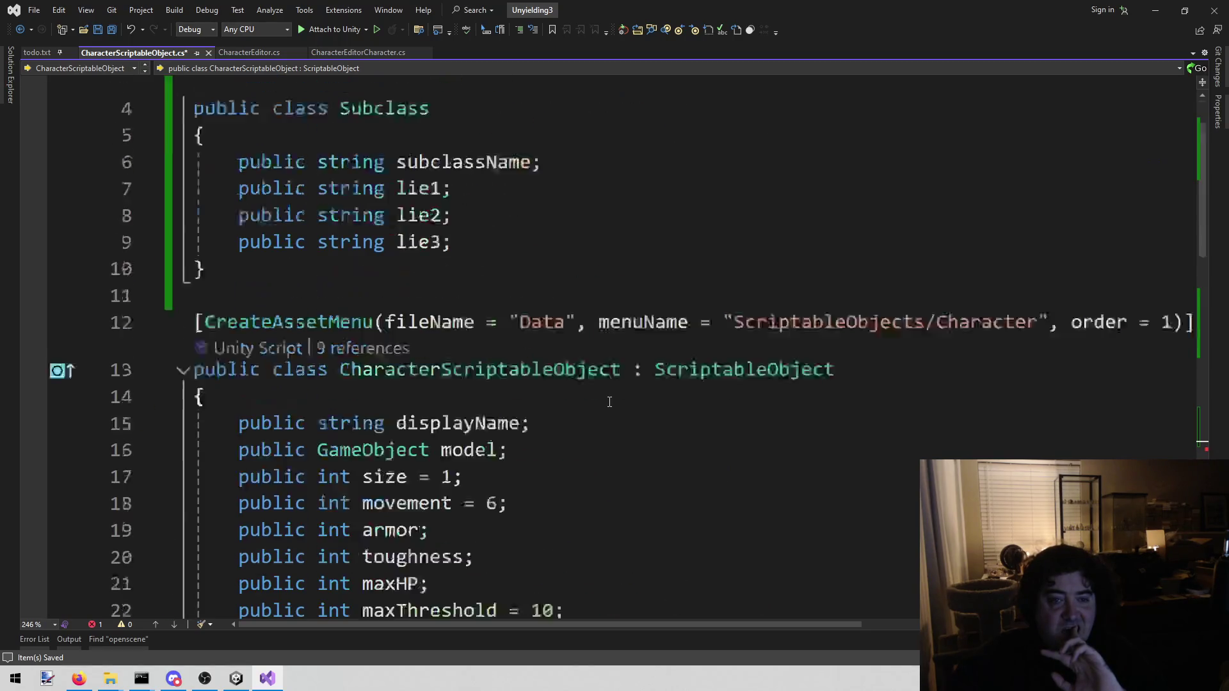
{"action": "scroll", "coordinate": [560, 365], "scroll_direction": "down", "scroll_amount": 9}
{"action": "scroll", "coordinate": [555, 352], "scroll_direction": "up", "scroll_amount": 9}
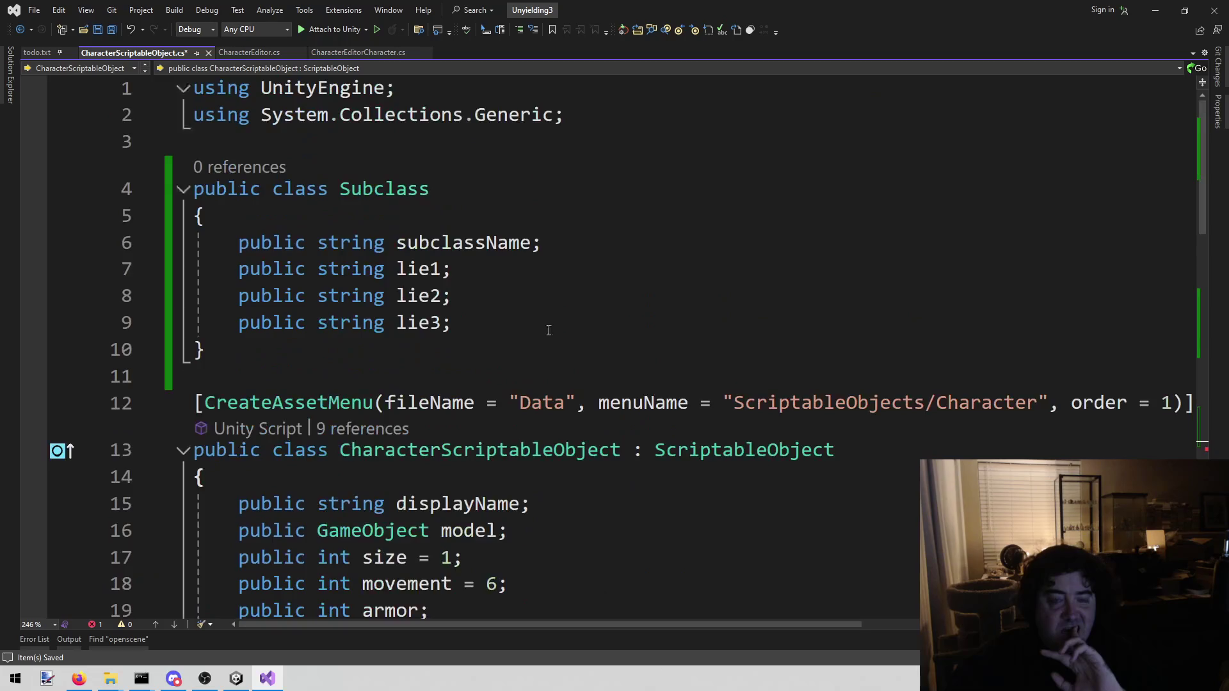
{"action": "scroll", "coordinate": [519, 301], "scroll_direction": "down", "scroll_amount": 10}
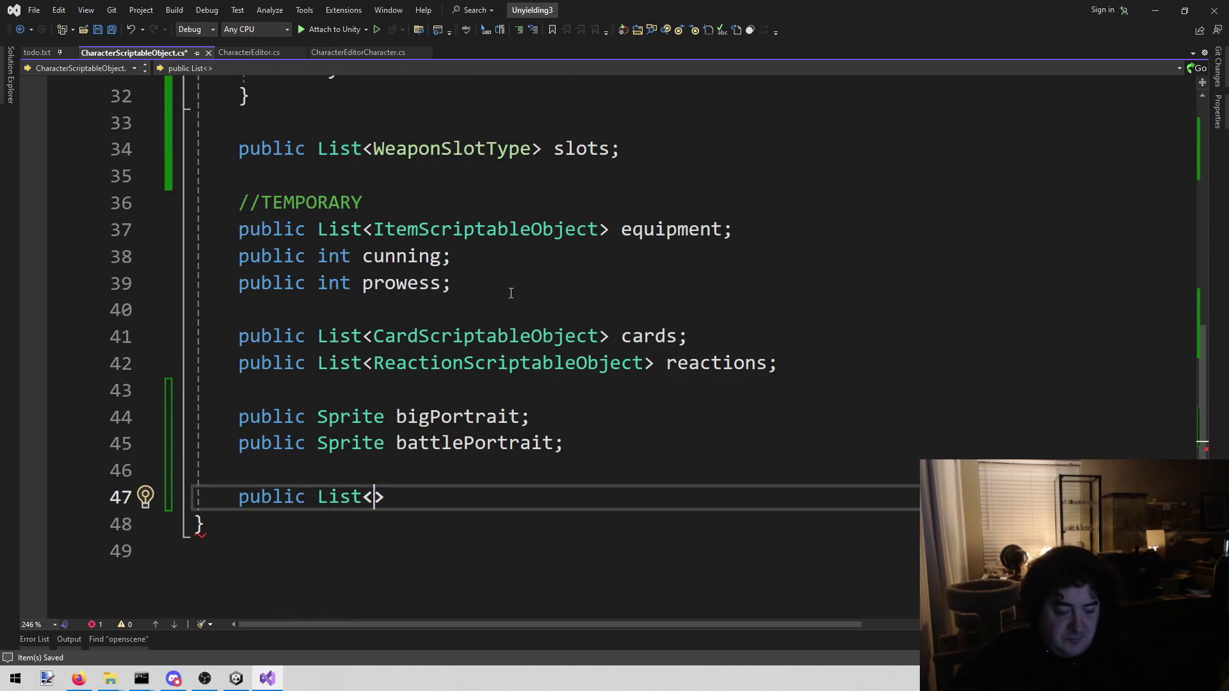
{"action": "type", "text": "Subclass>"}
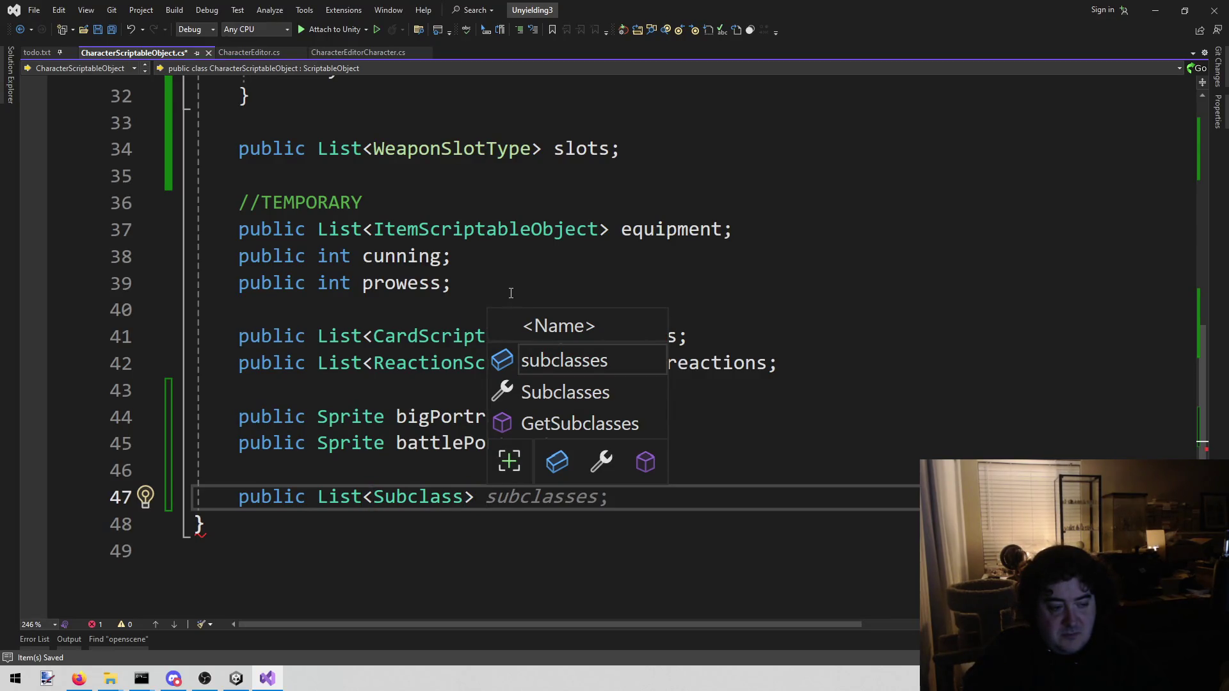
{"action": "key", "text": "Tab"}
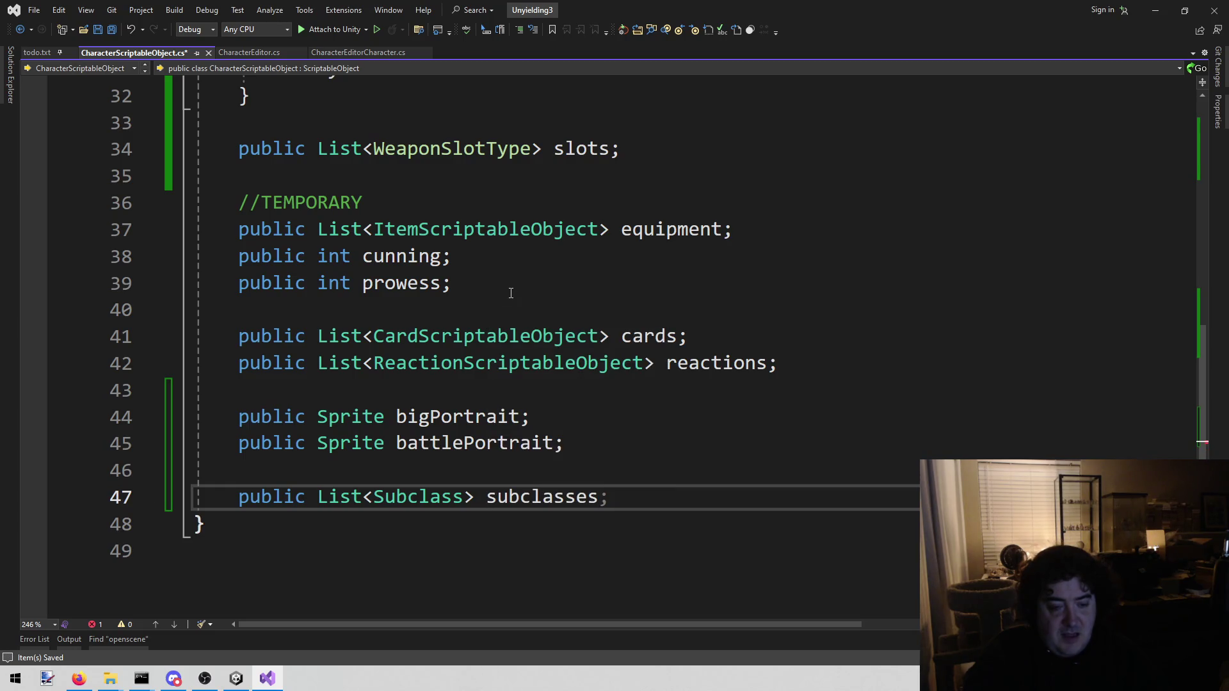
{"action": "key", "text": "ctrl+s"}
{"action": "scroll", "coordinate": [496, 347], "scroll_direction": "up", "scroll_amount": 2}
{"action": "scroll", "coordinate": [497, 346], "scroll_direction": "up", "scroll_amount": 8}
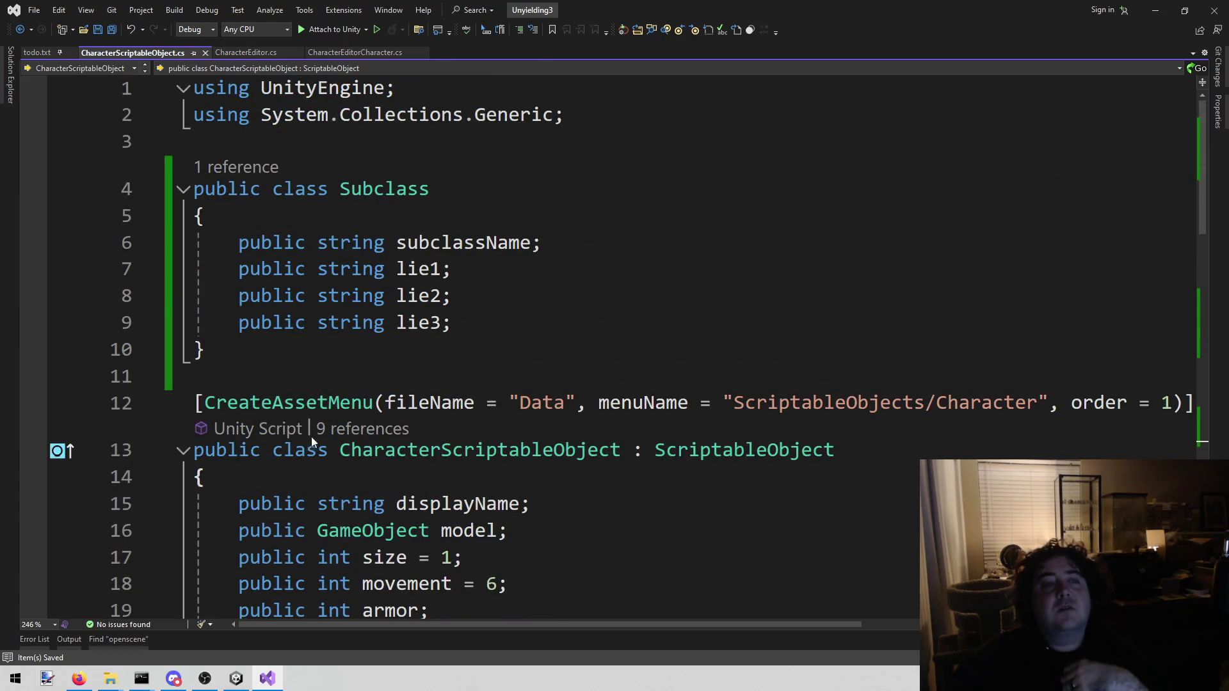
{"action": "scroll", "coordinate": [305, 430], "scroll_direction": "down", "scroll_amount": 9}
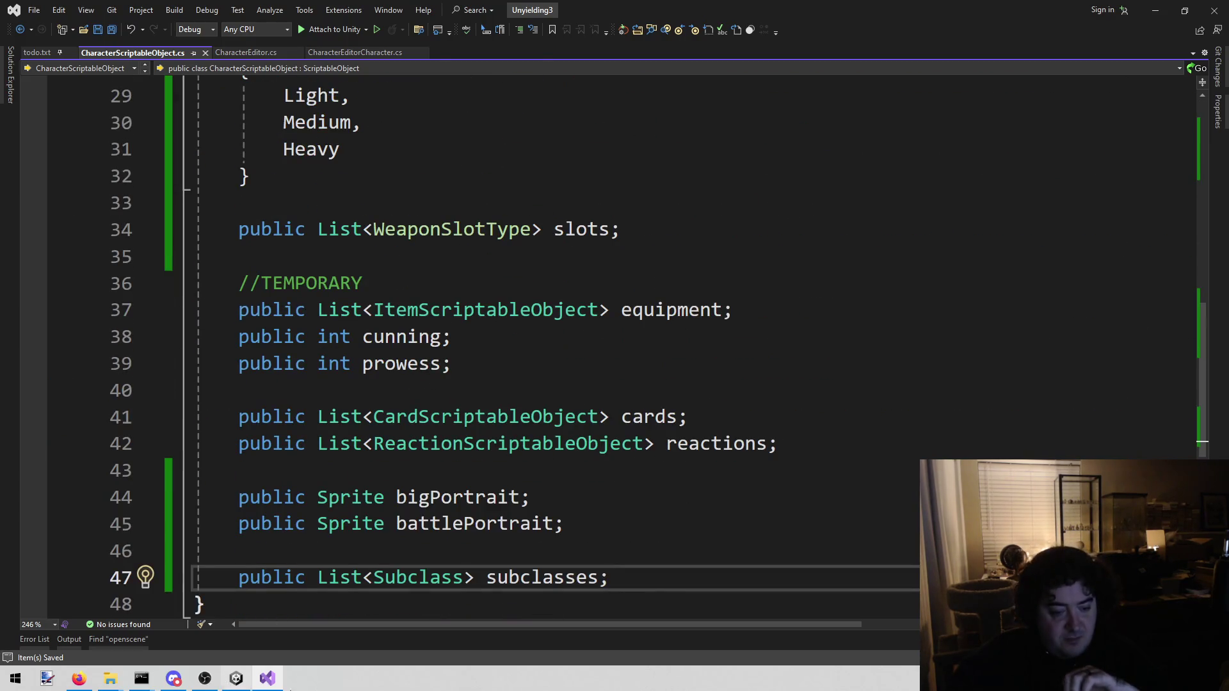
Stop play mode in the Unity editor so the scripts can reload.
{"action": "left_click", "coordinate": [247, 678]}
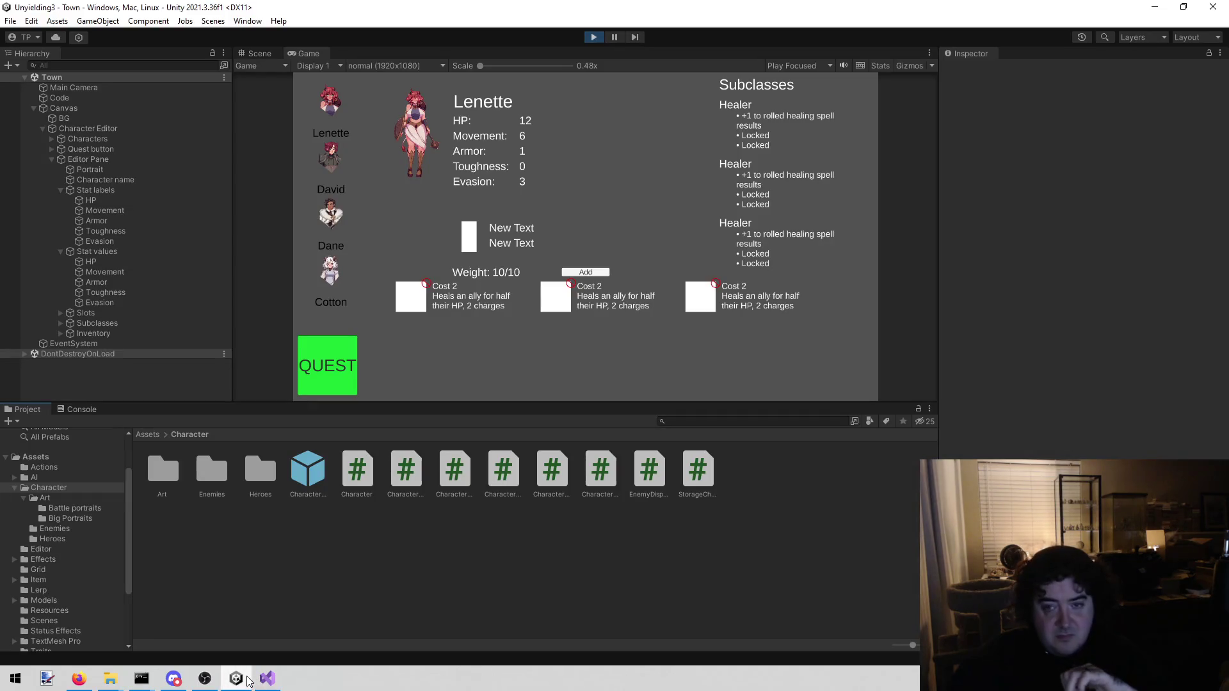
{"action": "left_click", "coordinate": [590, 37]}
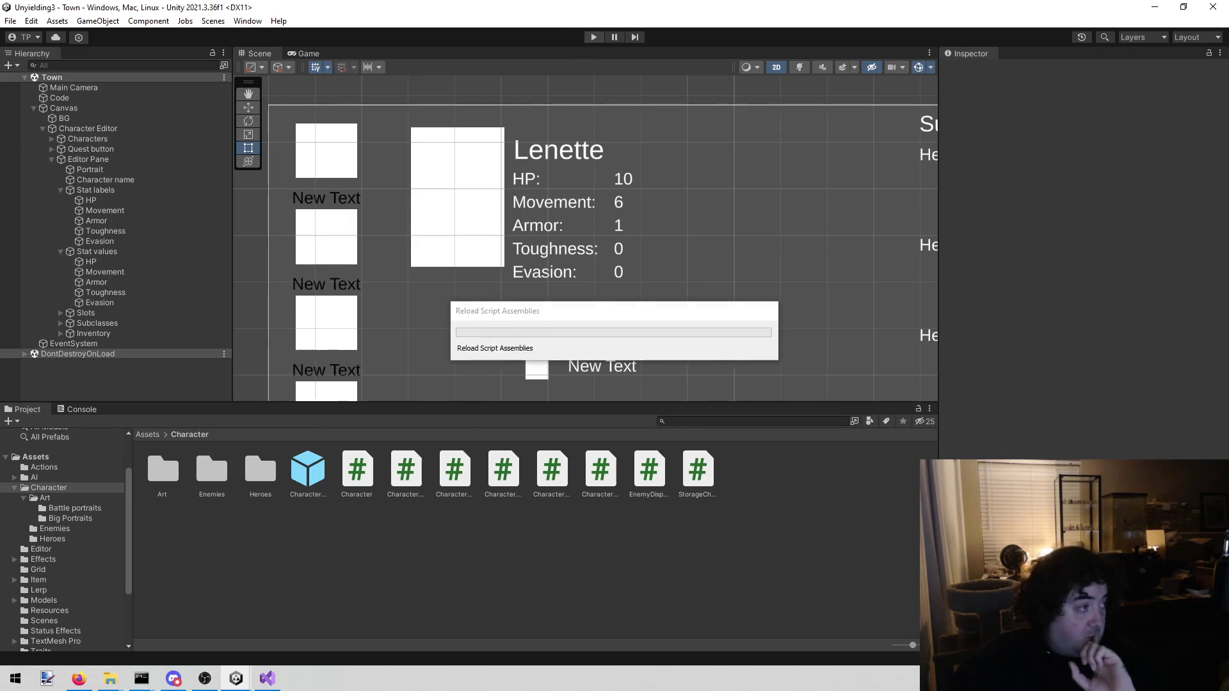
{"action": "key", "text": "alt+Tab"}
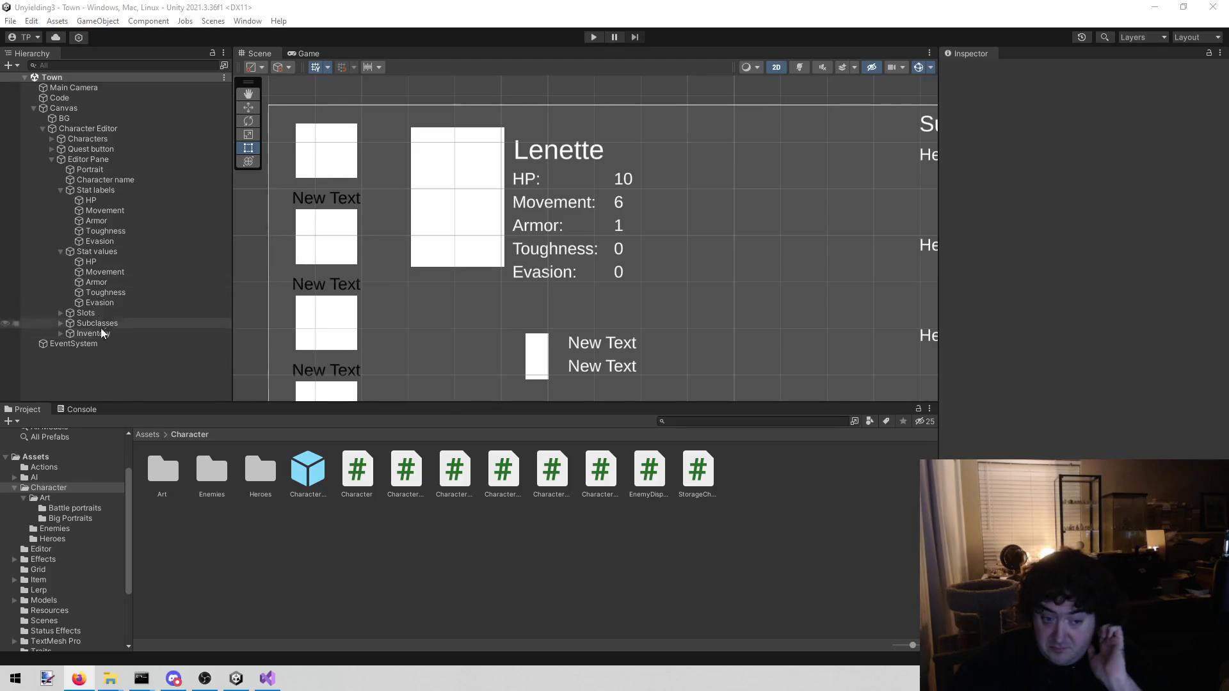
Inspect the Cotton hero asset in Assets/Character/Heroes, then go back to CharacterScriptableObject.cs.
{"action": "left_click", "coordinate": [52, 540]}
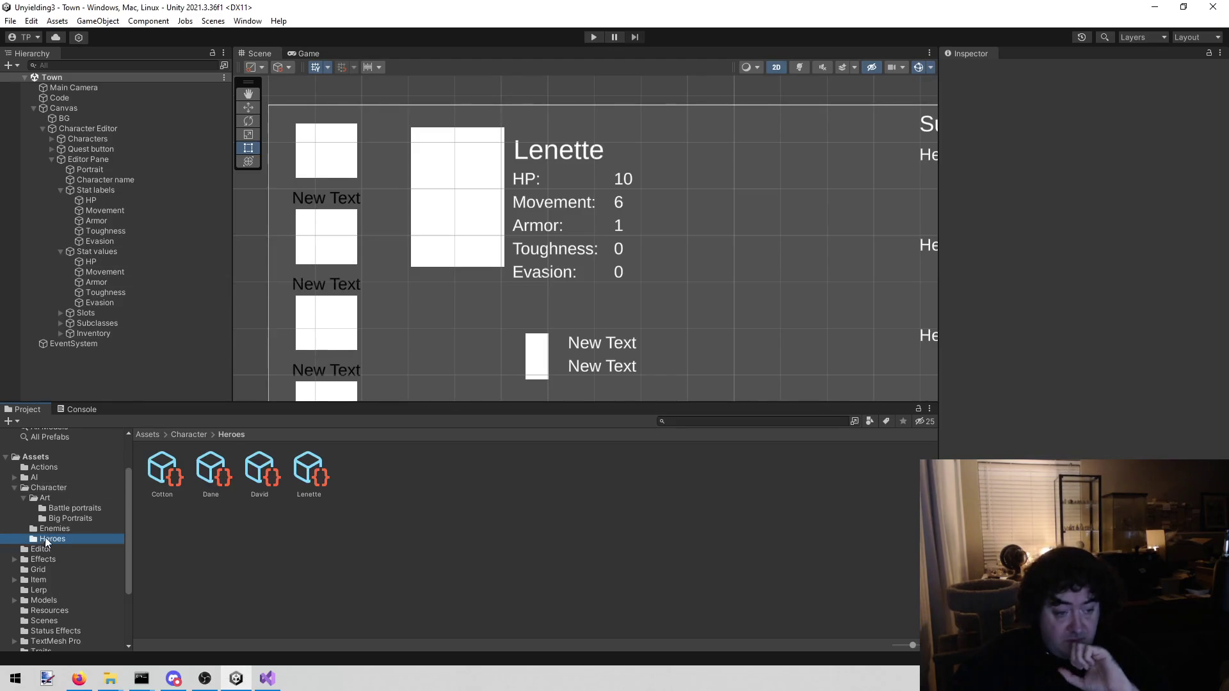
{"action": "left_click", "coordinate": [155, 464]}
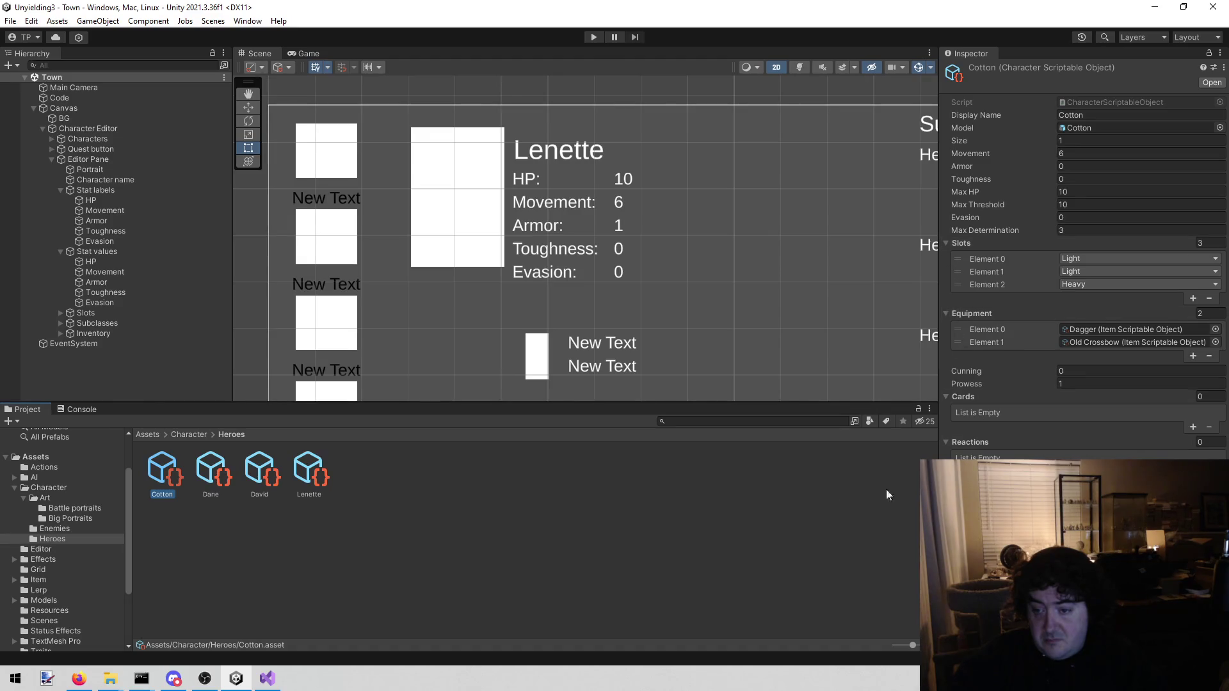
{"action": "left_click", "coordinate": [267, 679]}
{"action": "scroll", "coordinate": [397, 197], "scroll_direction": "up", "scroll_amount": 9}
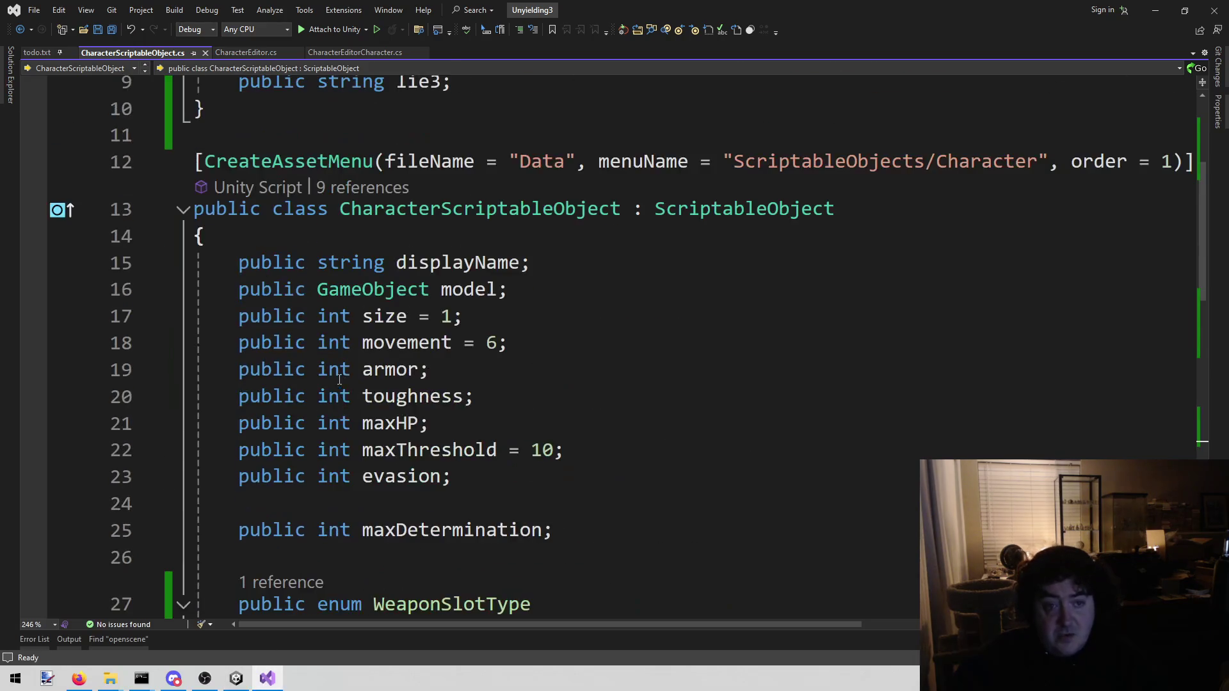
Add [Serializable] above the Subclass class, import using System, and save the script.
{"action": "left_click", "coordinate": [426, 143]}
{"action": "key", "text": "Return"}
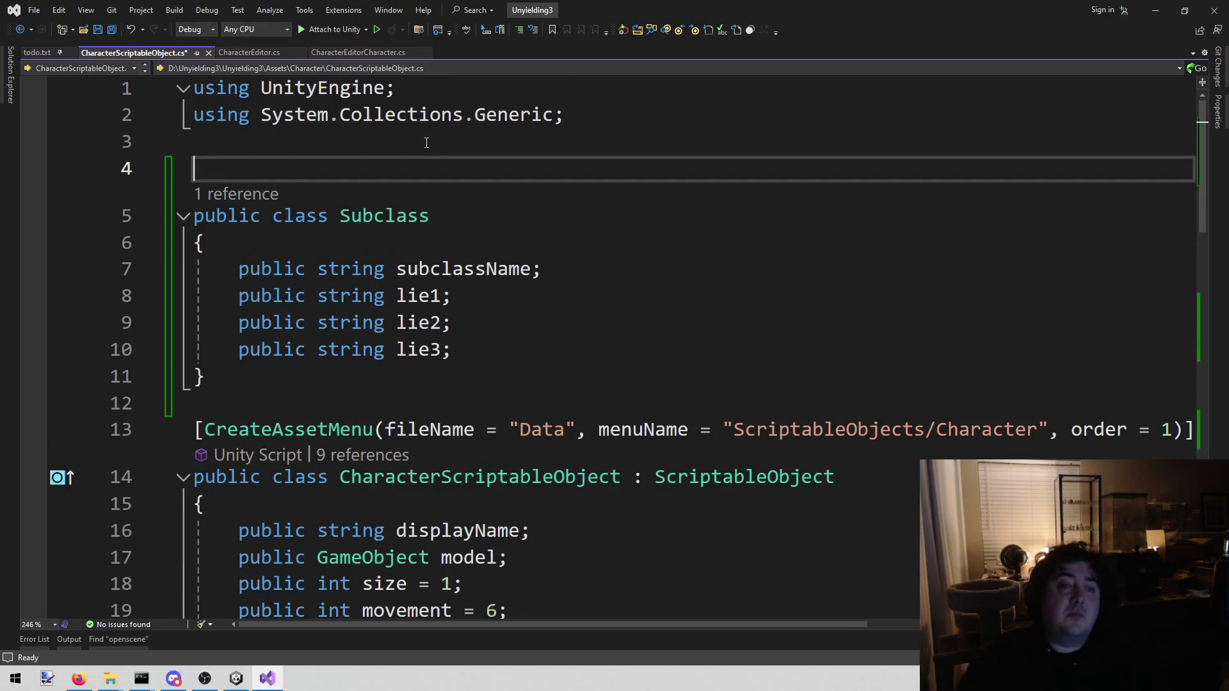
{"action": "type", "text": "["}
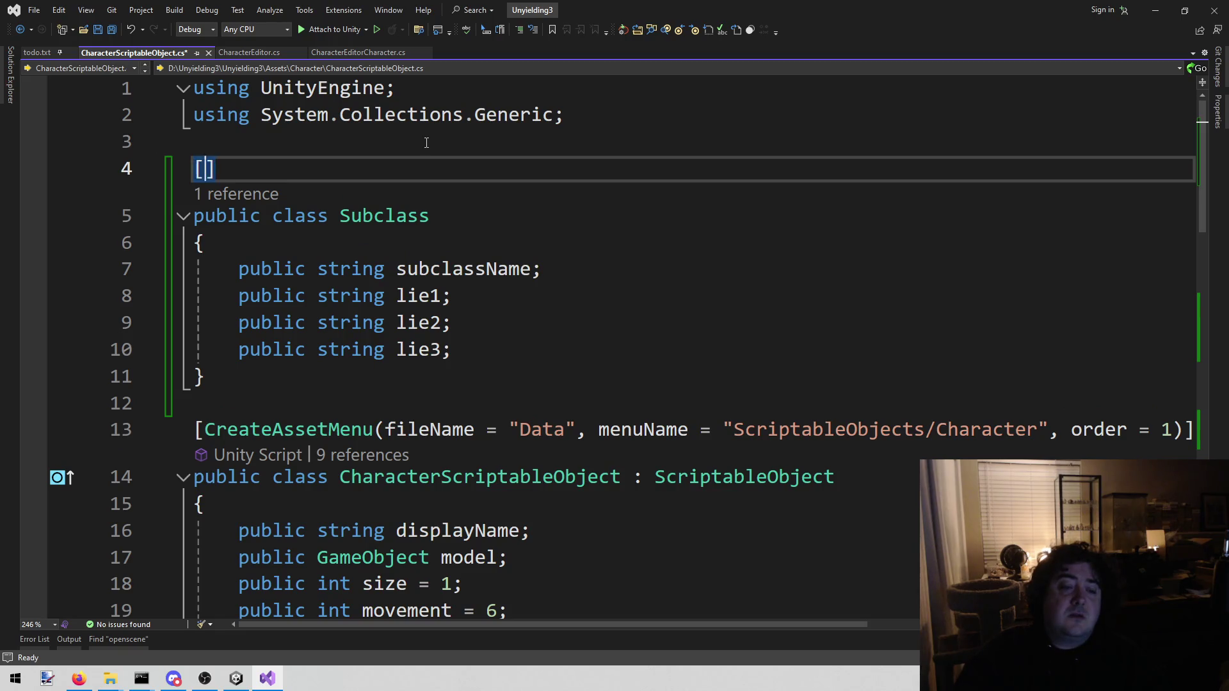
{"action": "type", "text": "Ser"}
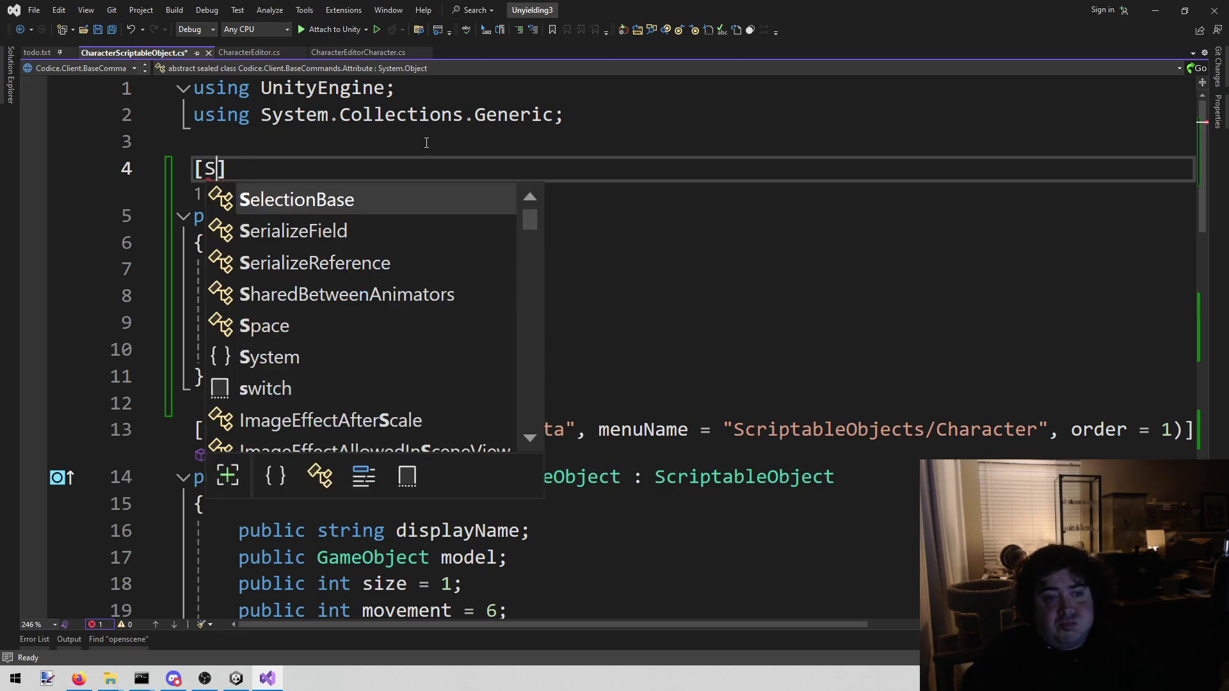
{"action": "key", "text": "Down"}
{"action": "key", "text": "Down"}
{"action": "key", "text": "Tab"}
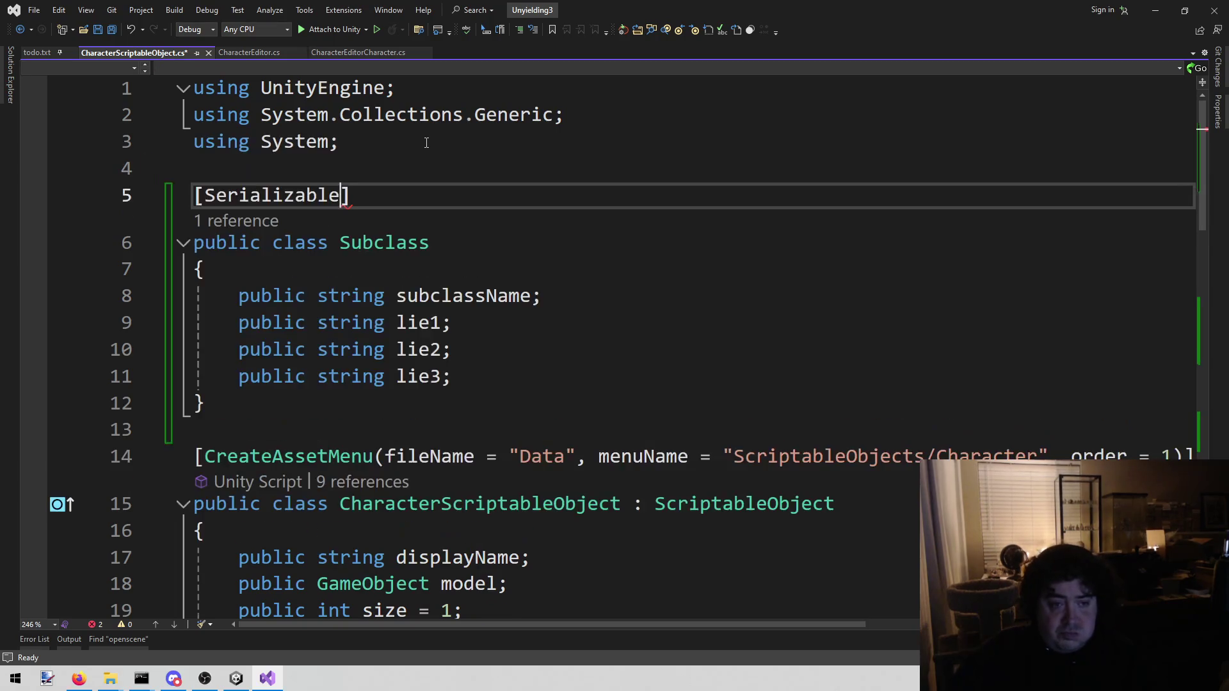
{"action": "key", "text": "ctrl+s"}
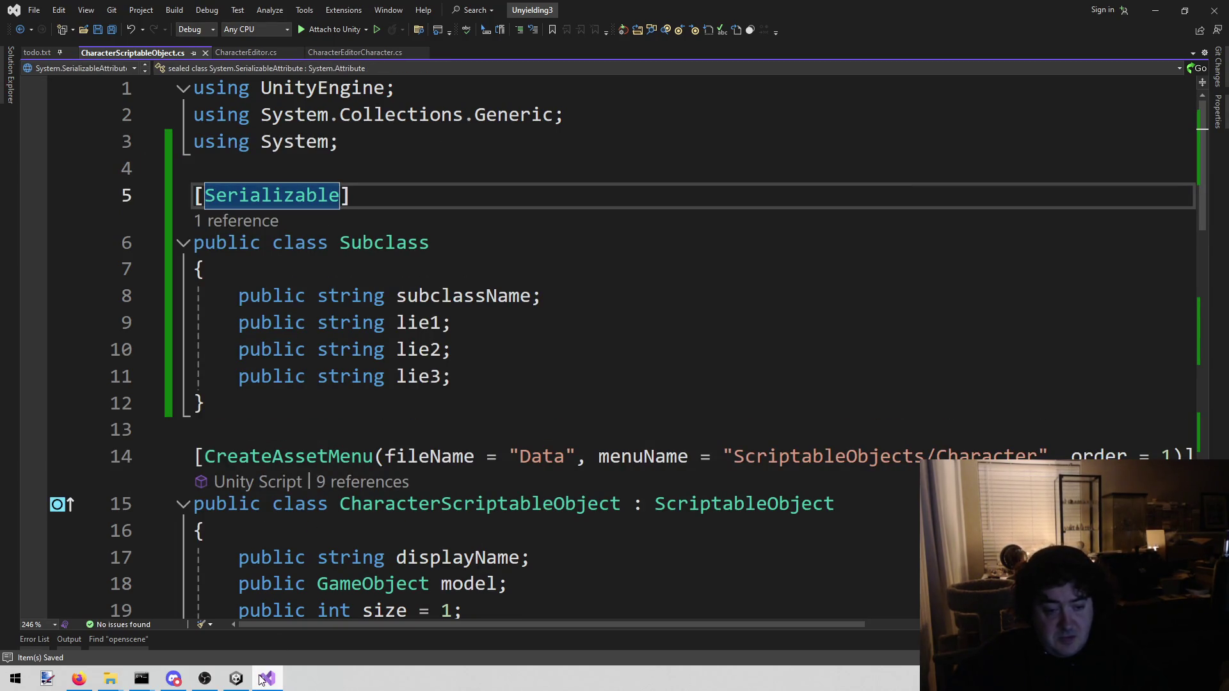
{"action": "left_click", "coordinate": [234, 678]}
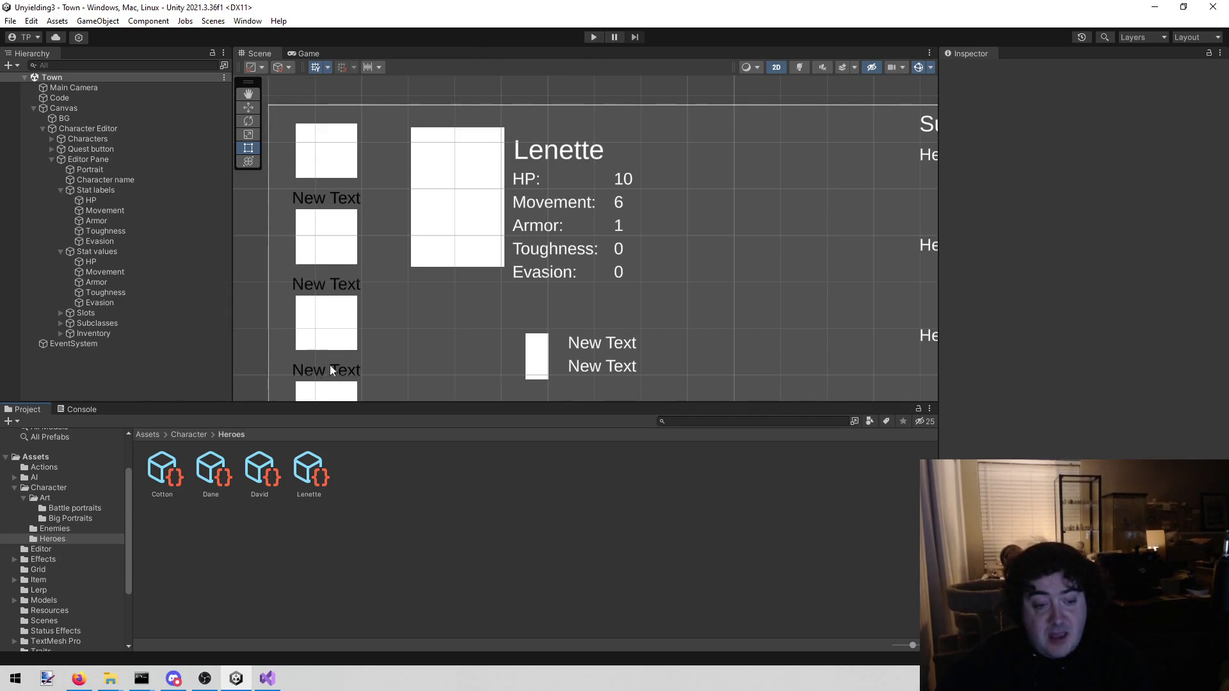
Recheck Cotton's data after the reload, then bring CharacterScriptableObject.cs back up.
{"action": "left_click", "coordinate": [163, 468]}
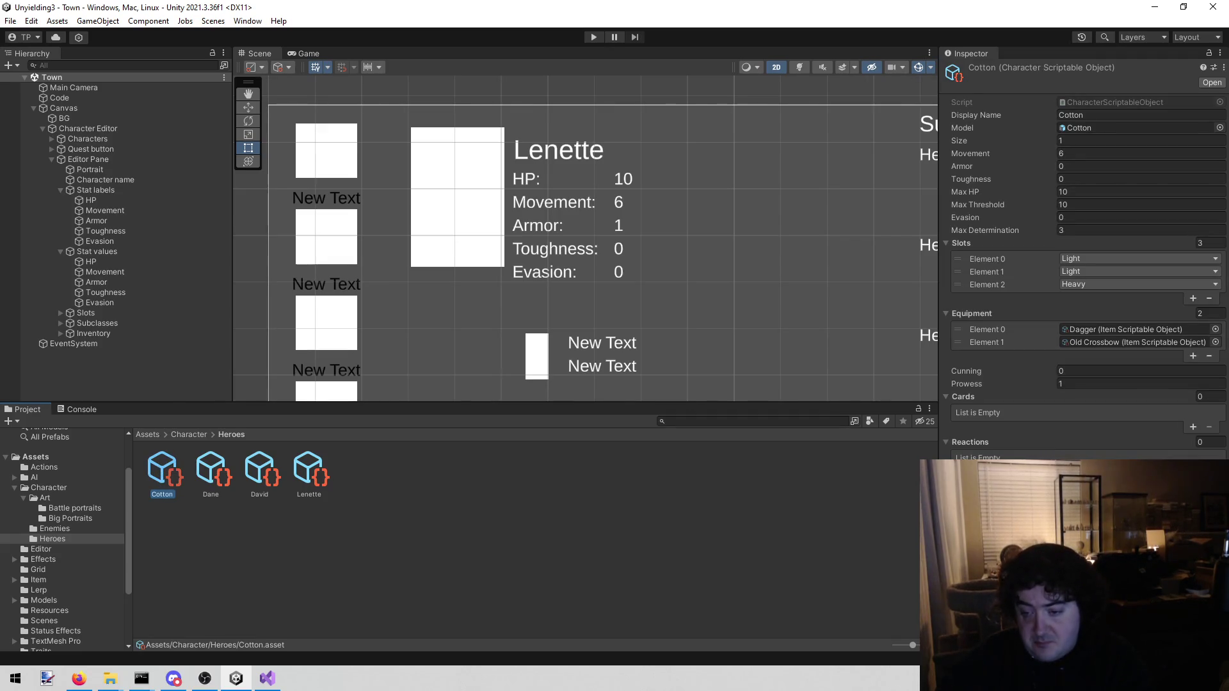
{"action": "key", "text": "alt+Tab"}
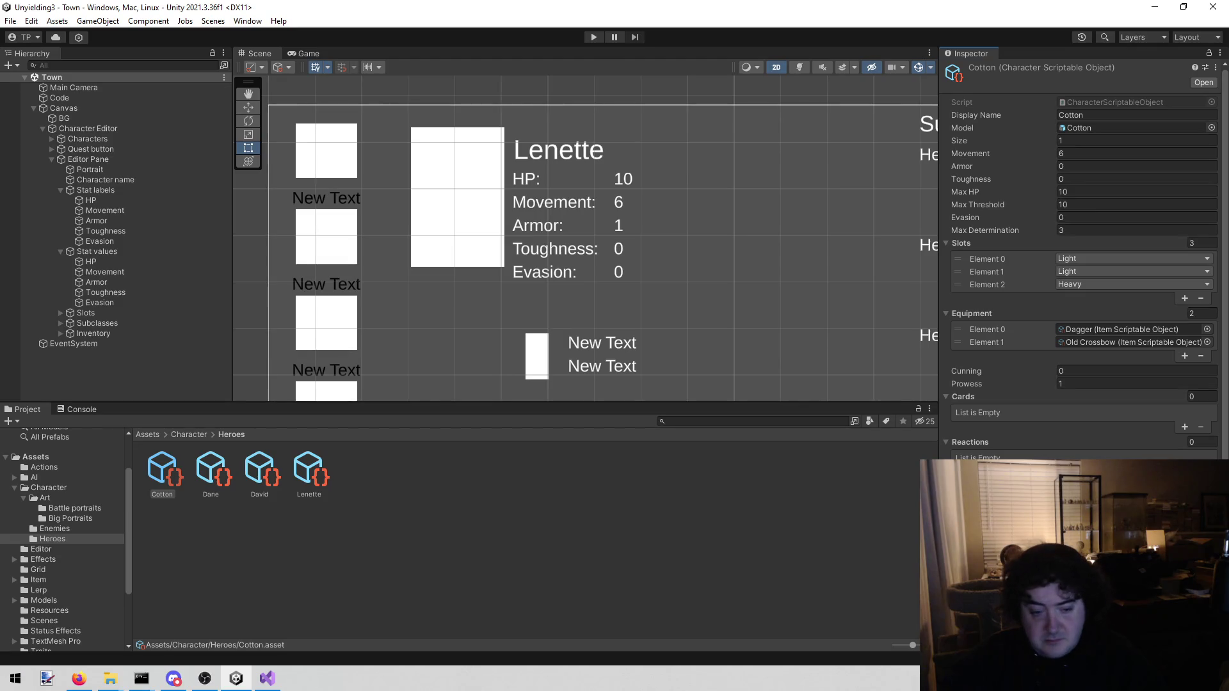
{"action": "left_click", "coordinate": [266, 679]}
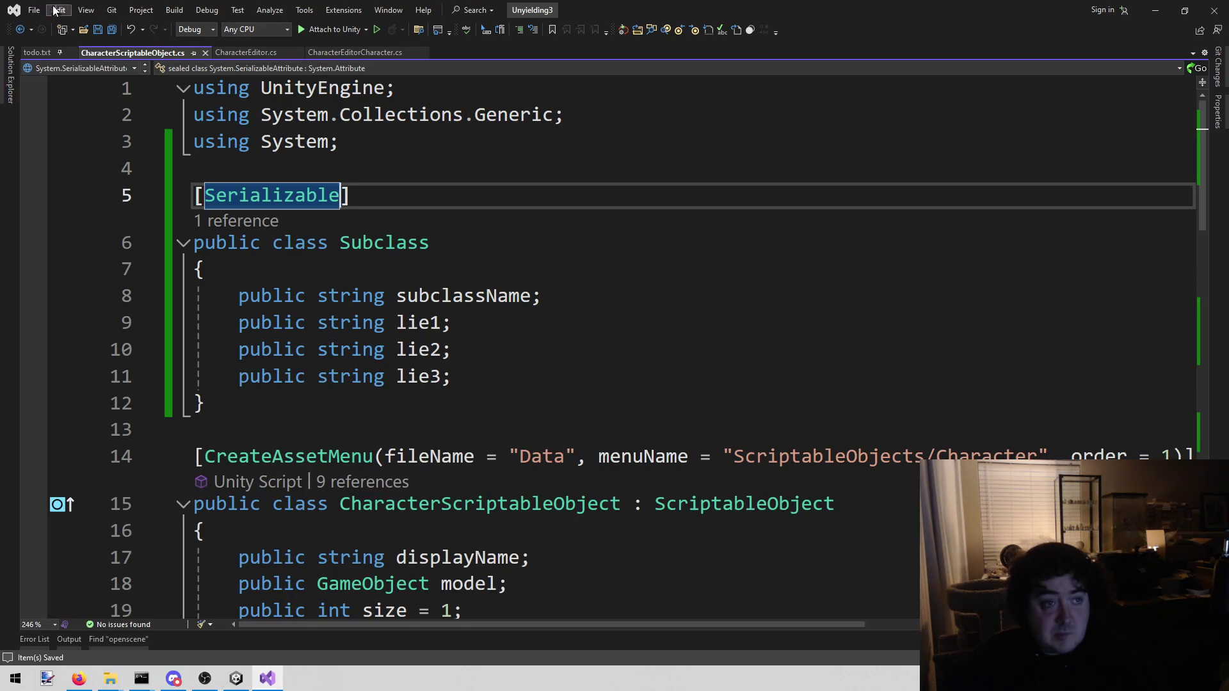
In todo.txt, capitalise Cotton's 'arbalist' to 'Arbalist' and select the subclass name 'Expert'.
{"action": "left_click", "coordinate": [35, 51]}
{"action": "scroll", "coordinate": [576, 320], "scroll_direction": "down", "scroll_amount": 1}
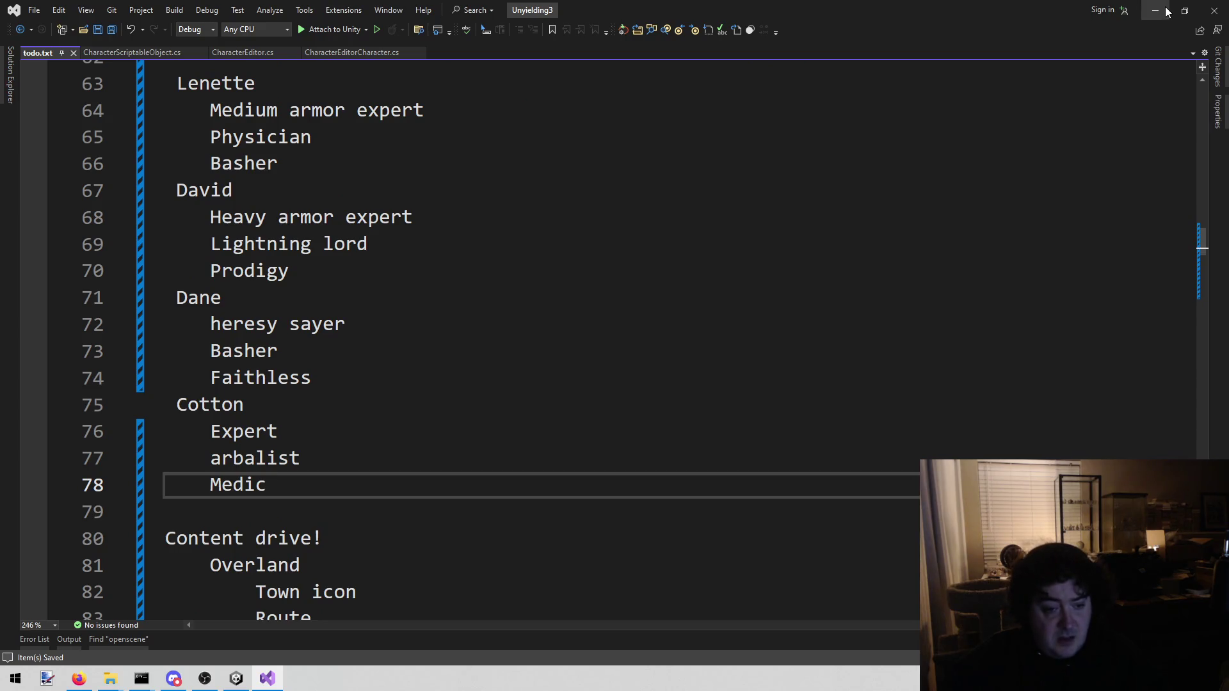
{"action": "left_click", "coordinate": [206, 458]}
{"action": "key", "text": "Delete"}
{"action": "type", "text": "A"}
{"action": "double_click", "coordinate": [241, 431]}
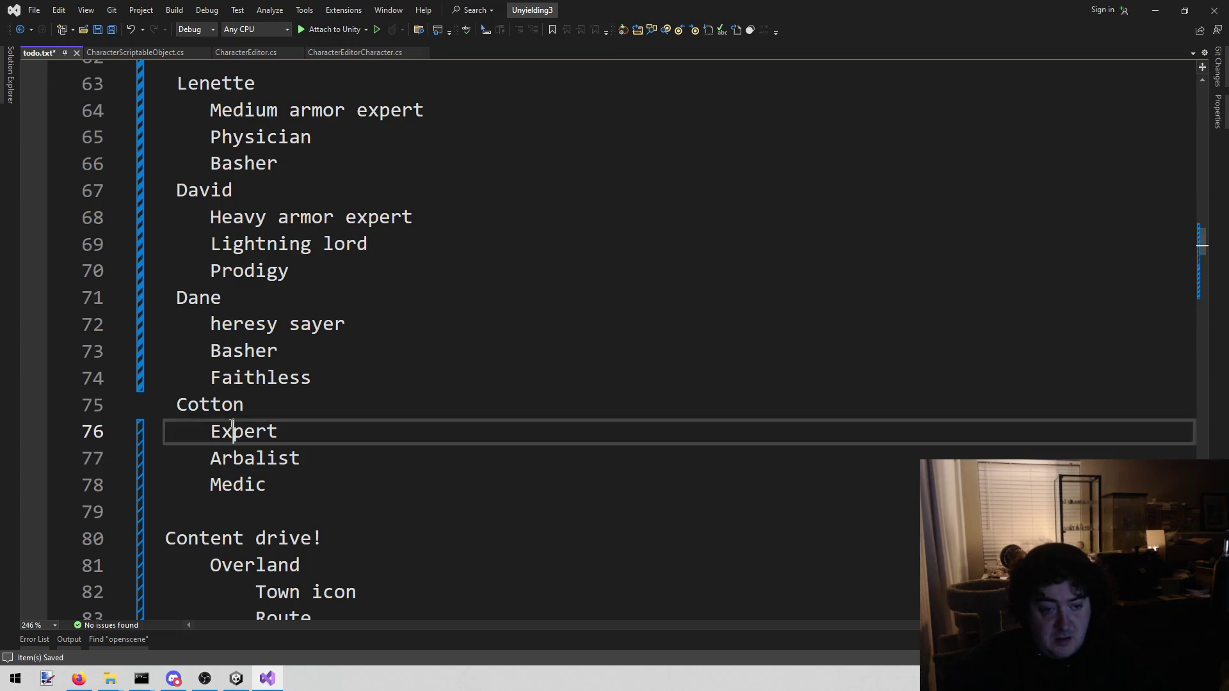
{"action": "left_click", "coordinate": [1155, 10]}
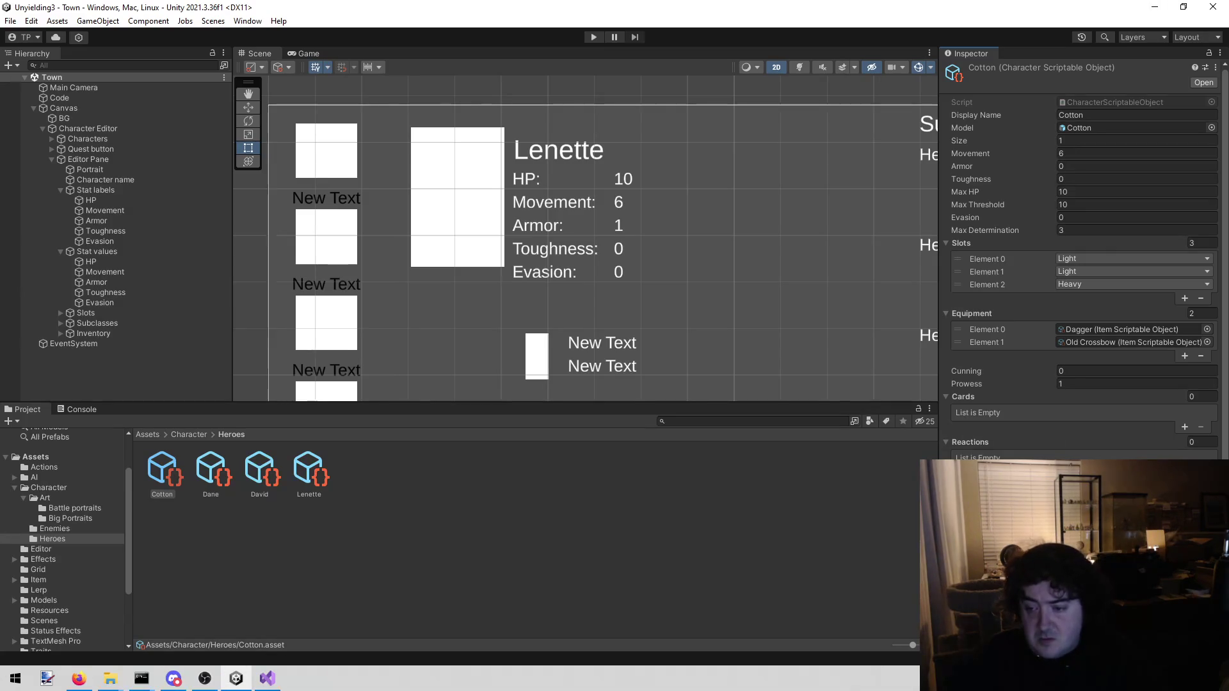
Select the subclass name 'Arbalist' in the todo notes and return to Unity.
{"action": "left_click", "coordinate": [268, 679]}
{"action": "left_click", "coordinate": [234, 457]}
{"action": "double_click", "coordinate": [234, 457]}
{"action": "left_click", "coordinate": [1156, 10]}
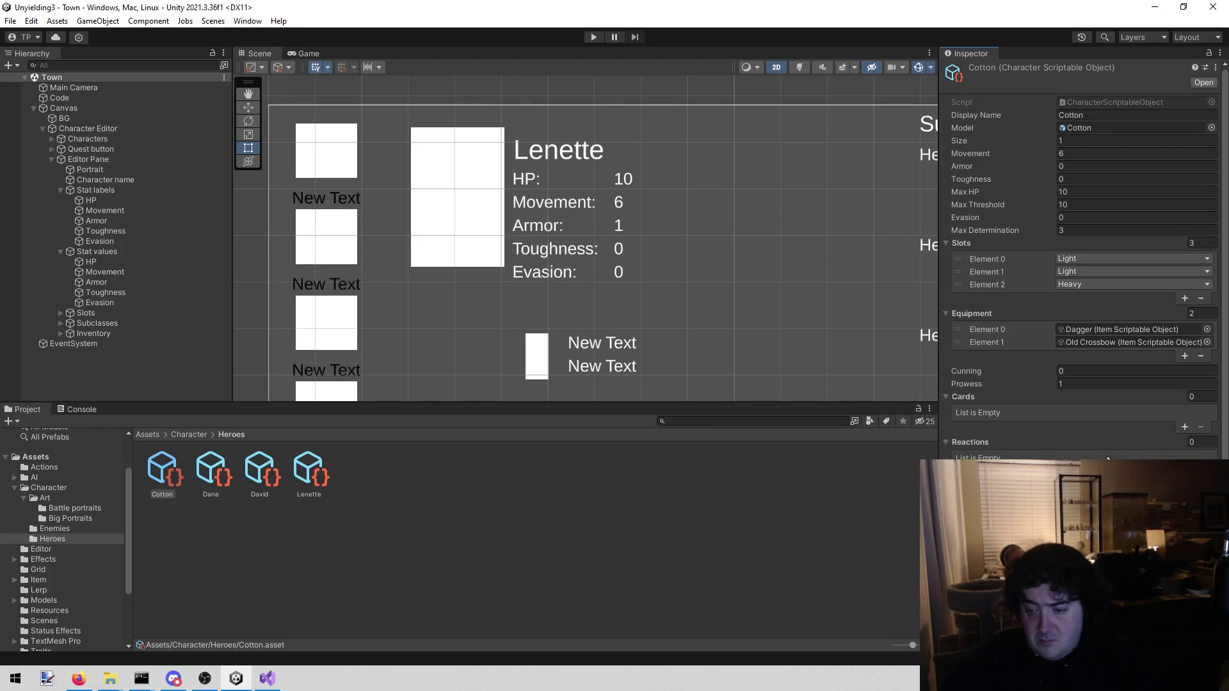
Review Cotton's Subclasses list in the Inspector, then show Dane's character data.
{"action": "scroll", "coordinate": [1107, 458], "scroll_direction": "down", "scroll_amount": 1}
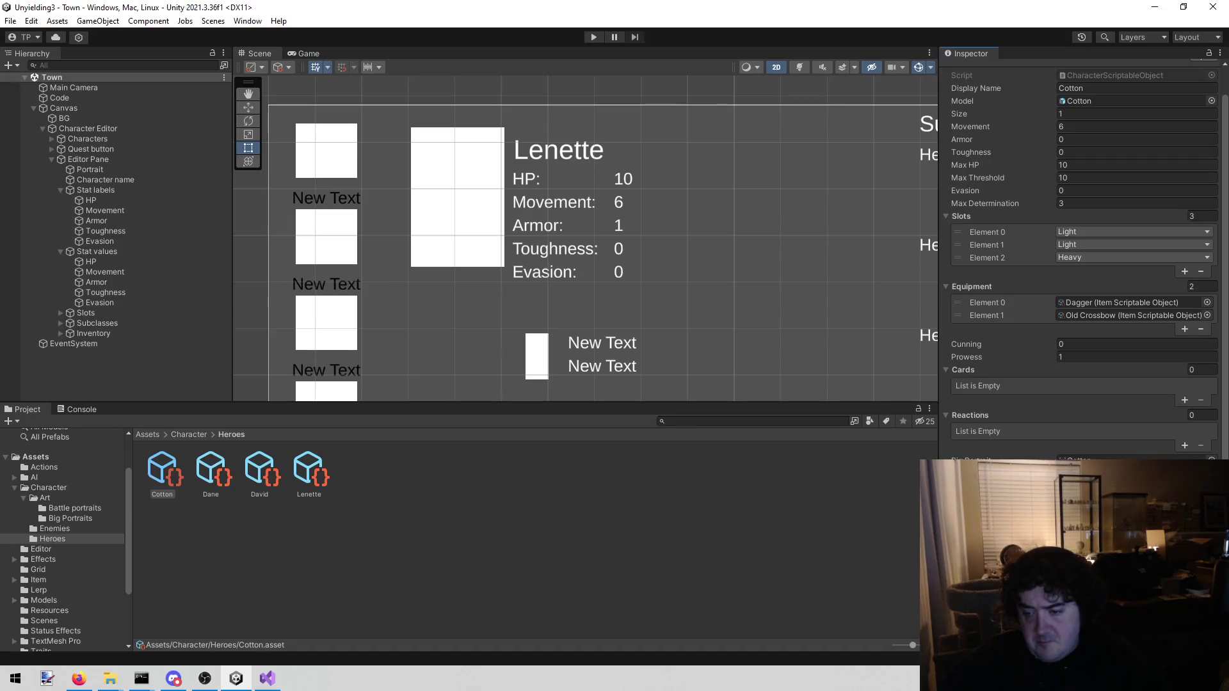
{"action": "scroll", "coordinate": [1082, 256], "scroll_direction": "down", "scroll_amount": 2}
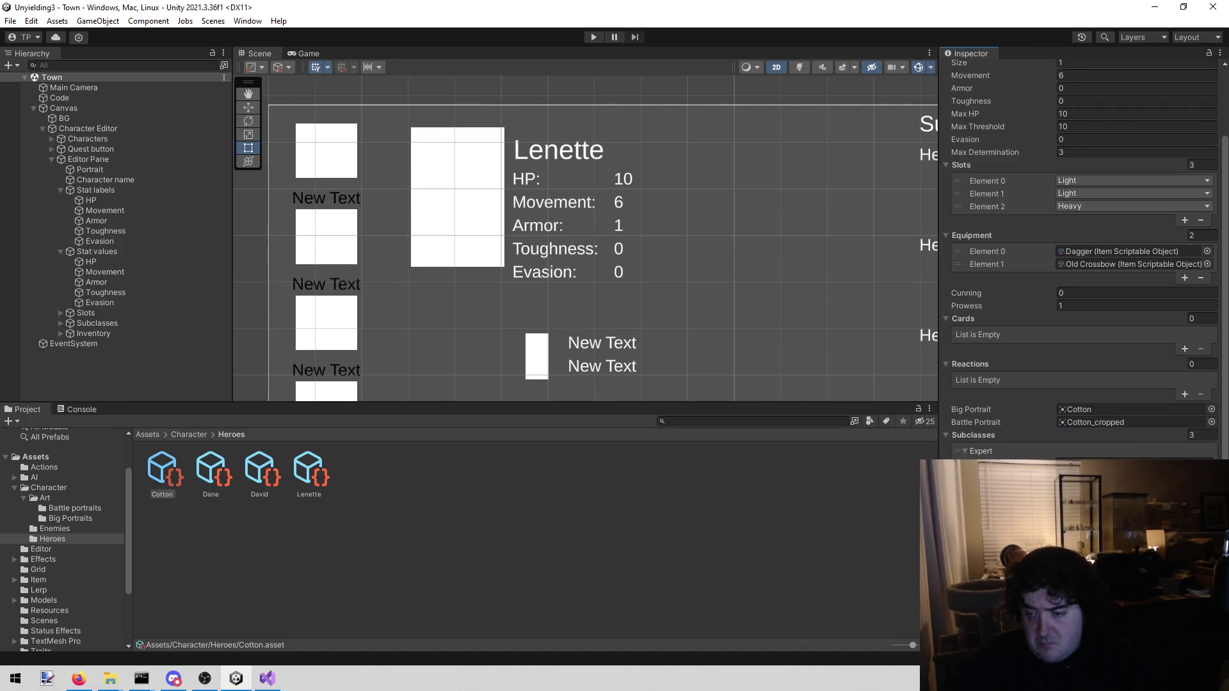
{"action": "scroll", "coordinate": [1082, 257], "scroll_direction": "down", "scroll_amount": 2}
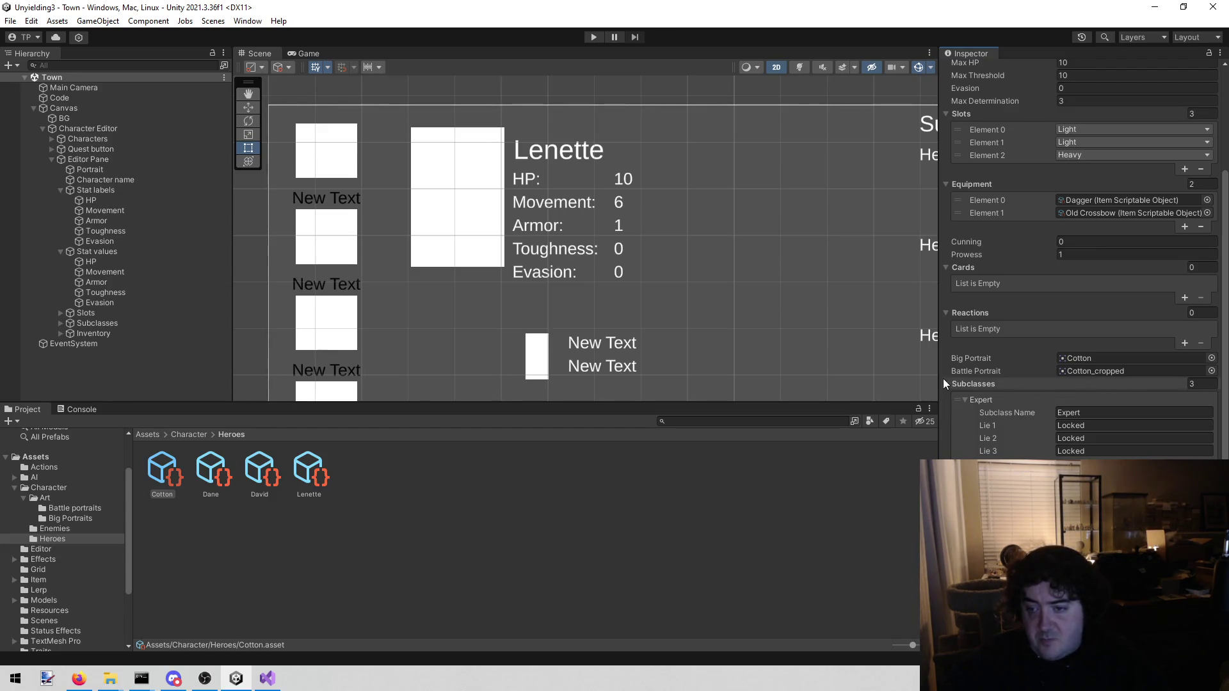
{"action": "scroll", "coordinate": [945, 386], "scroll_direction": "up", "scroll_amount": 5}
{"action": "left_click", "coordinate": [203, 475]}
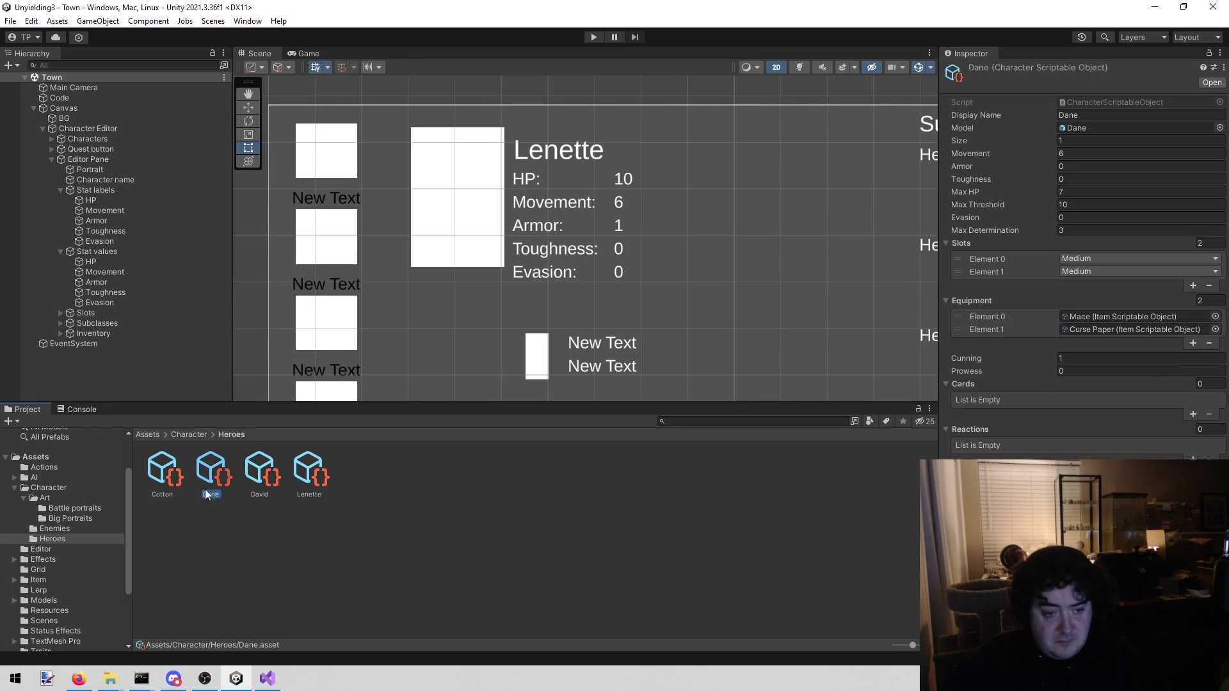
{"action": "left_click", "coordinate": [267, 678]}
Delete Cotton's finished subclass lines from todo.txt, save, and select Dane's 'heresy sayer'.
{"action": "left_click_drag", "start_coordinate": [313, 491], "coordinate": [125, 404]}
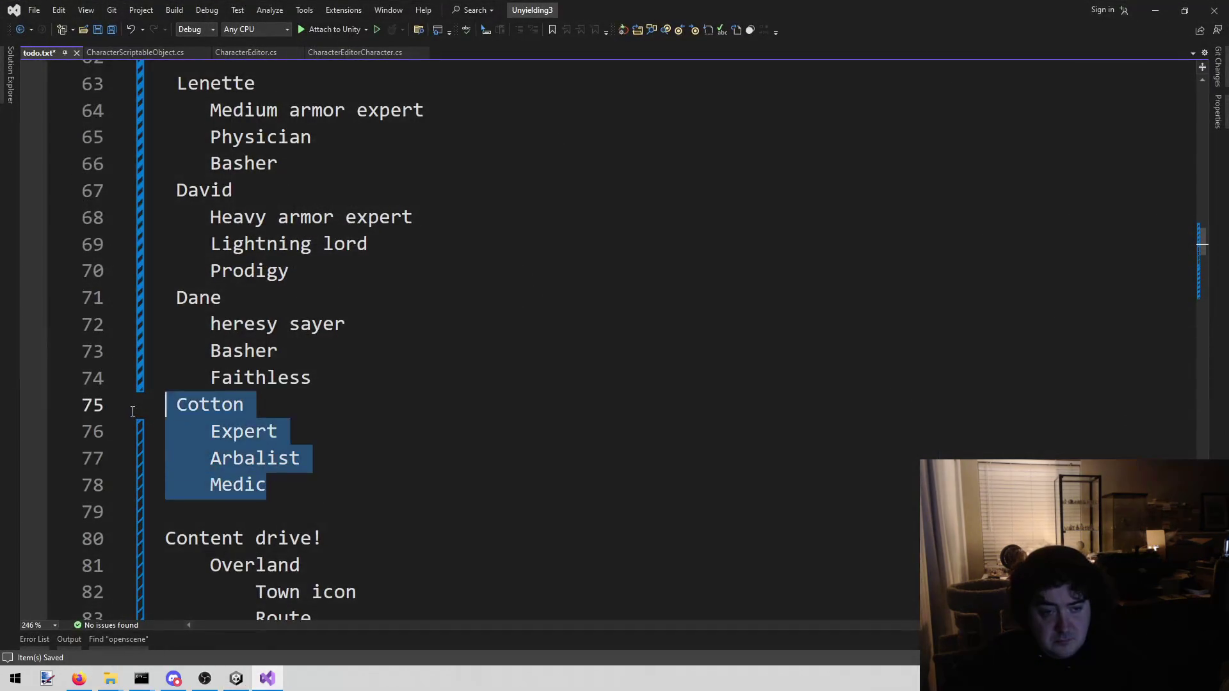
{"action": "key", "text": "BackSpace"}
{"action": "key", "text": "BackSpace"}
{"action": "key", "text": "ctrl+s"}
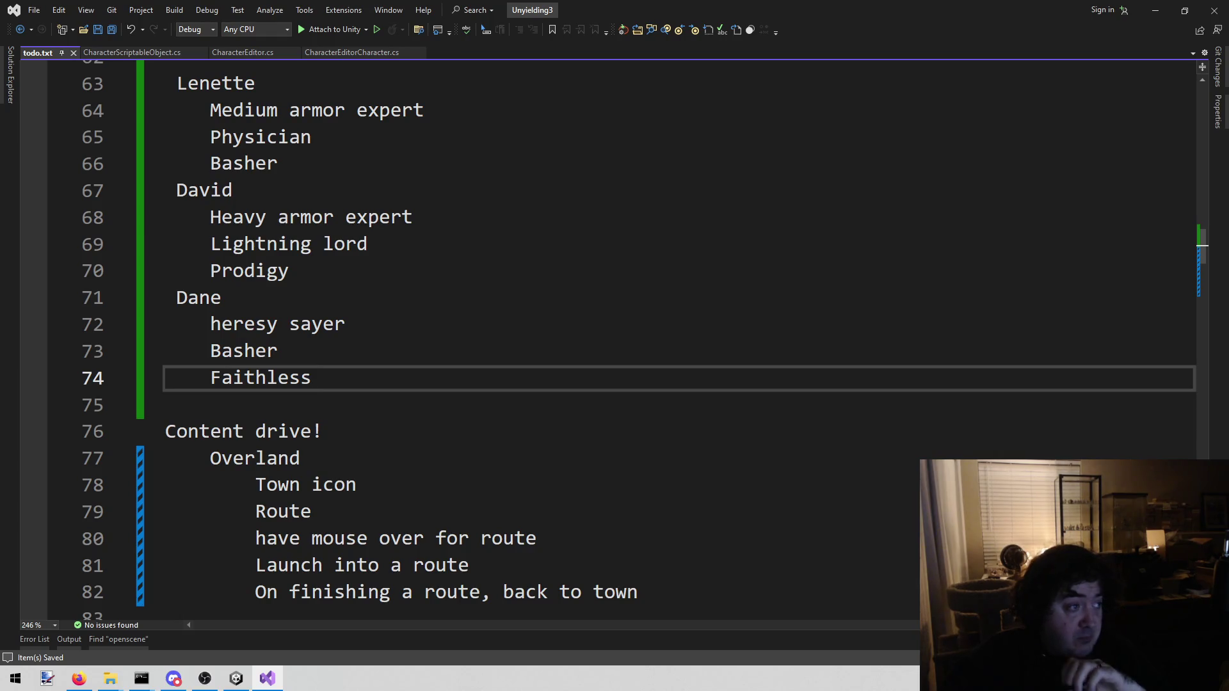
{"action": "key", "text": "alt+Tab"}
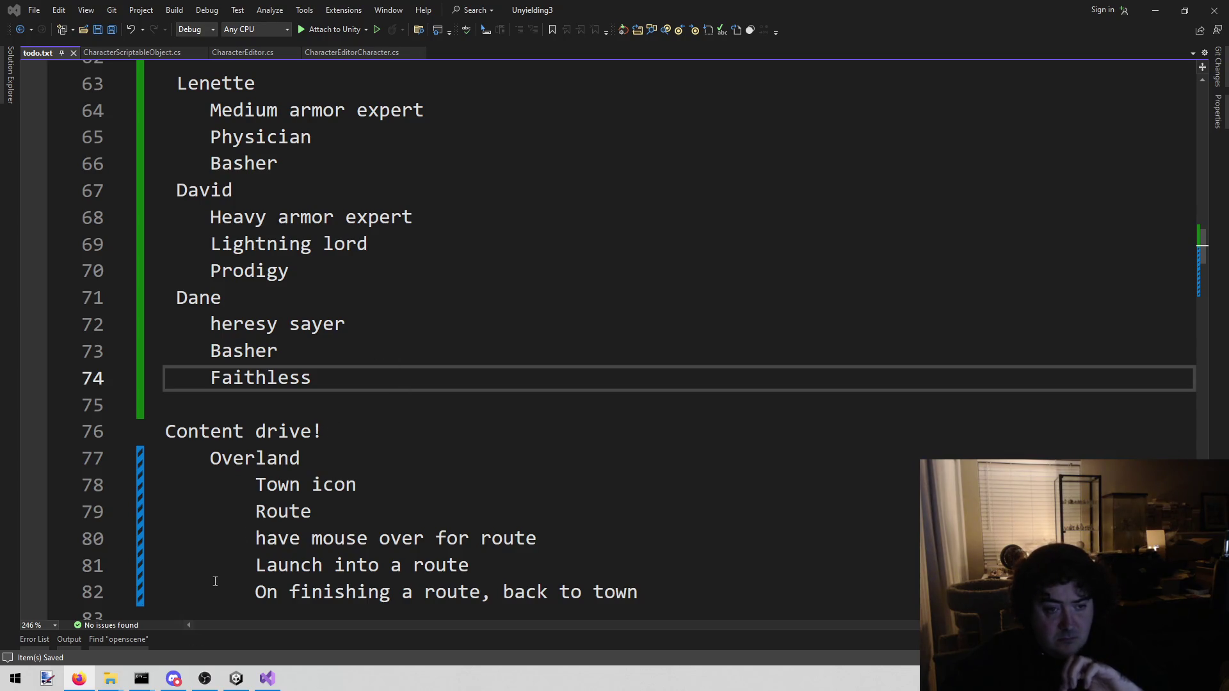
{"action": "left_click_drag", "start_coordinate": [210, 324], "coordinate": [346, 324]}
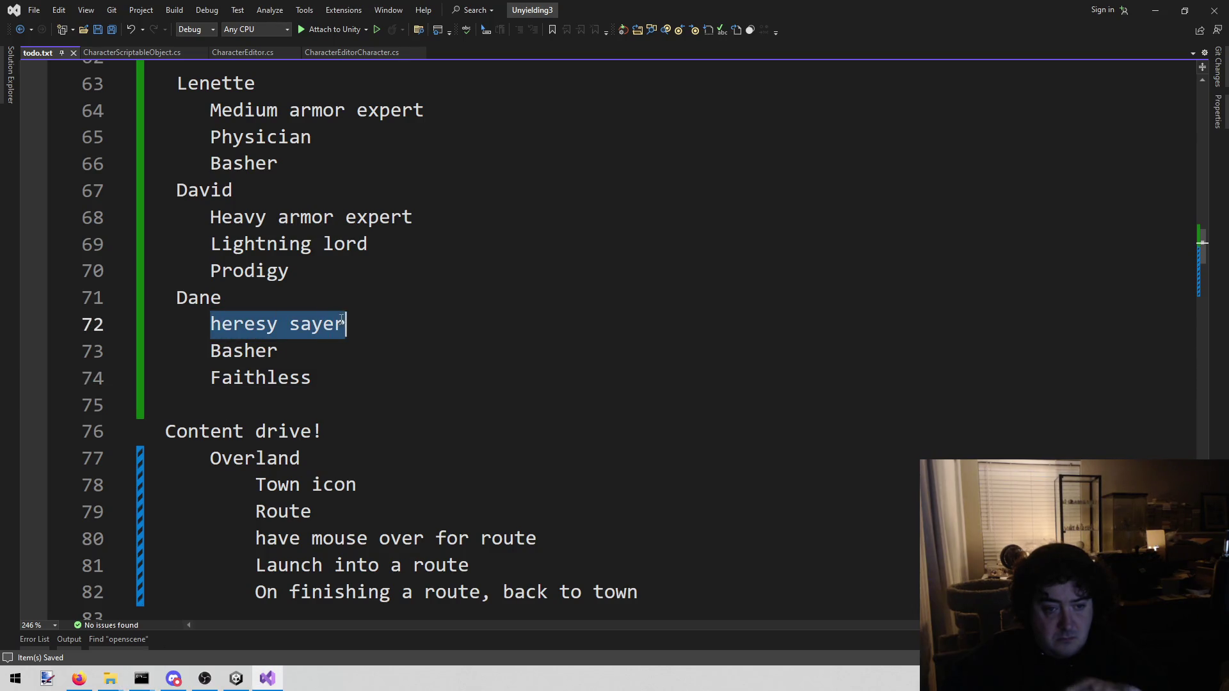
{"action": "left_click", "coordinate": [235, 679]}
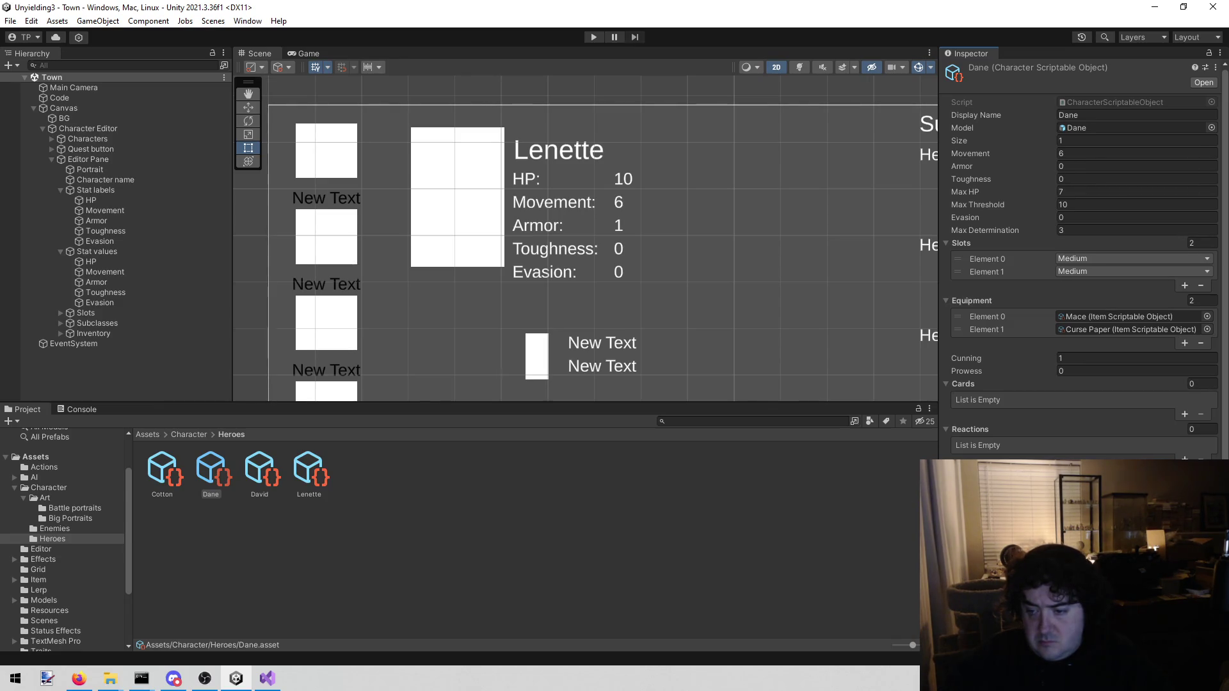
Confirm Dane's Heresy Sayer subclass, set Lie 1–3 to 'Locked', then show David's data.
{"action": "scroll", "coordinate": [1082, 256], "scroll_direction": "down", "scroll_amount": 2}
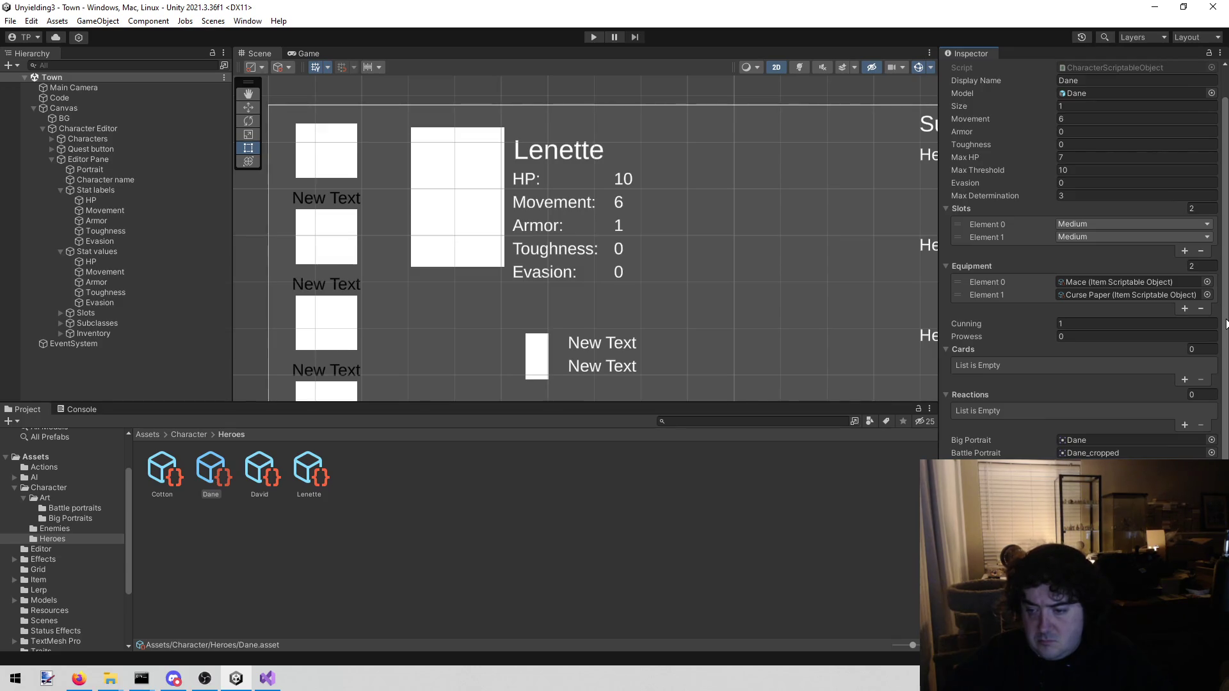
{"action": "scroll", "coordinate": [1226, 324], "scroll_direction": "down", "scroll_amount": 5}
{"action": "key", "text": "Return"}
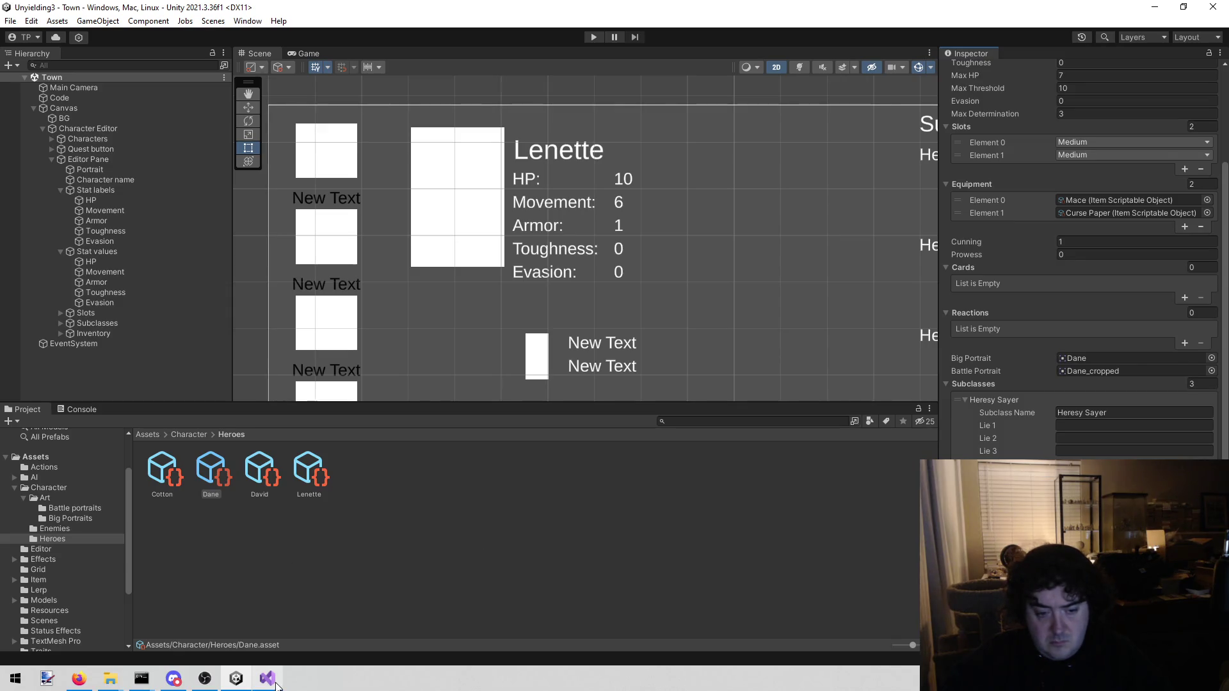
{"action": "left_click", "coordinate": [1115, 423]}
{"action": "type", "text": "Locked"}
{"action": "key", "text": "Tab"}
{"action": "type", "text": "Locked"}
{"action": "key", "text": "Tab"}
{"action": "type", "text": "Locked"}
{"action": "key", "text": "Return"}
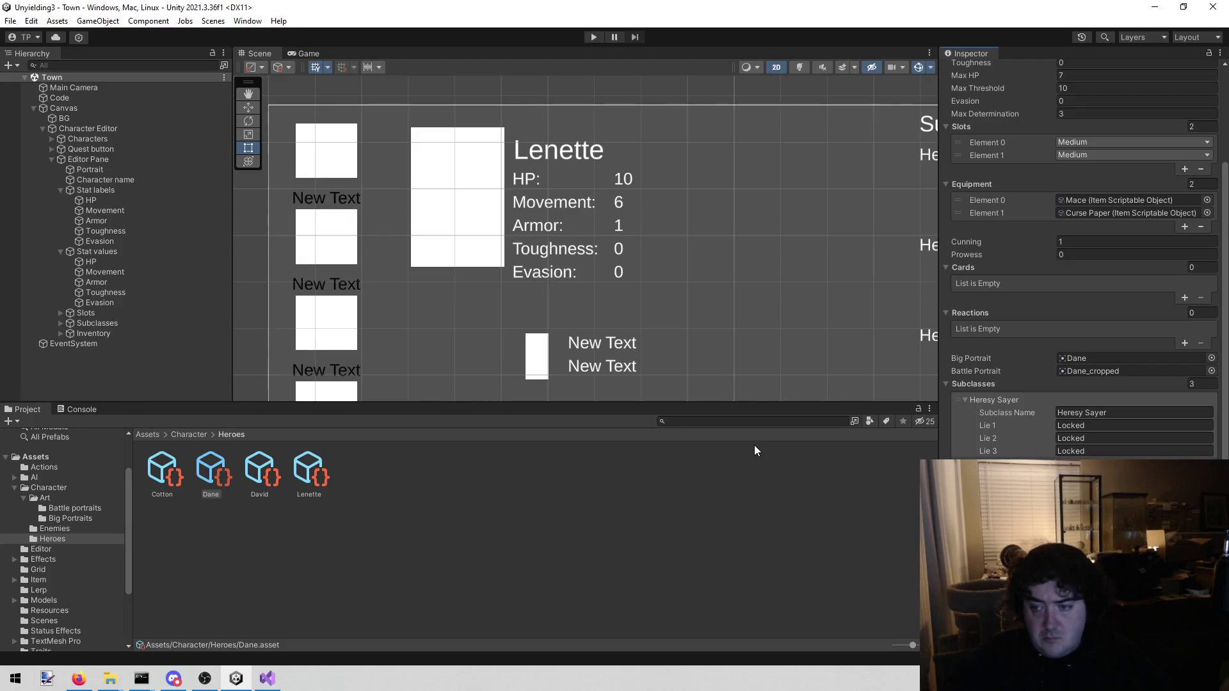
{"action": "left_click", "coordinate": [266, 464]}
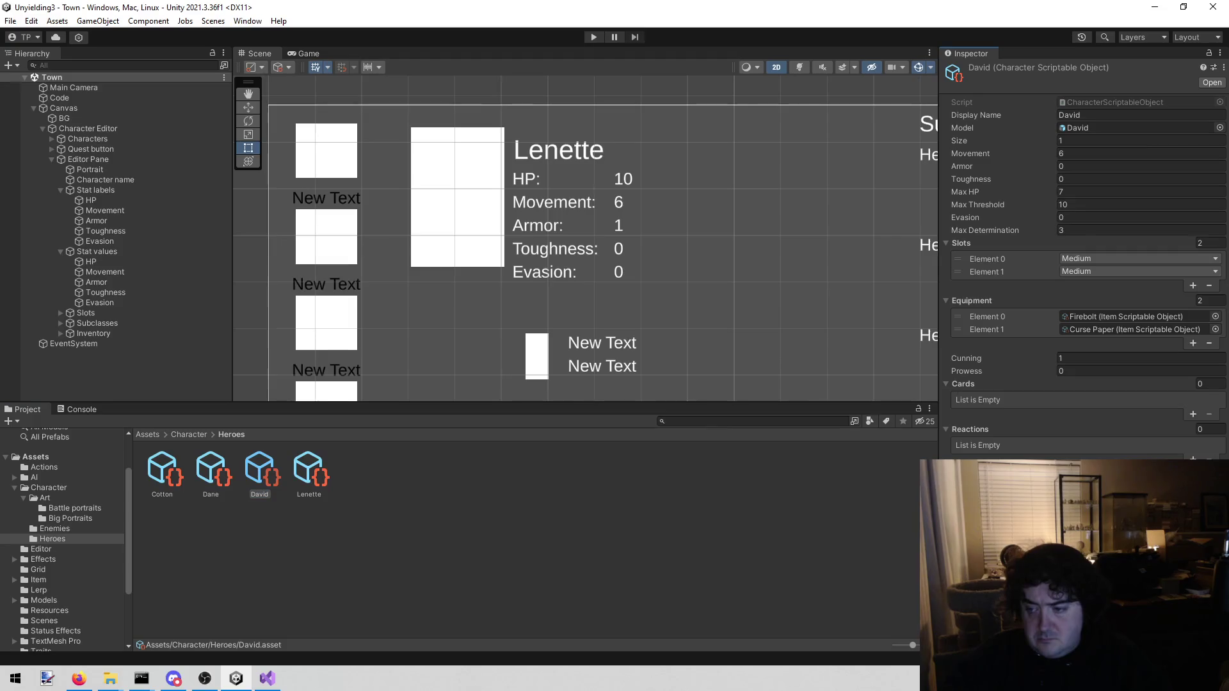
Name David's first subclass 'Heavy Armor Expert', then show Lenette's character data.
{"action": "left_click", "coordinate": [267, 678]}
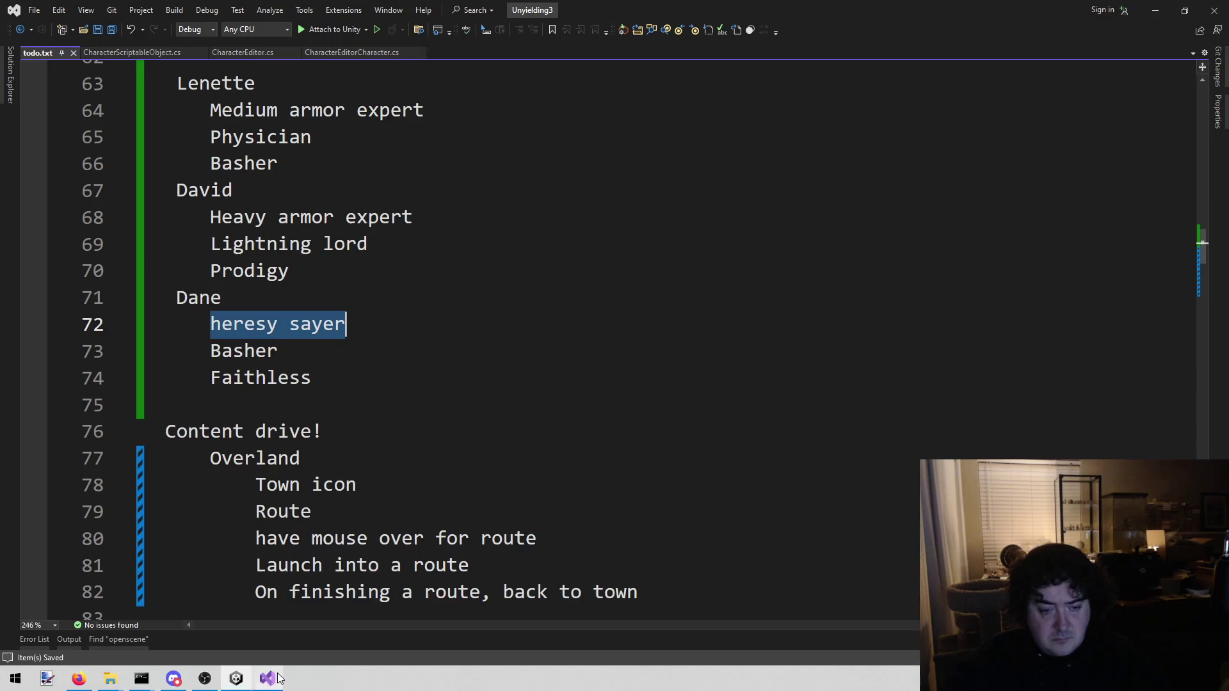
{"action": "left_click", "coordinate": [236, 681]}
{"action": "scroll", "coordinate": [1089, 450], "scroll_direction": "down", "scroll_amount": 3}
{"action": "left_click", "coordinate": [1089, 454]}
{"action": "type", "text": "Heqav"}
{"action": "key", "text": "BackSpace"}
{"action": "key", "text": "BackSpace"}
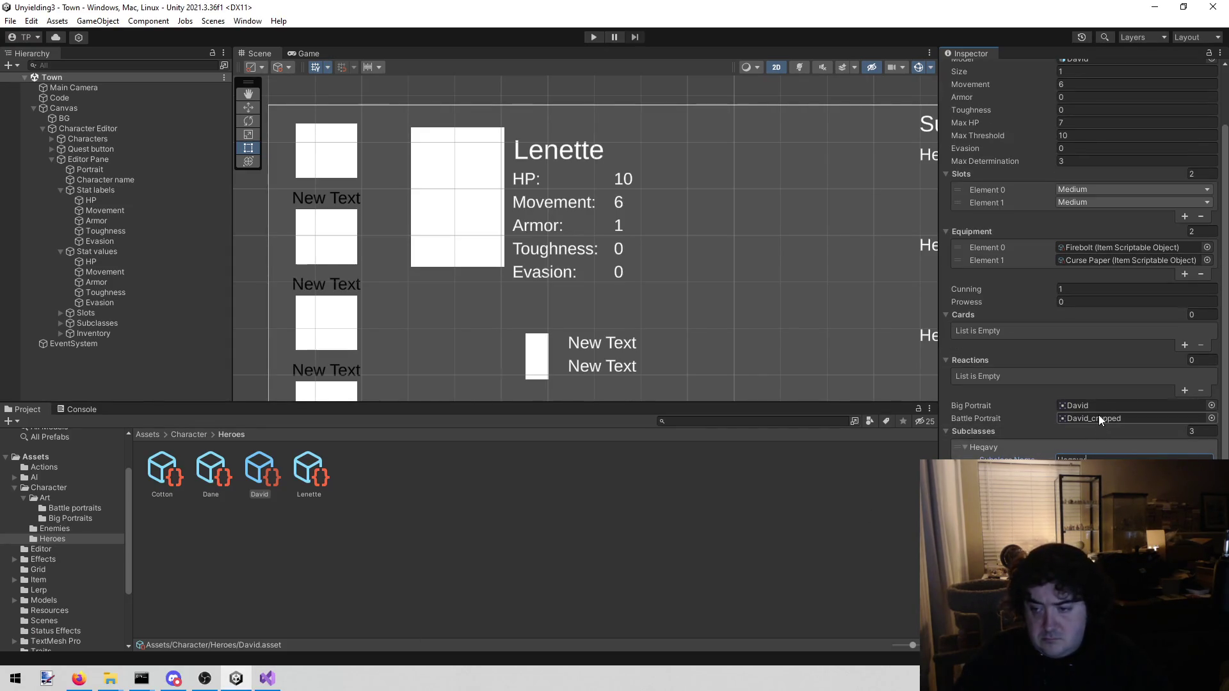
{"action": "key", "text": "BackSpace"}
{"action": "type", "text": "avy"}
{"action": "type", "text": " Armor Exp"}
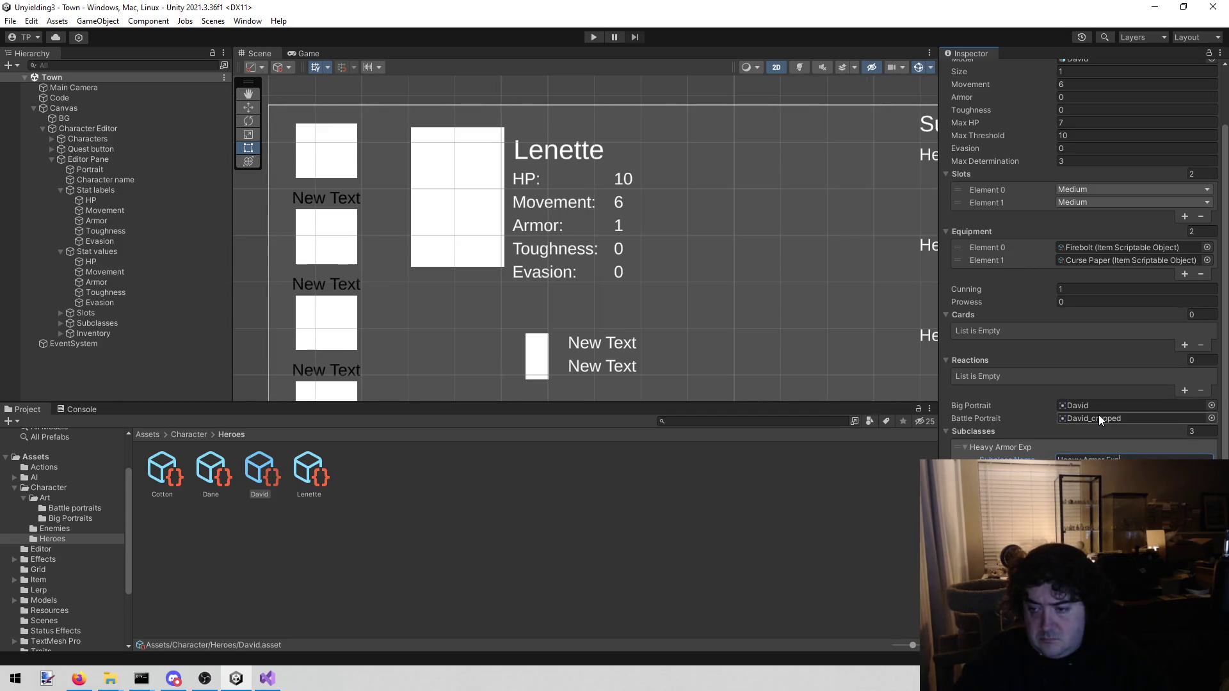
{"action": "type", "text": "ert"}
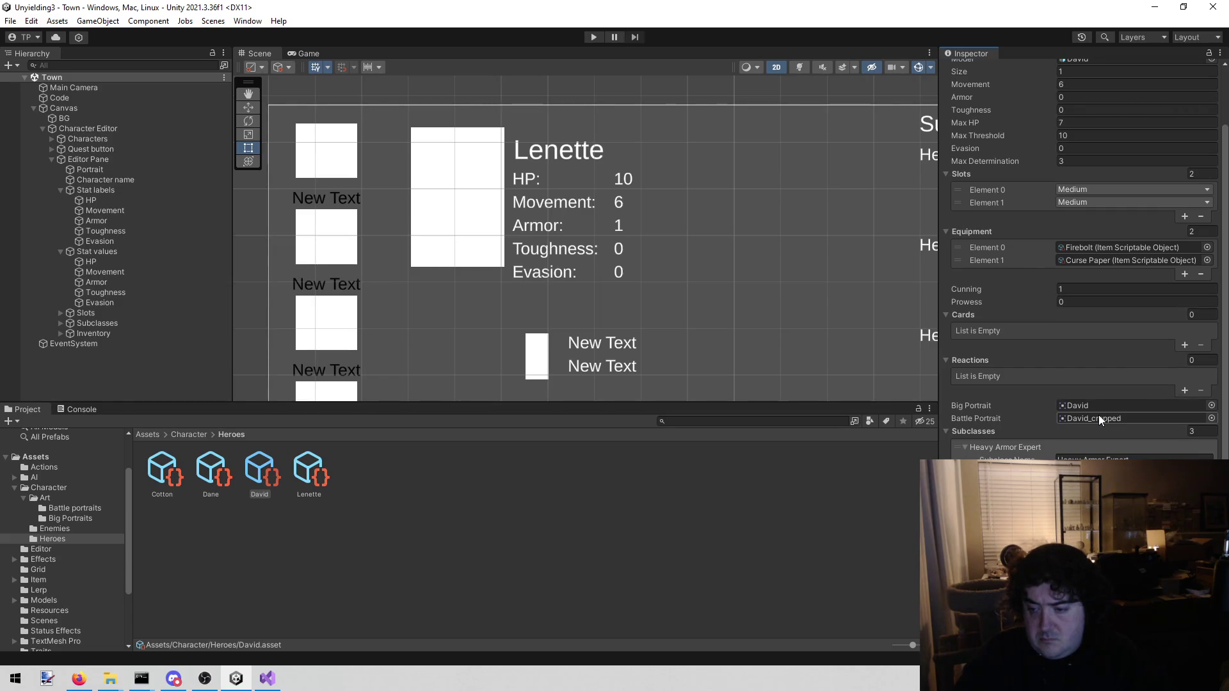
{"action": "scroll", "coordinate": [1089, 423], "scroll_direction": "down", "scroll_amount": 2}
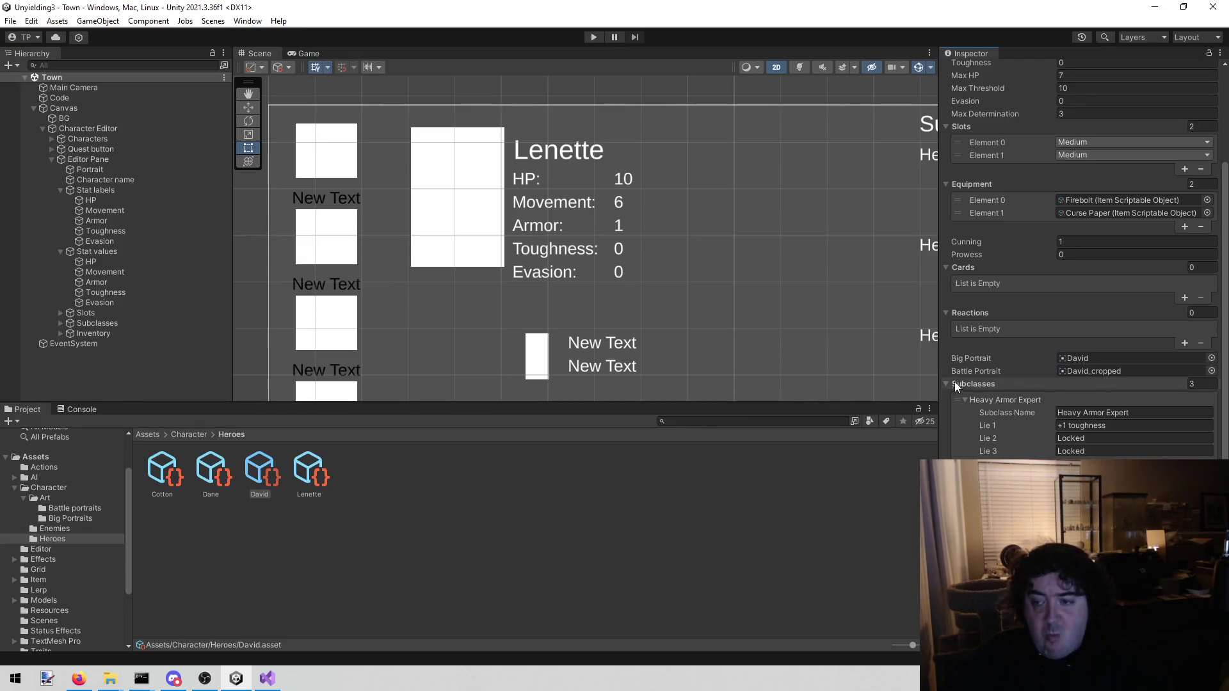
{"action": "left_click", "coordinate": [296, 485]}
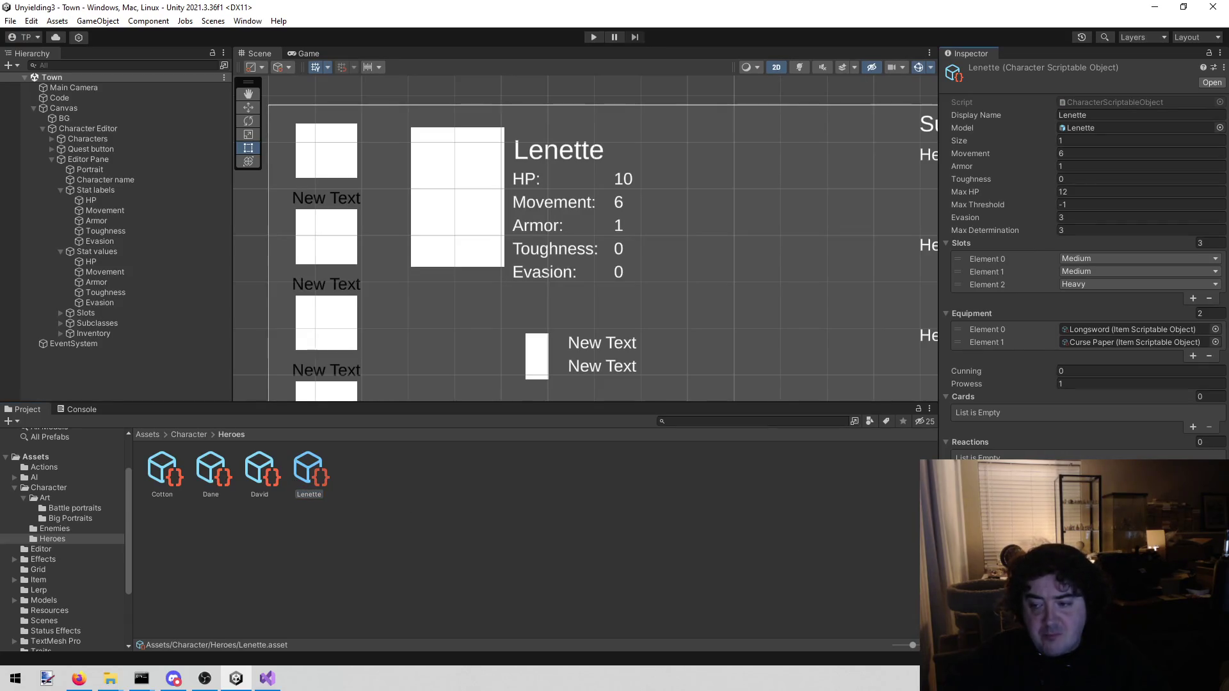
Delete David's and Dane's finished subclass blocks (lines 67–74) from todo.txt.
{"action": "left_click", "coordinate": [267, 678]}
{"action": "scroll", "coordinate": [299, 337], "scroll_direction": "up", "scroll_amount": 2}
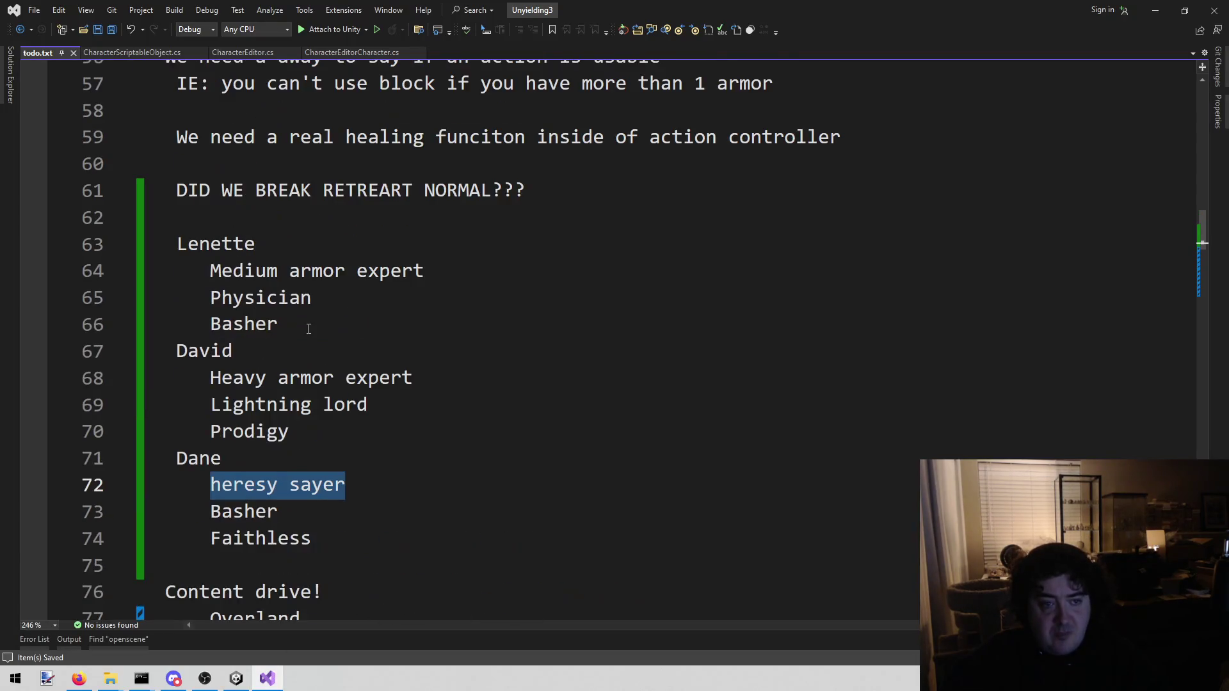
{"action": "mouse_move", "coordinate": [311, 541]}
{"action": "left_mouse_down"}
{"action": "mouse_move", "coordinate": [154, 405]}
{"action": "mouse_move", "coordinate": [130, 364]}
{"action": "left_mouse_up"}
{"action": "key", "text": "BackSpace"}
{"action": "key", "text": "BackSpace"}
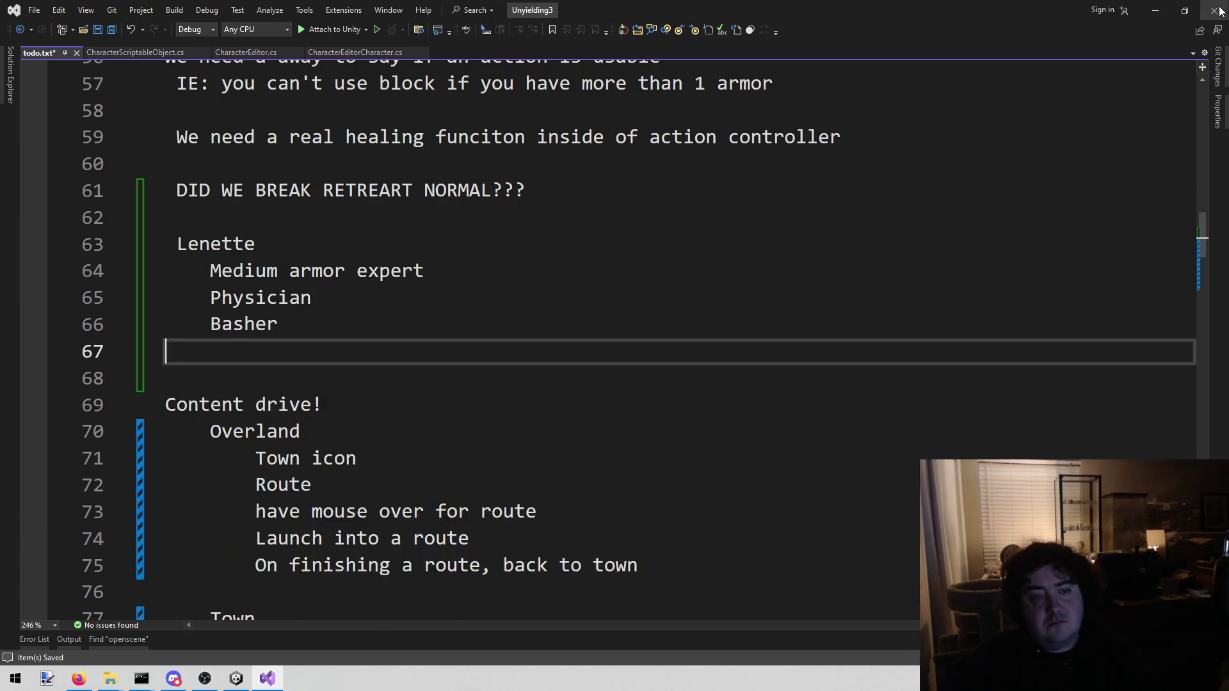
{"action": "left_click", "coordinate": [1155, 10]}
Name Lenette's first subclass 'Medium Armor Expert' with Lie 1 set to '+1 armor'.
{"action": "left_click", "coordinate": [1086, 437]}
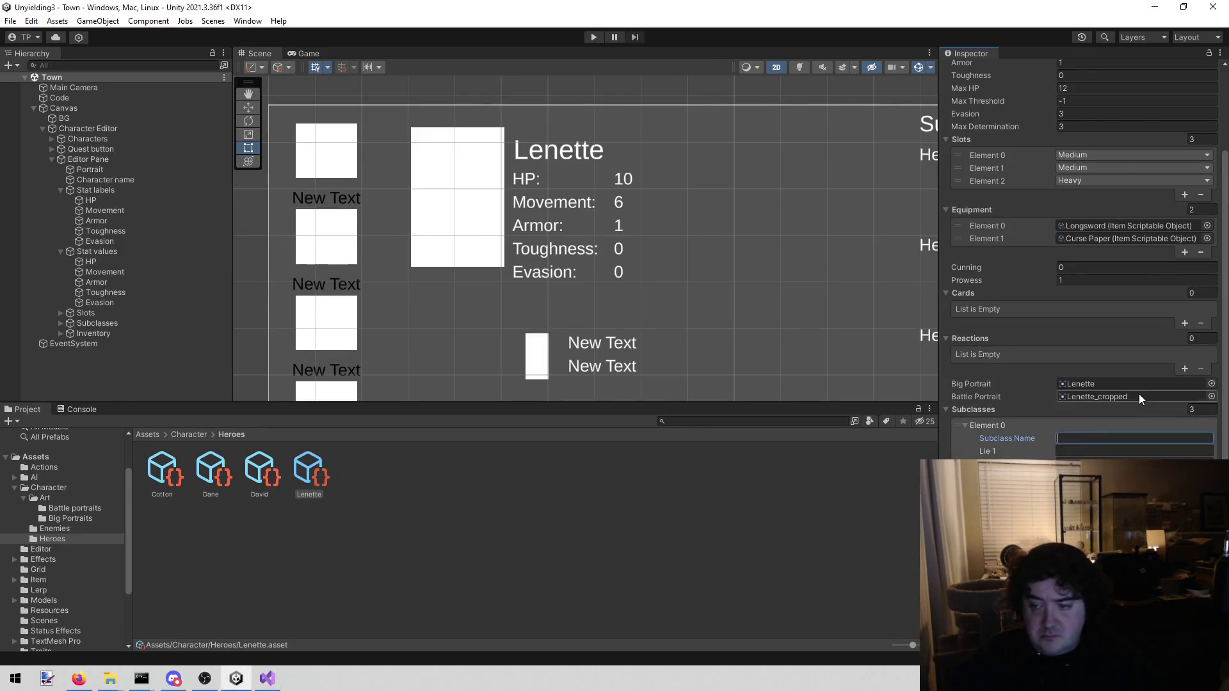
{"action": "type", "text": "Medium Armor Expert"}
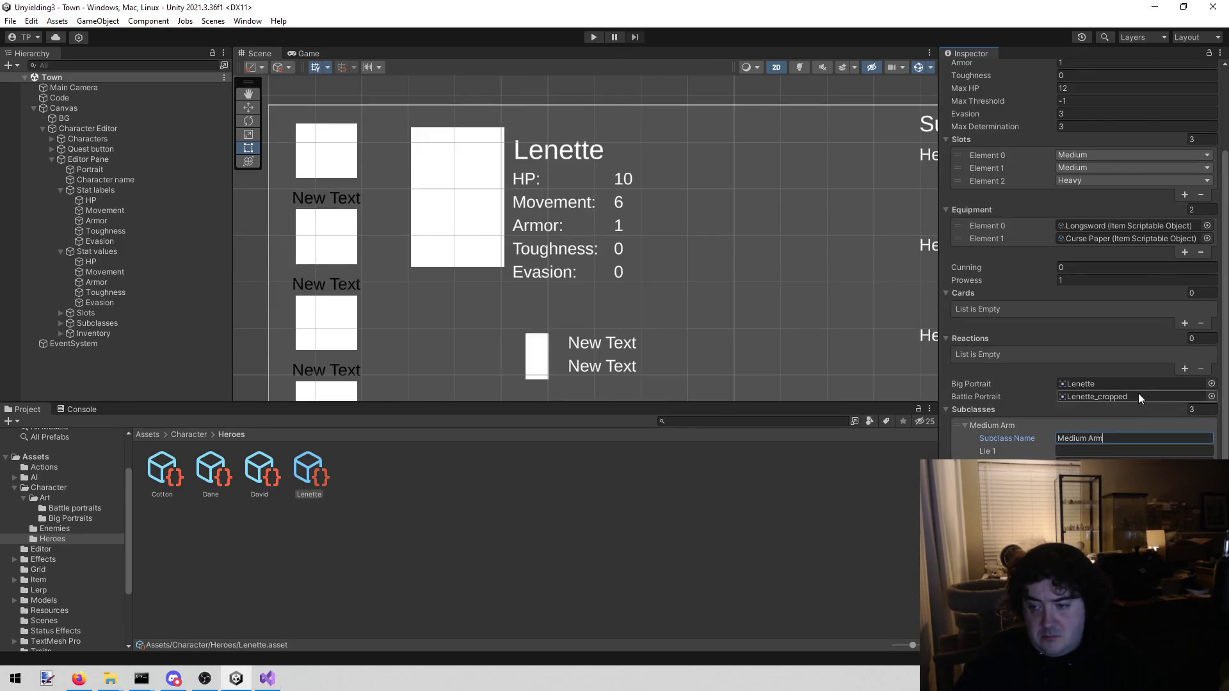
{"action": "key", "text": "Tab"}
{"action": "type", "text": "+1 armor"}
{"action": "key", "text": "Tab"}
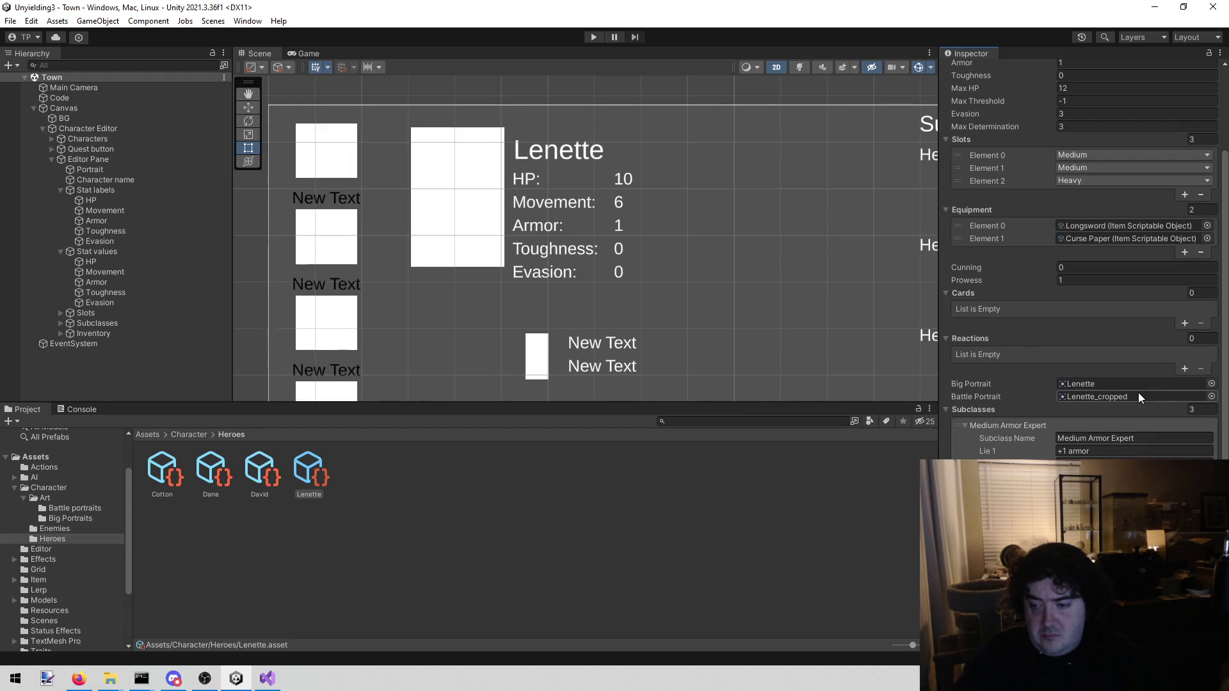
{"action": "scroll", "coordinate": [1139, 393], "scroll_direction": "down", "scroll_amount": 1}
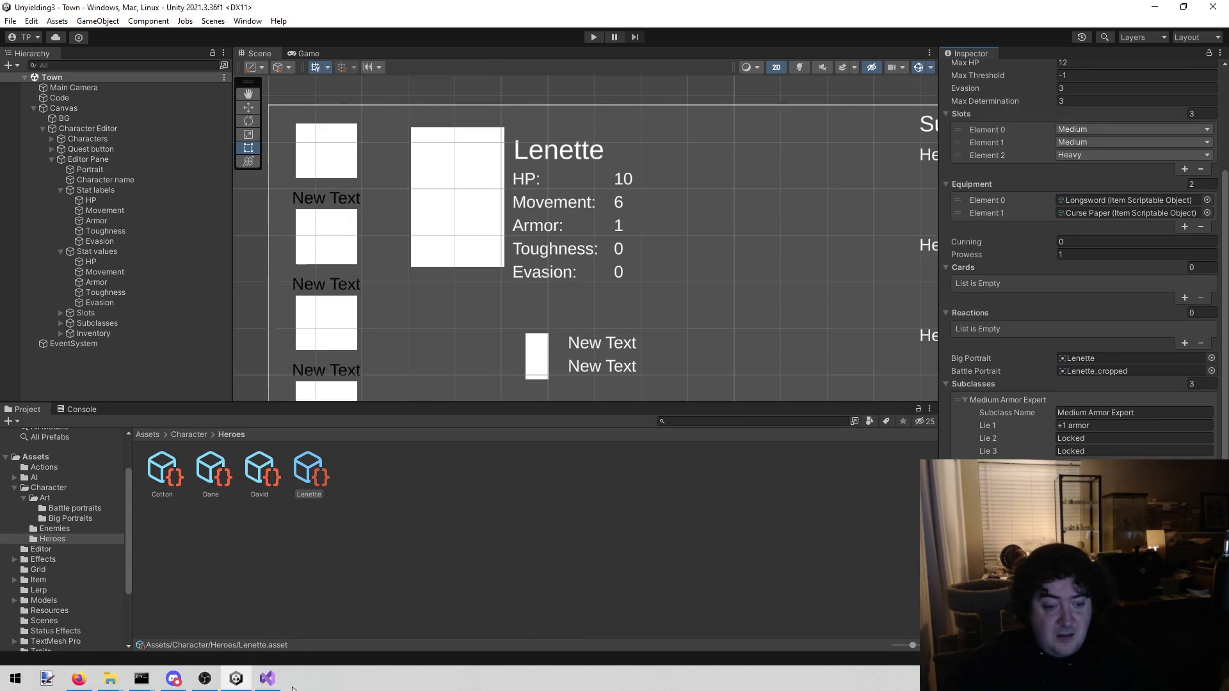
Check the todo notes, then pan the Scene view to show the Subclasses panel.
{"action": "left_click", "coordinate": [267, 679]}
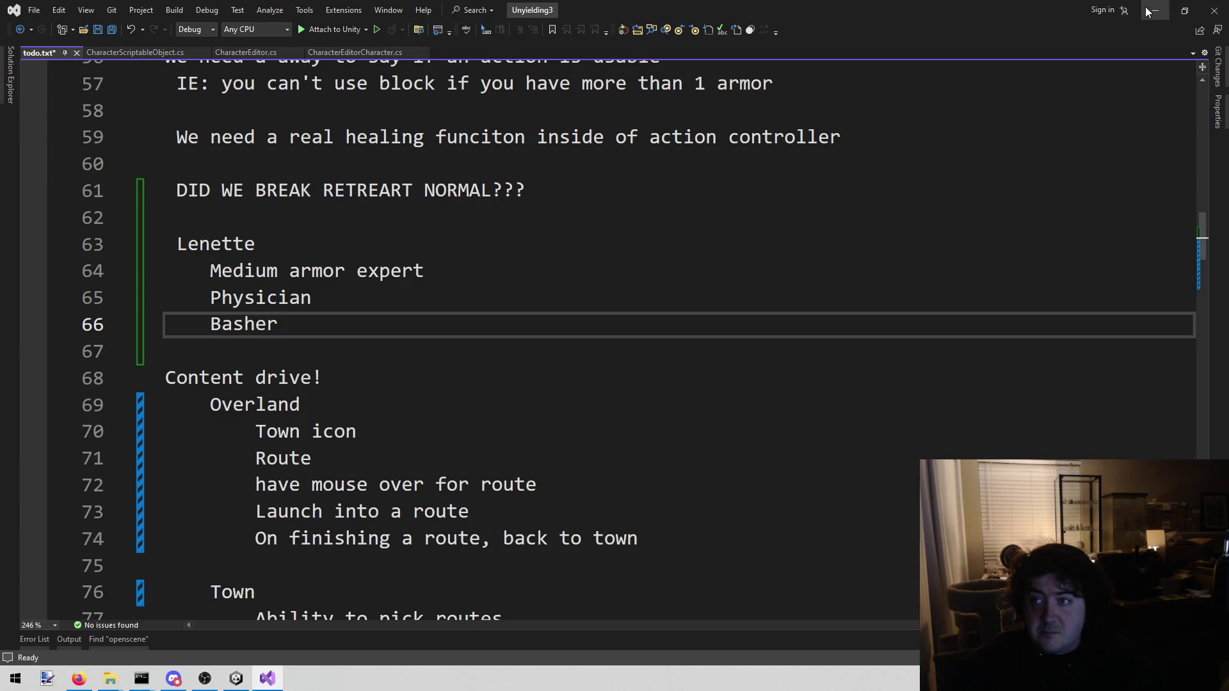
{"action": "left_click", "coordinate": [1156, 10]}
{"action": "left_click_drag", "start_coordinate": [641, 250], "coordinate": [338, 253]}
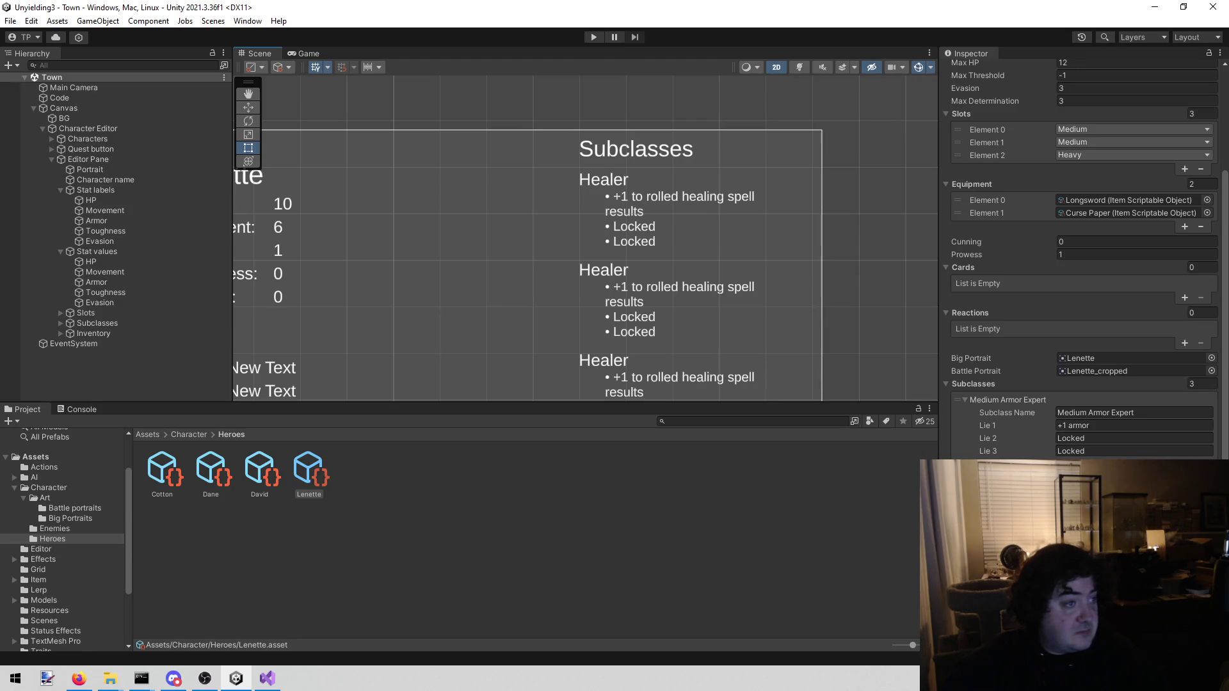
{"action": "left_click", "coordinate": [79, 679]}
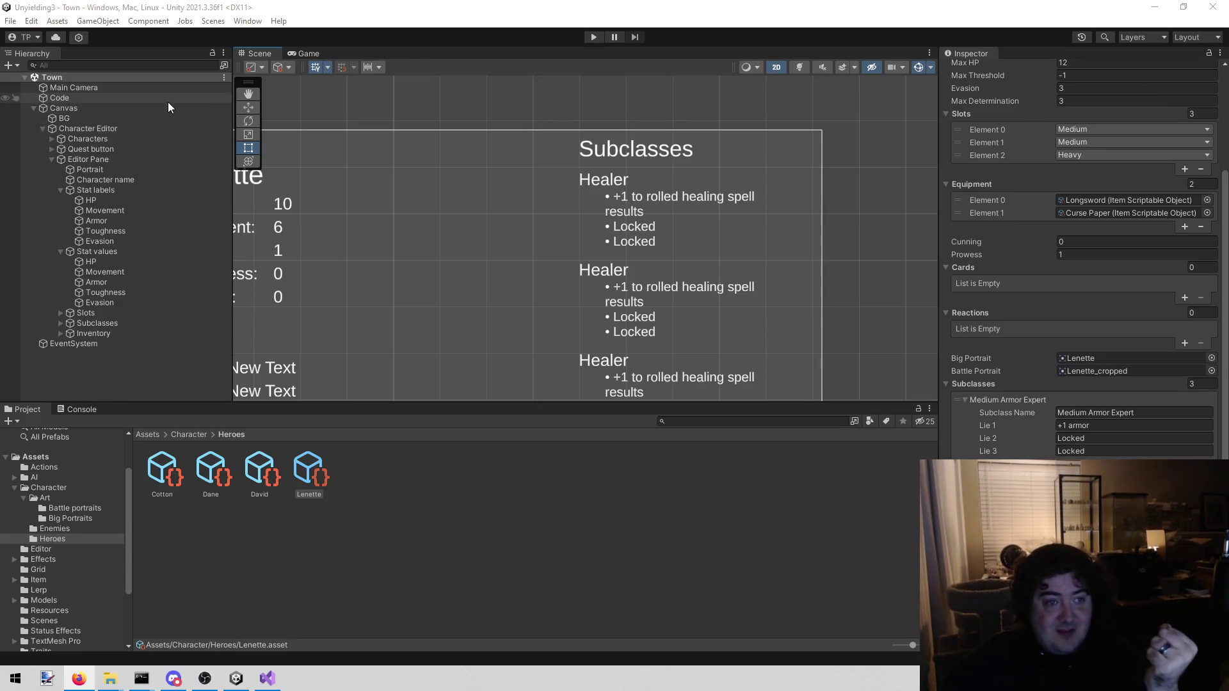
Inspect the Benefits TextMeshPro text, then select the first Subclass Display object in the Hierarchy.
{"action": "left_click", "coordinate": [665, 204]}
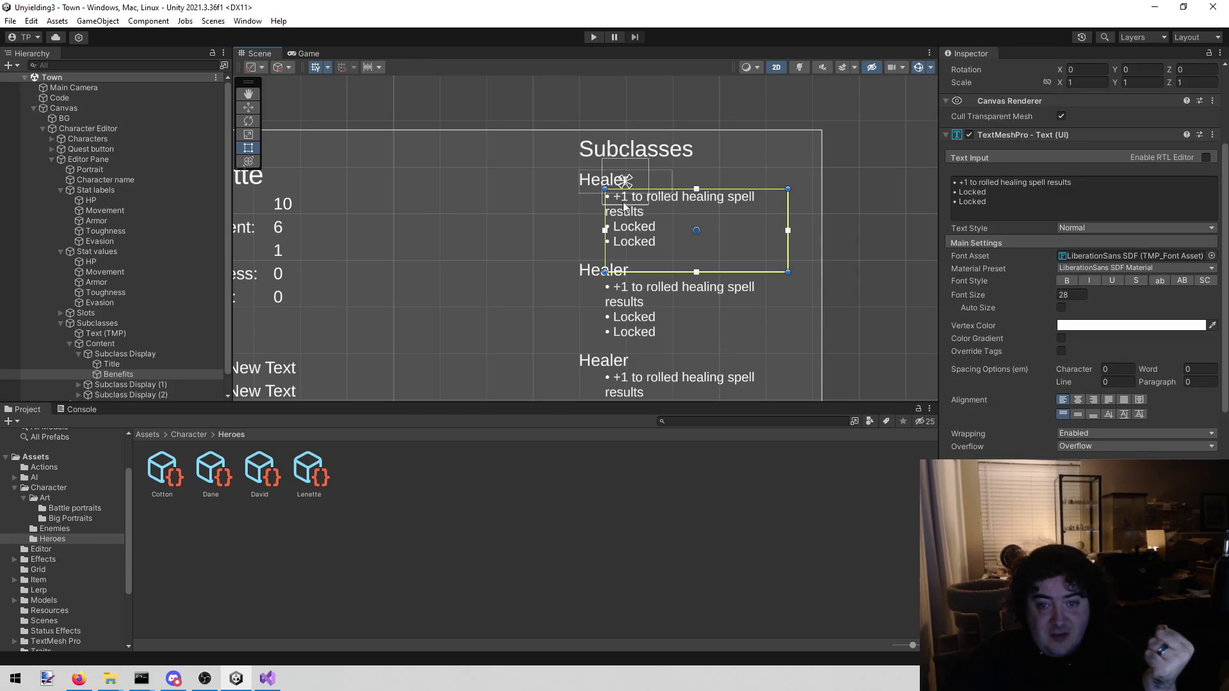
{"action": "scroll", "coordinate": [140, 336], "scroll_direction": "down", "scroll_amount": 1}
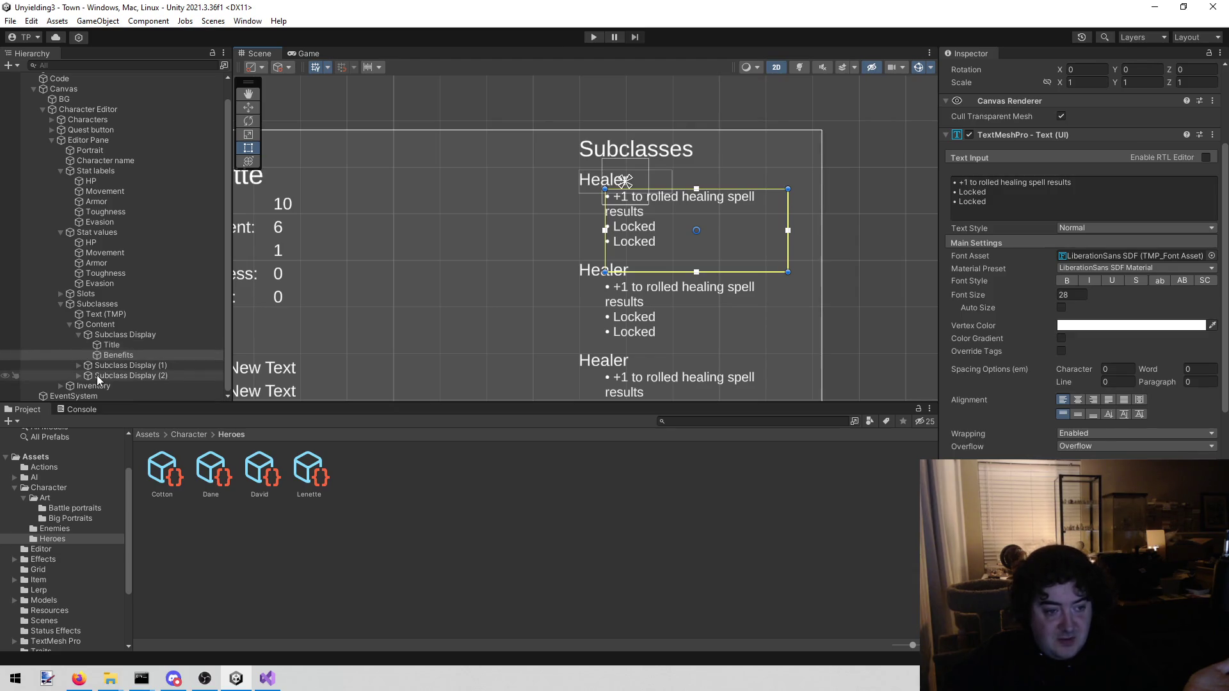
{"action": "left_click", "coordinate": [91, 356]}
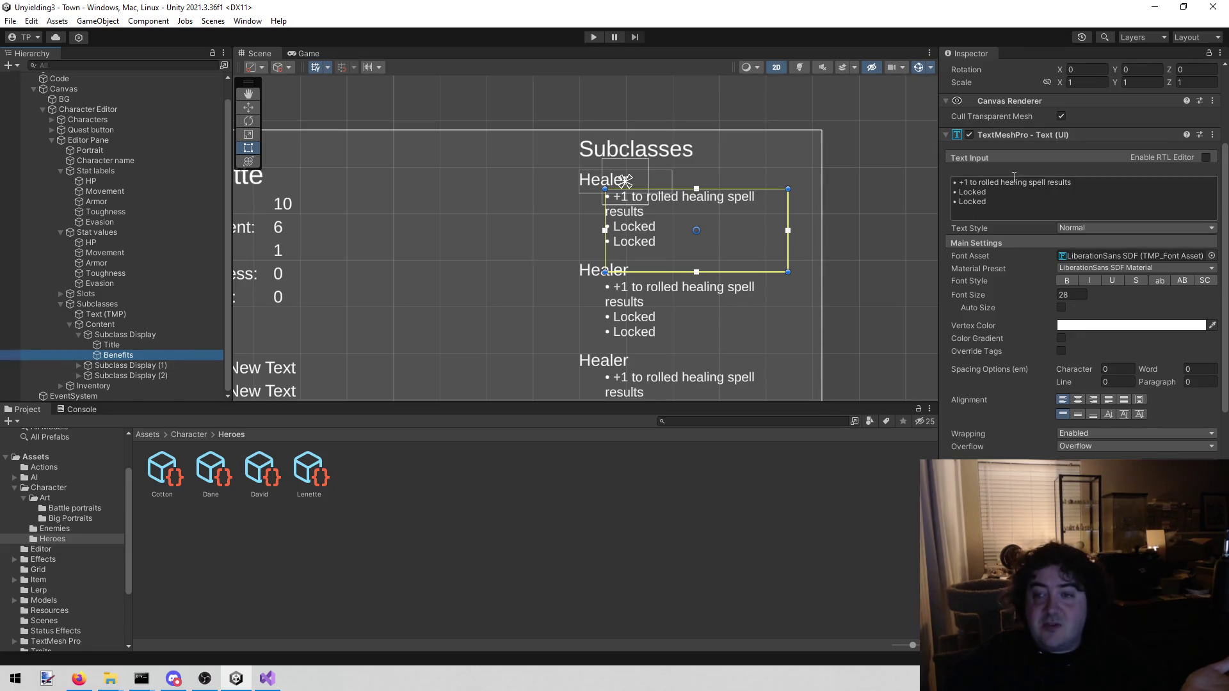
{"action": "scroll", "coordinate": [1000, 178], "scroll_direction": "up", "scroll_amount": 3}
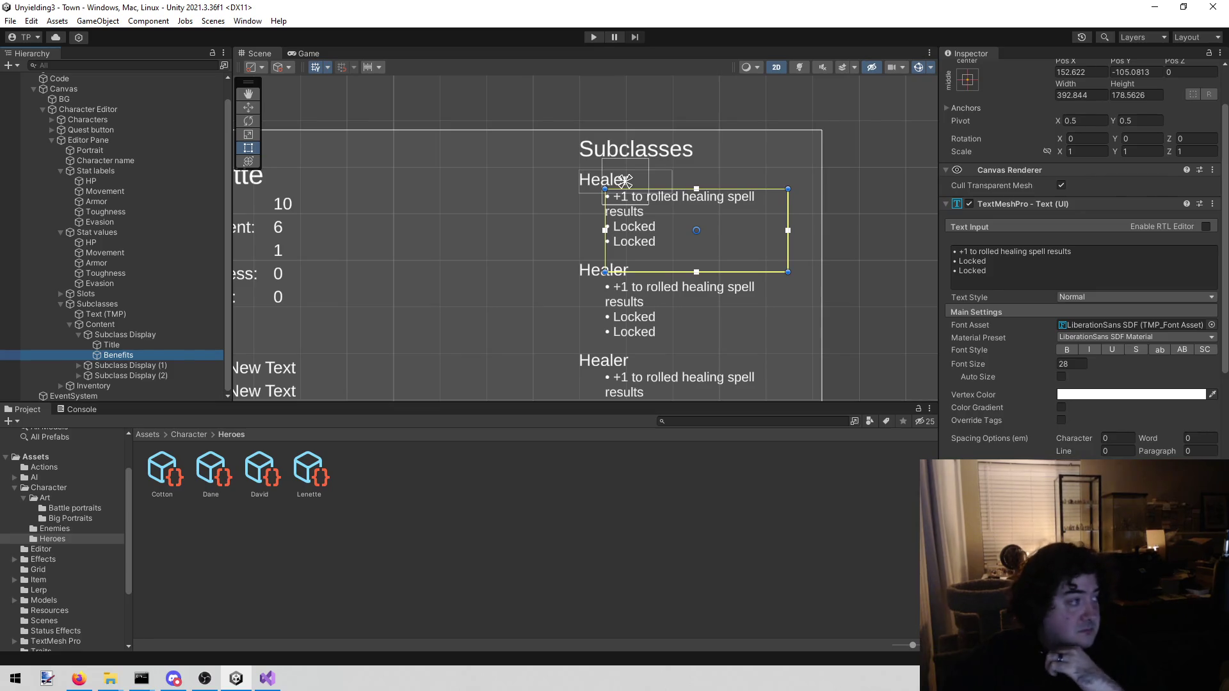
{"action": "key", "text": "alt+Tab"}
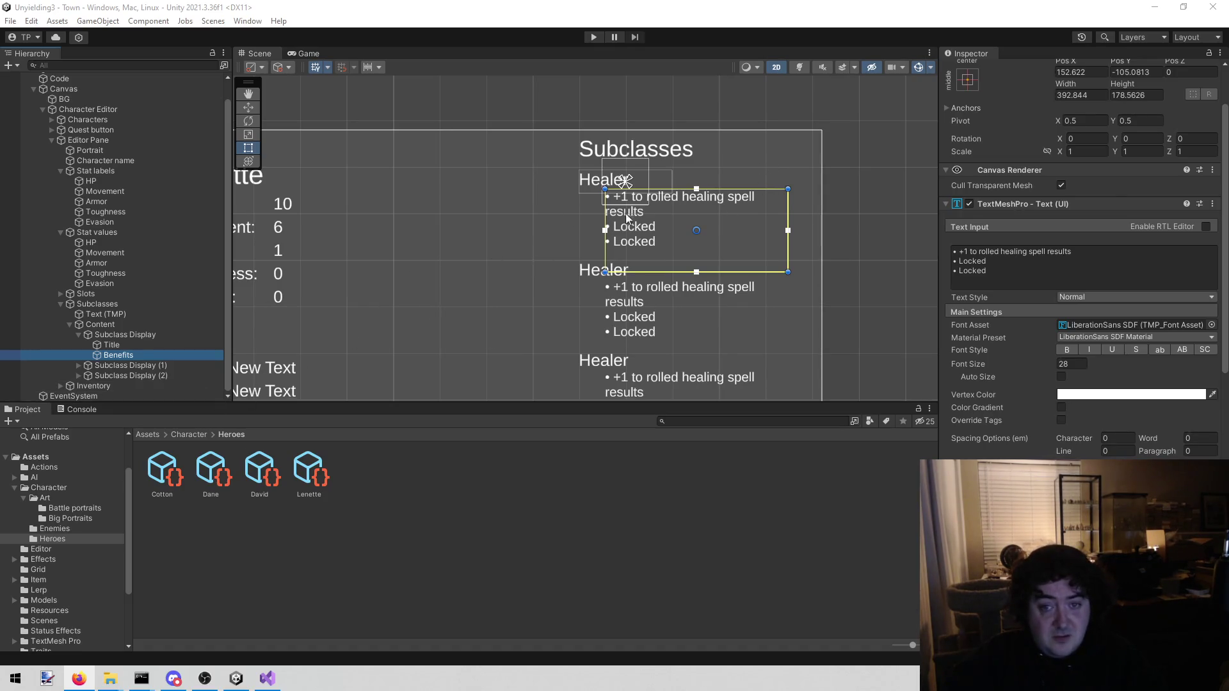
{"action": "left_click", "coordinate": [123, 335]}
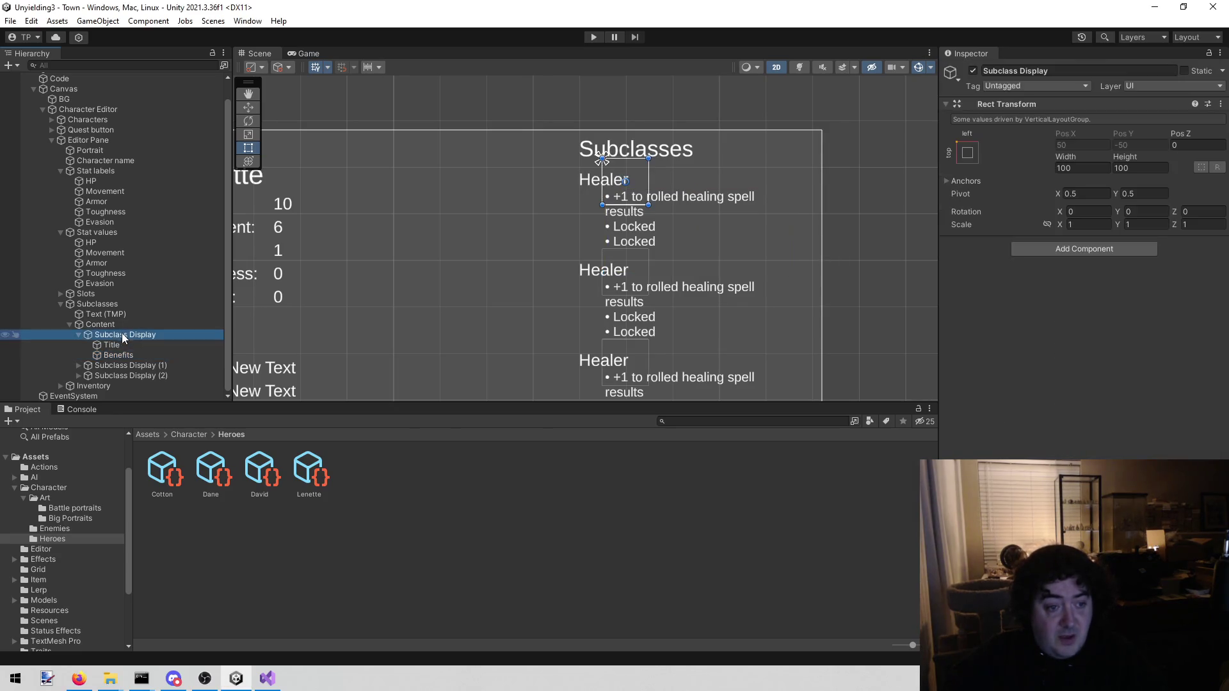
Create a C# script named SubclassDisplay in Assets/UI/Town/Character Editor.
{"action": "scroll", "coordinate": [37, 564], "scroll_direction": "down", "scroll_amount": 3}
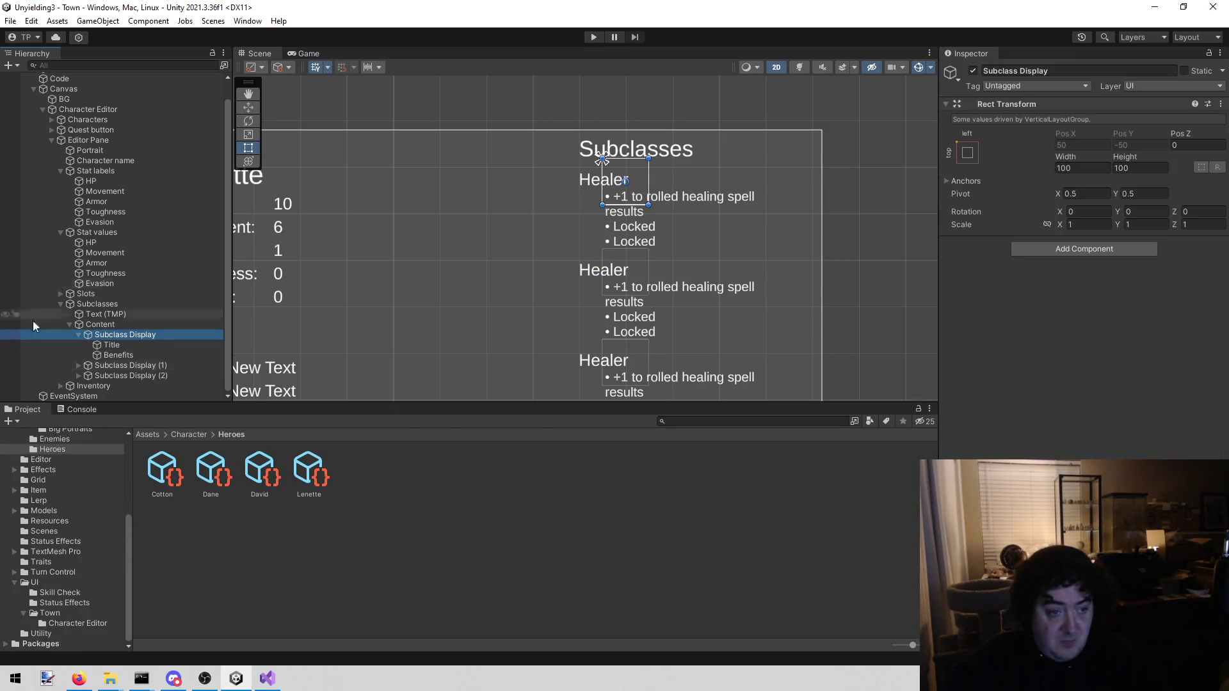
{"action": "left_click", "coordinate": [79, 613]}
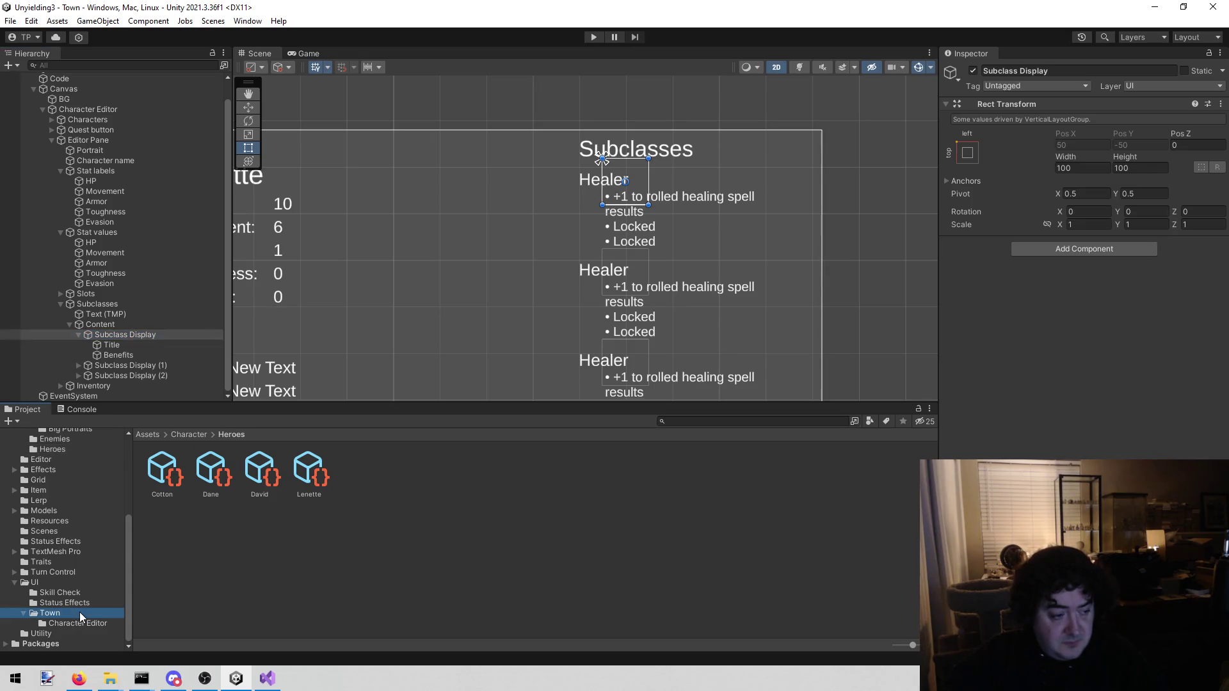
{"action": "left_click", "coordinate": [77, 623]}
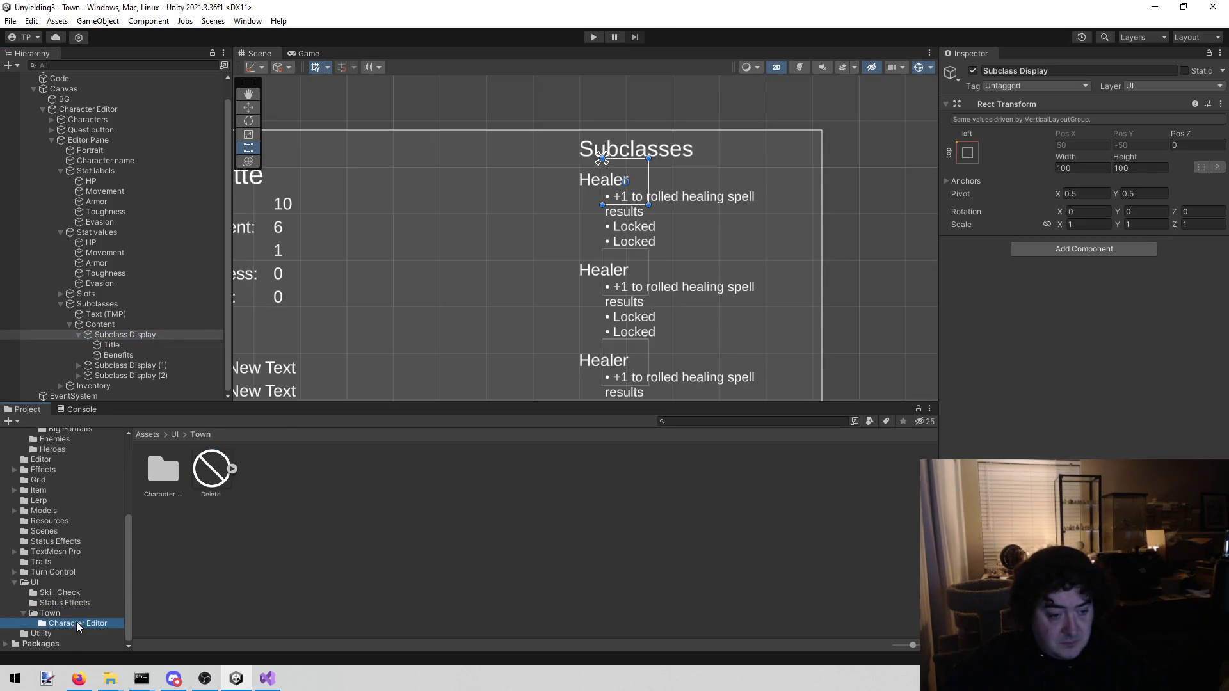
{"action": "left_click", "coordinate": [337, 547]}
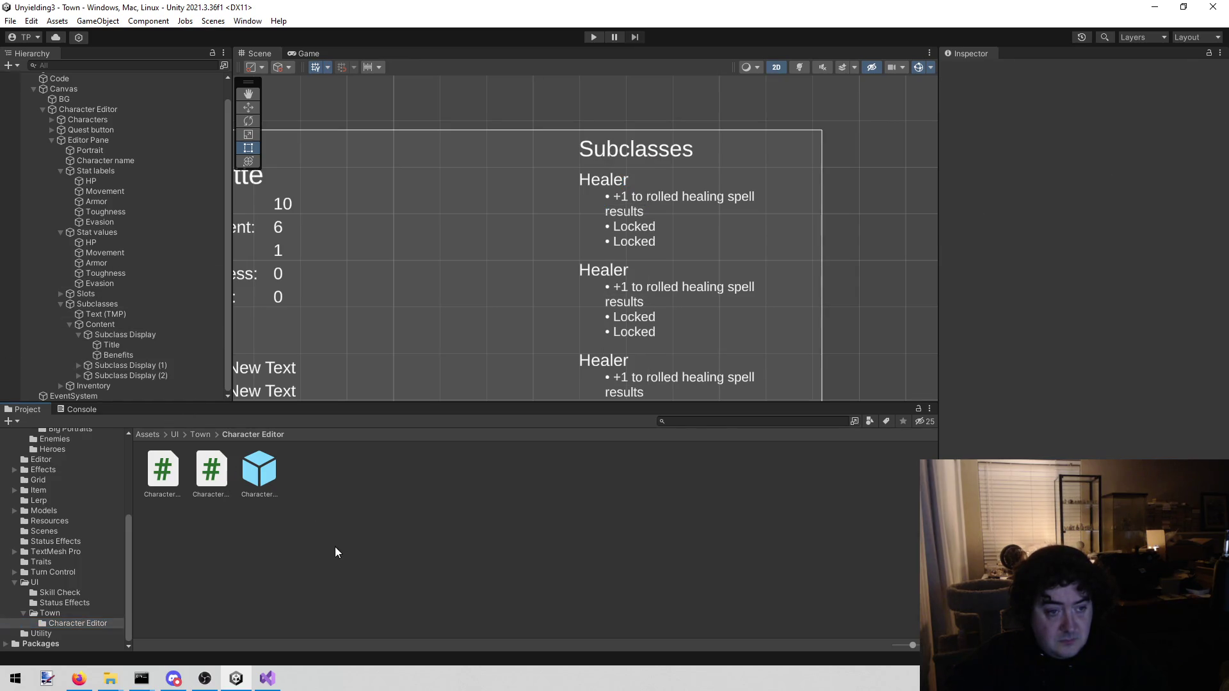
{"action": "right_click", "coordinate": [306, 483]}
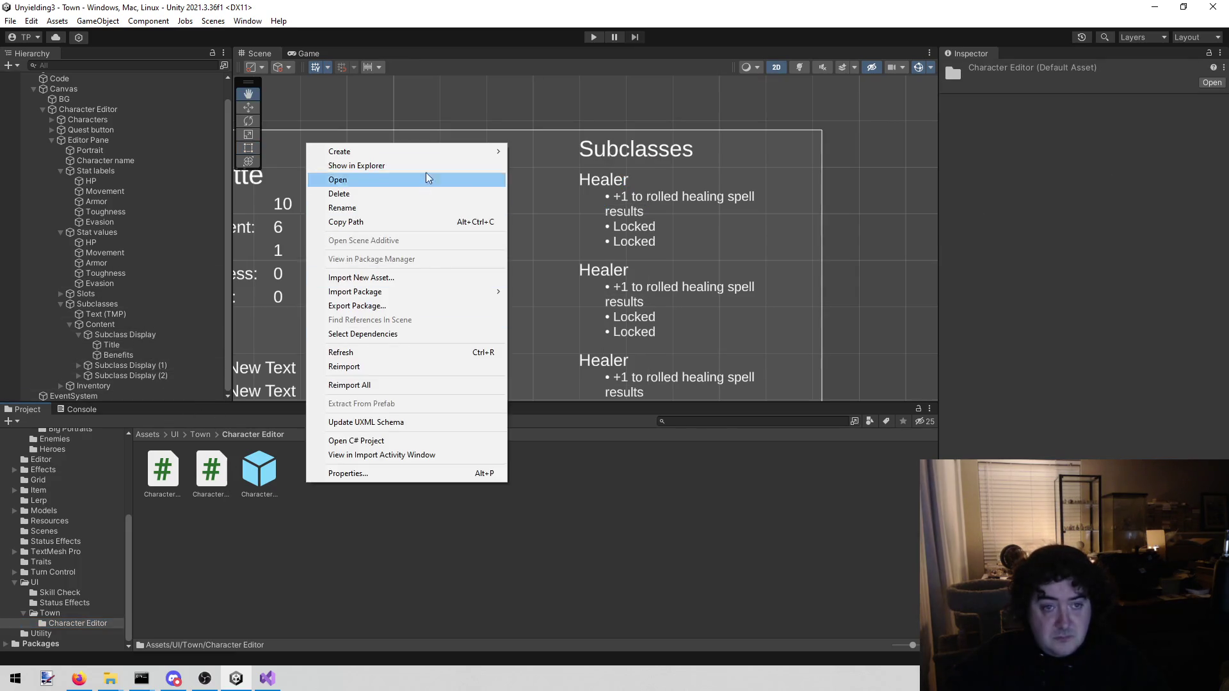
{"action": "mouse_move", "coordinate": [439, 151]}
{"action": "left_click", "coordinate": [619, 61]}
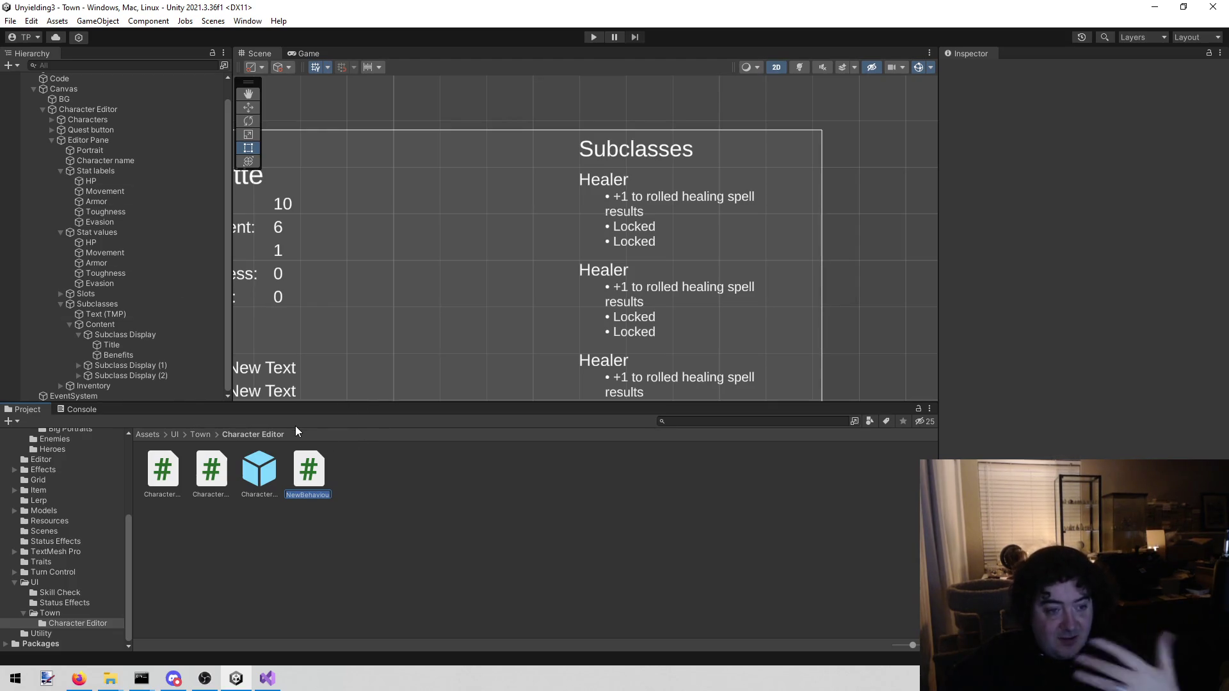
{"action": "type", "text": "Sub"}
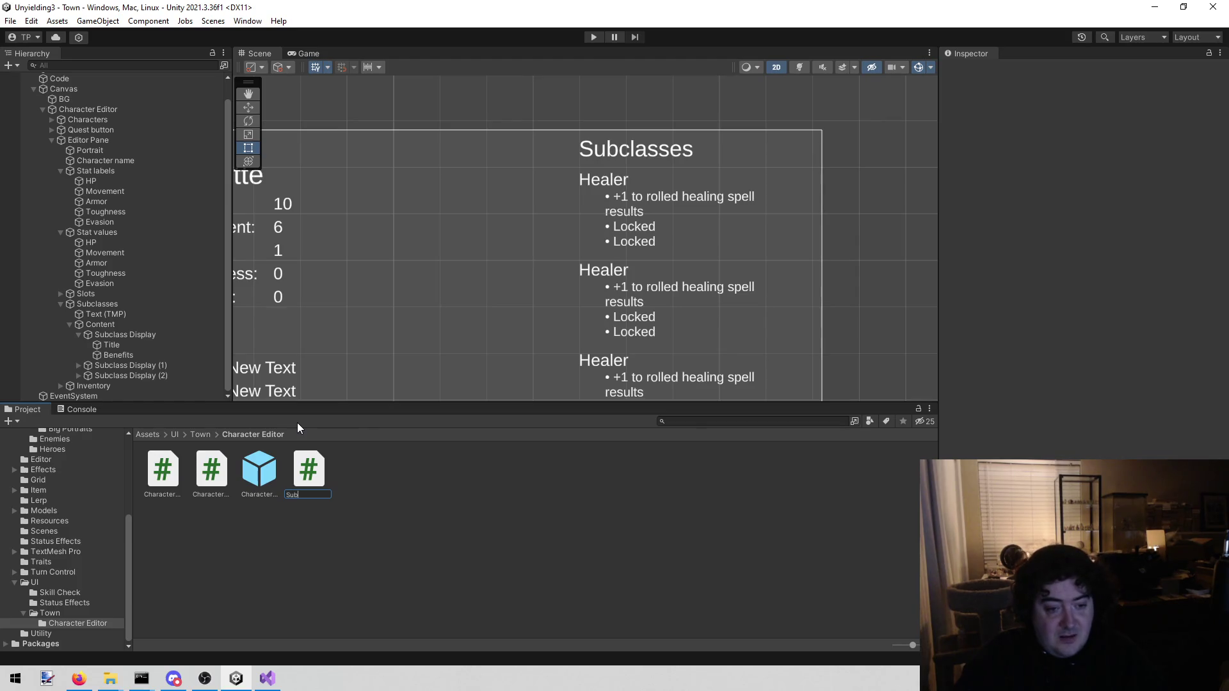
{"action": "type", "text": "Di"}
{"action": "type", "text": "play"}
{"action": "key", "text": "Return"}
{"action": "key", "text": "alt+Tab"}
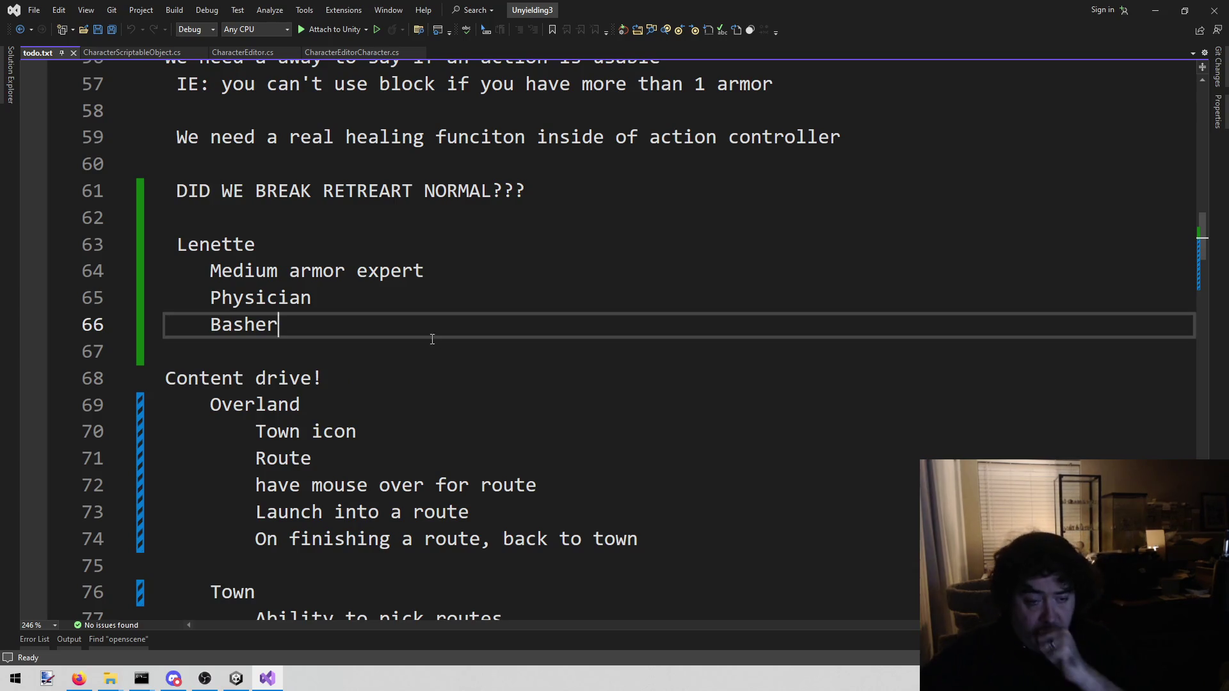
Delete the Lenette subclass notes (lines 63–66) from todo.txt.
{"action": "left_click", "coordinate": [351, 301]}
{"action": "mouse_move", "coordinate": [321, 330]}
{"action": "left_mouse_down"}
{"action": "mouse_move", "coordinate": [263, 271]}
{"action": "mouse_move", "coordinate": [167, 245]}
{"action": "left_mouse_up"}
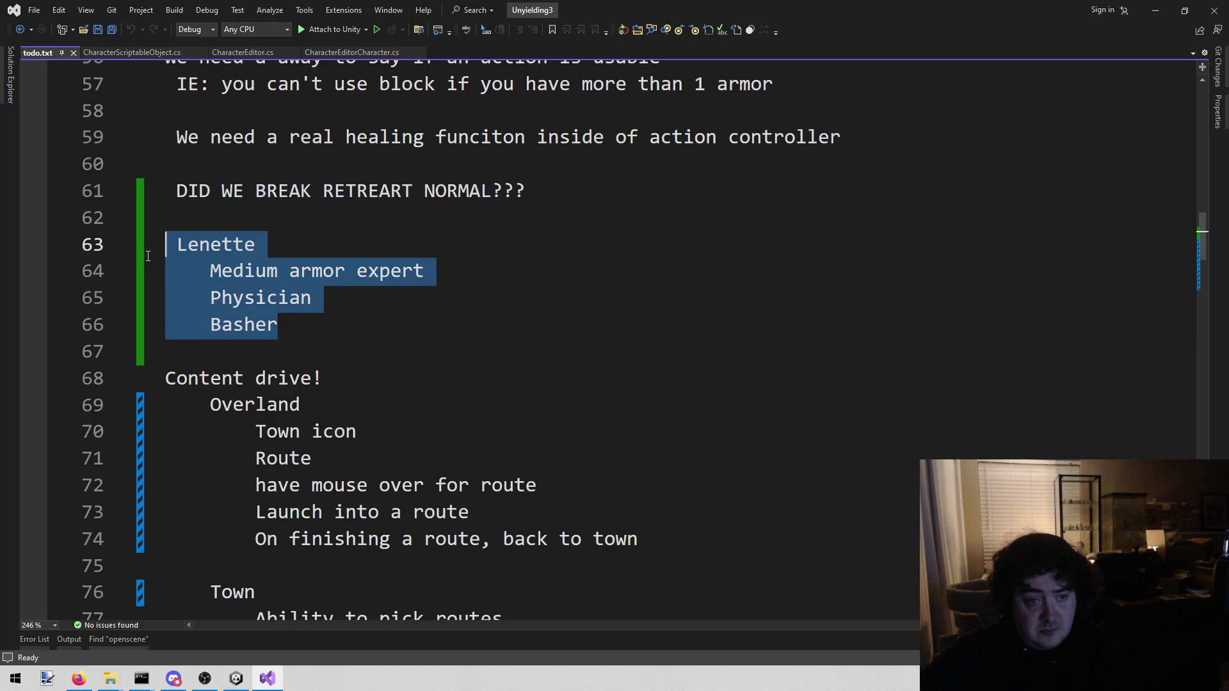
{"action": "key", "text": "Delete"}
{"action": "key", "text": "BackSpace"}
{"action": "key", "text": "BackSpace"}
Open SubclassDisplay.cs through the solution file search.
{"action": "key", "text": "alt+shift+o"}
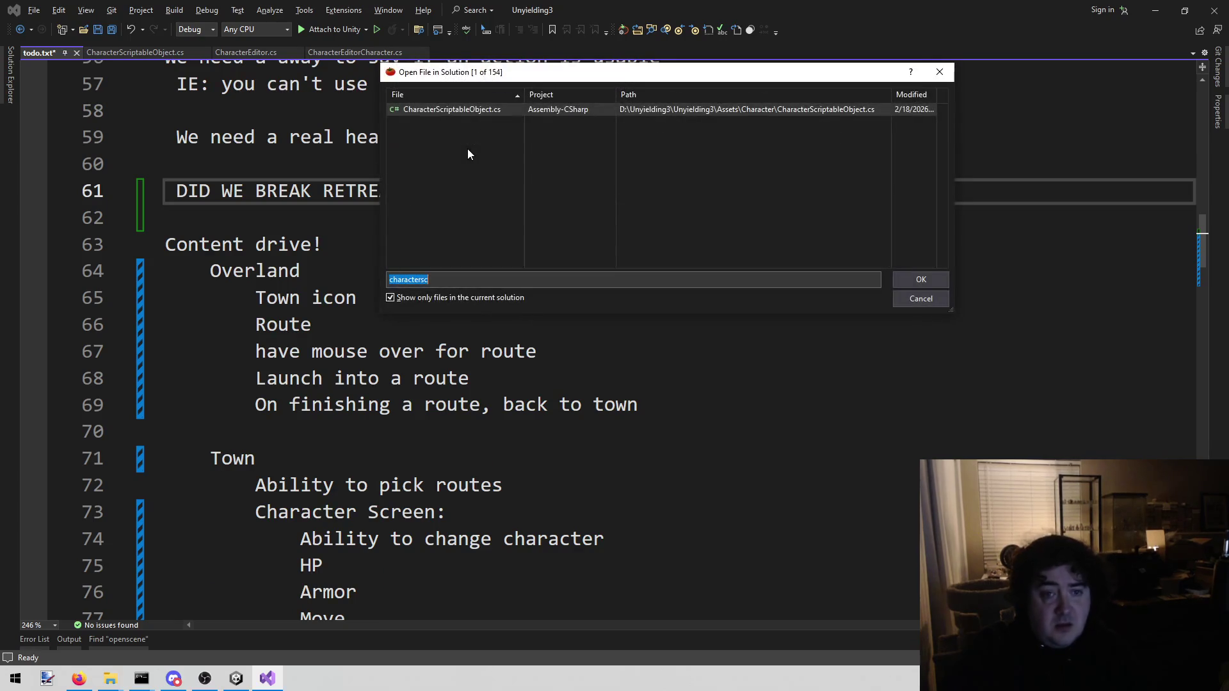
{"action": "type", "text": "subl"}
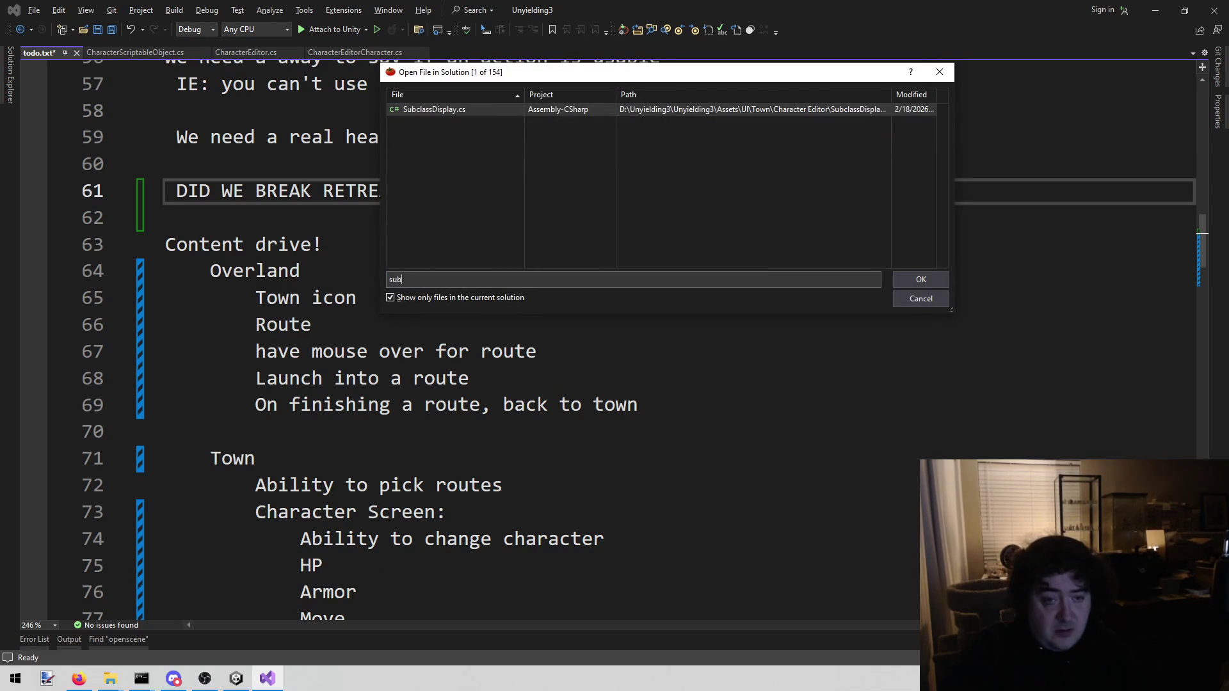
{"action": "key", "text": "BackSpace"}
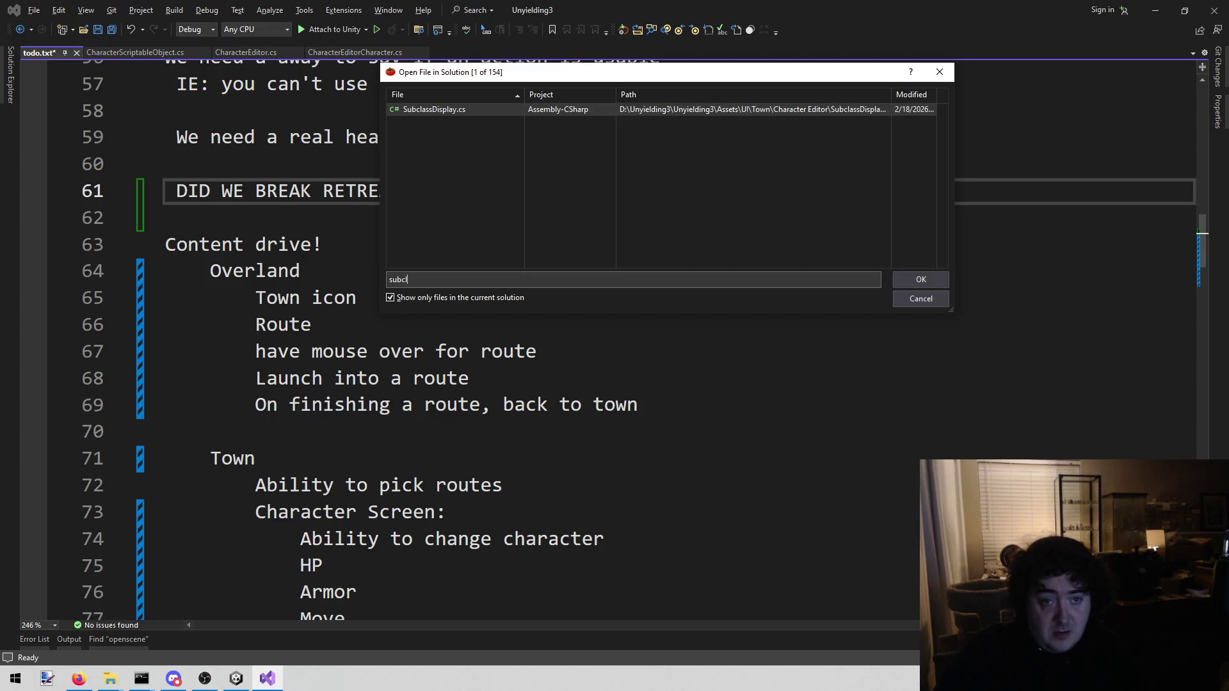
{"action": "key", "text": "Return"}
Remove the Start and Update methods from SubclassDisplay.
{"action": "scroll", "coordinate": [405, 239], "scroll_direction": "down", "scroll_amount": 2}
{"action": "mouse_move", "coordinate": [349, 416]}
{"action": "left_mouse_down"}
{"action": "mouse_move", "coordinate": [296, 316]}
{"action": "mouse_move", "coordinate": [238, 269]}
{"action": "left_mouse_up"}
{"action": "key", "text": "Delete"}
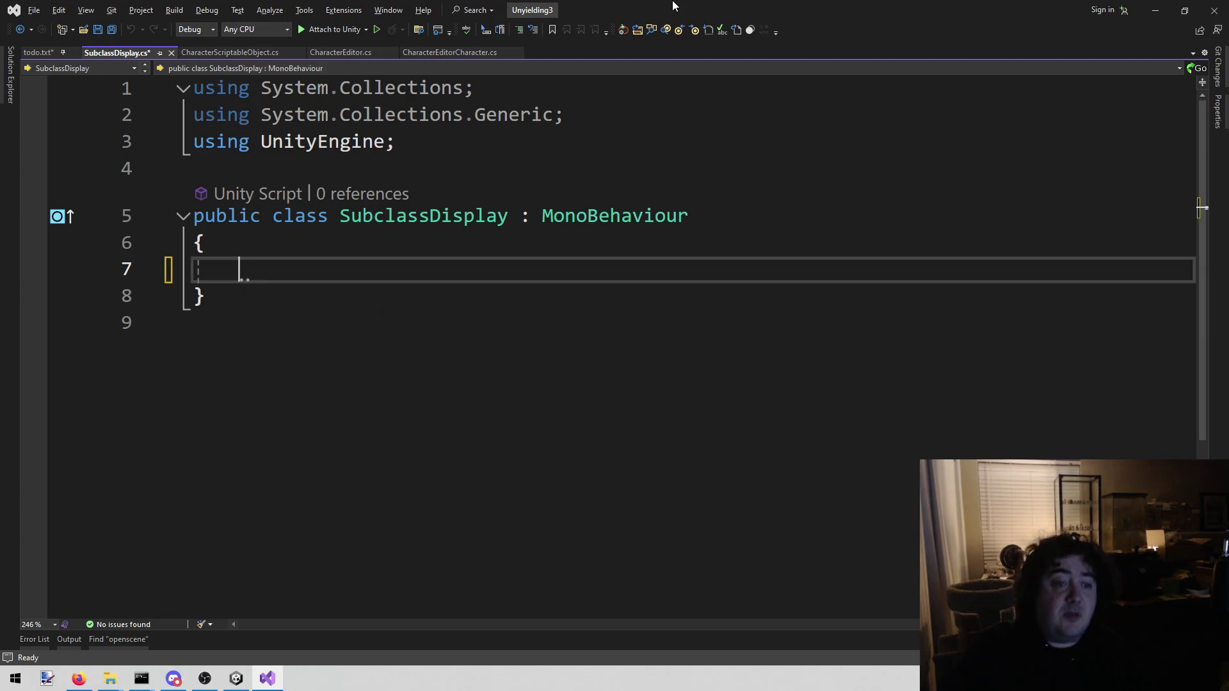
{"action": "type", "text": "p"}
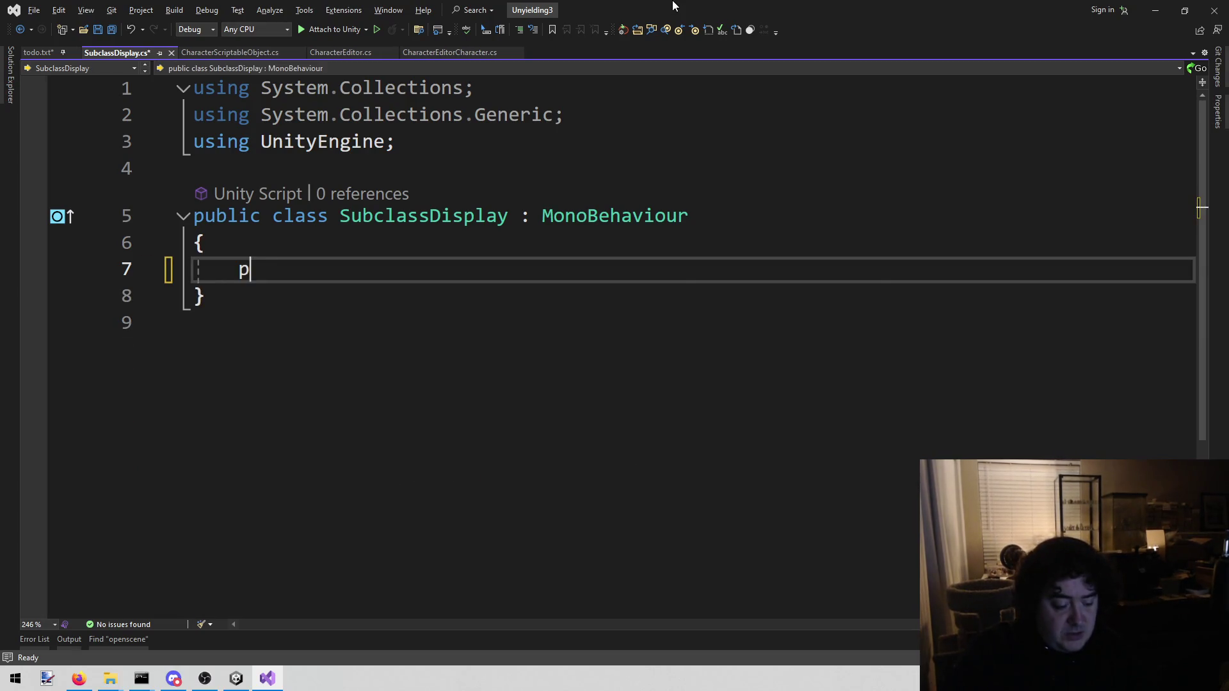
{"action": "type", "text": "ublic TextMeshpr"}
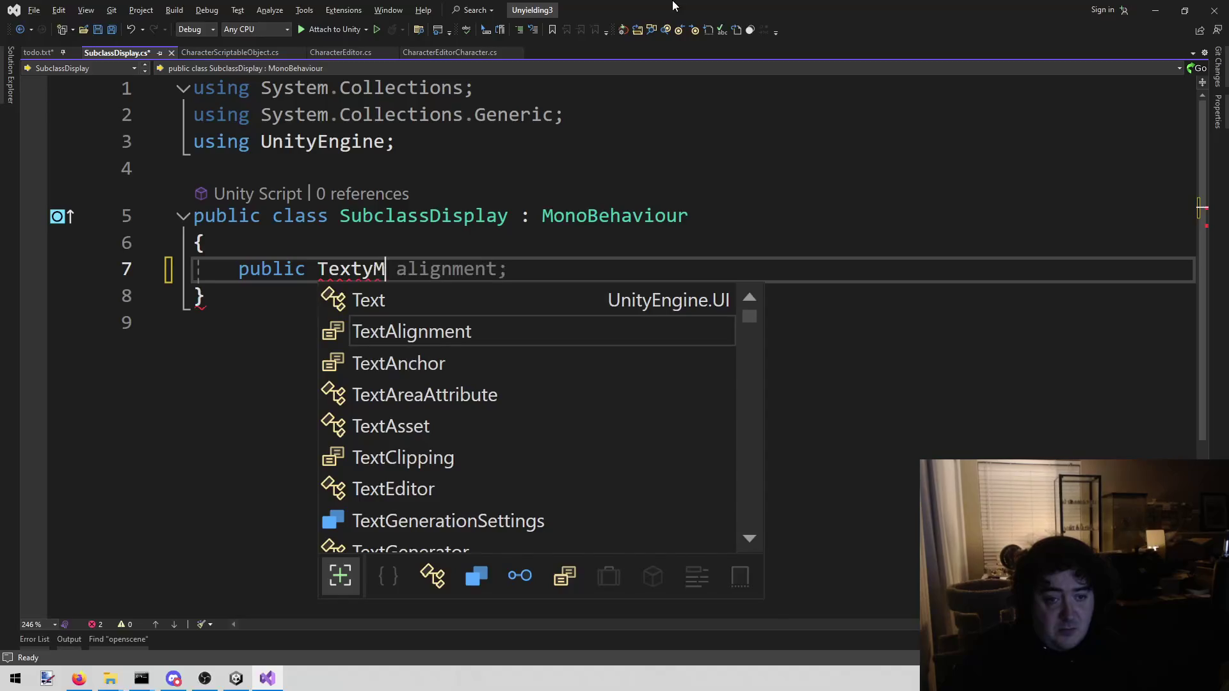
Declare public TextMeshProUGUI fields subclassName and lieDisplay, importing TMPro via IntelliSense.
{"action": "key", "text": "Down"}
{"action": "key", "text": "Tab"}
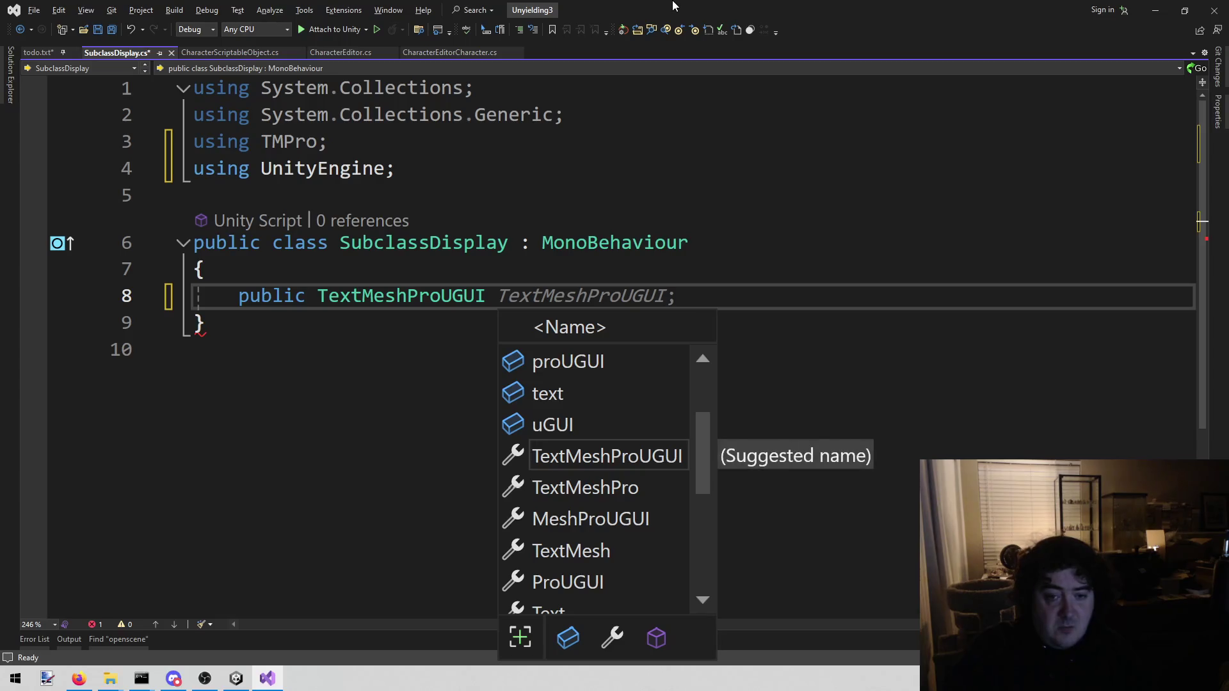
{"action": "type", "text": "subclassName;"}
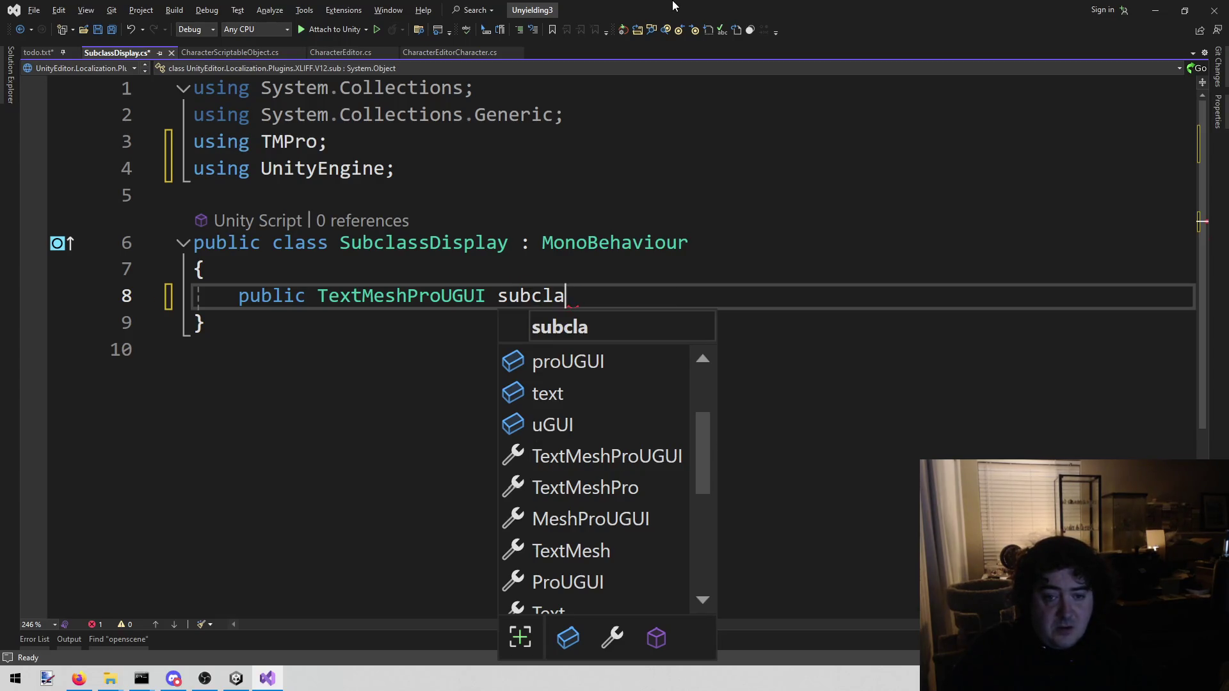
{"action": "key", "text": "Return"}
{"action": "type", "text": "public TextMesh"}
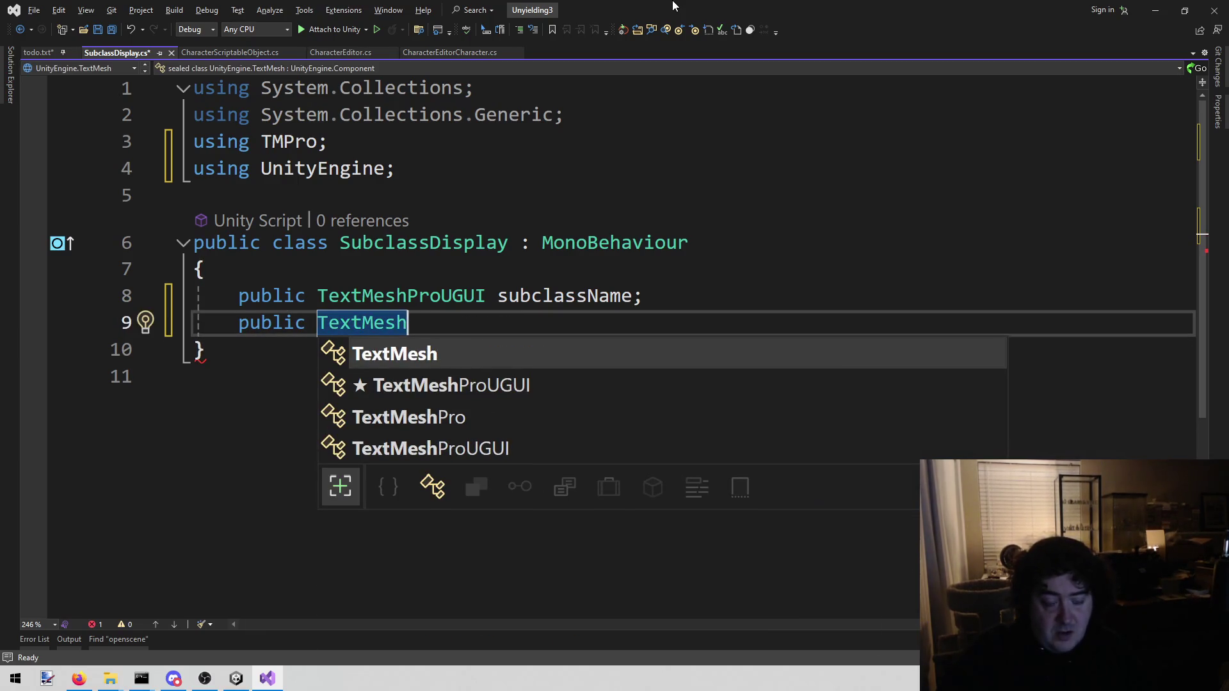
{"action": "key", "text": "Down"}
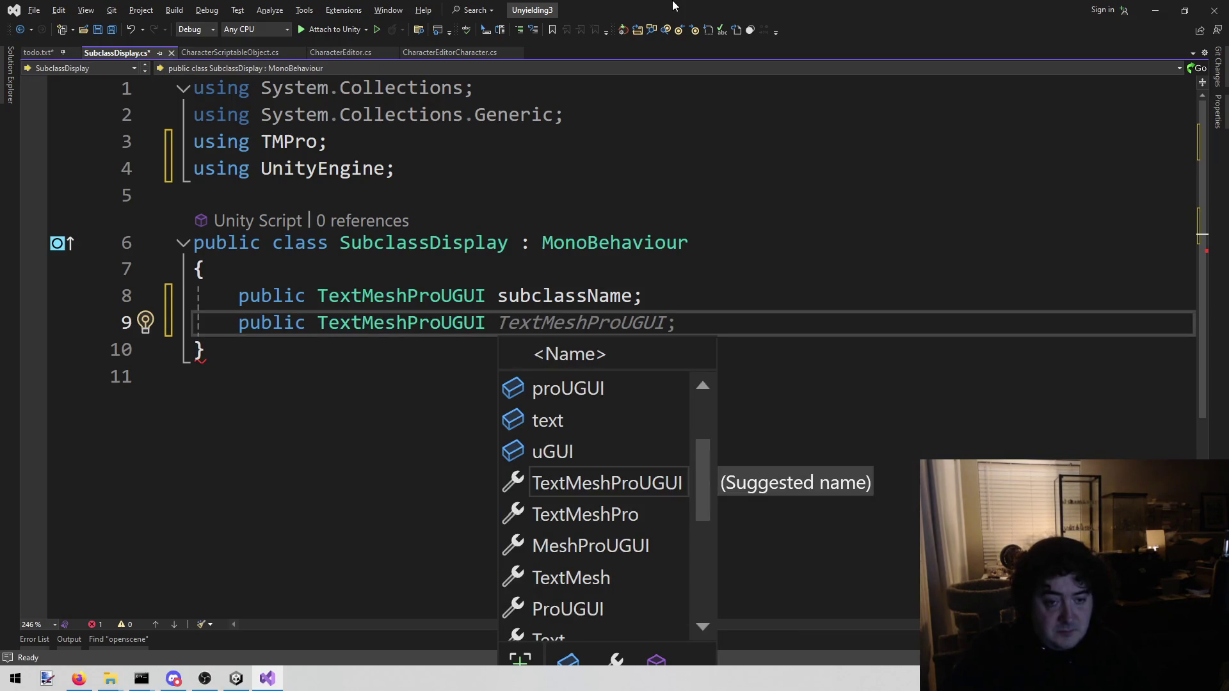
{"action": "type", "text": "lies"}
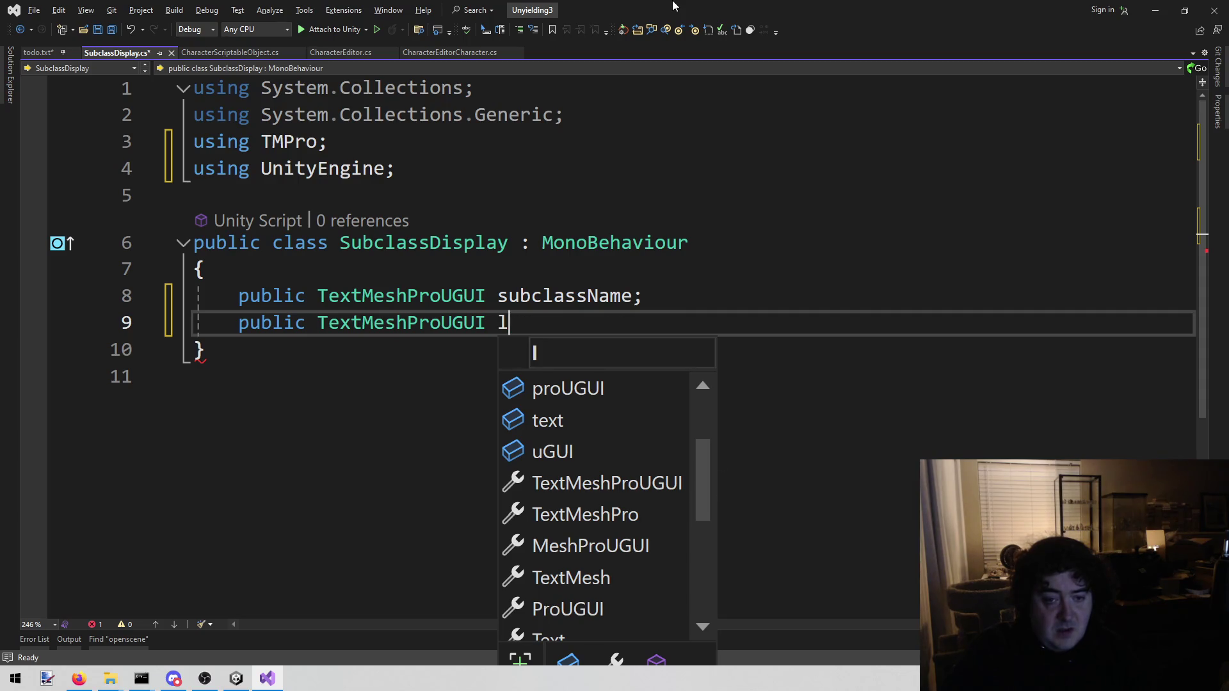
{"action": "key", "text": "BackSpace"}
{"action": "type", "text": "Display;"}
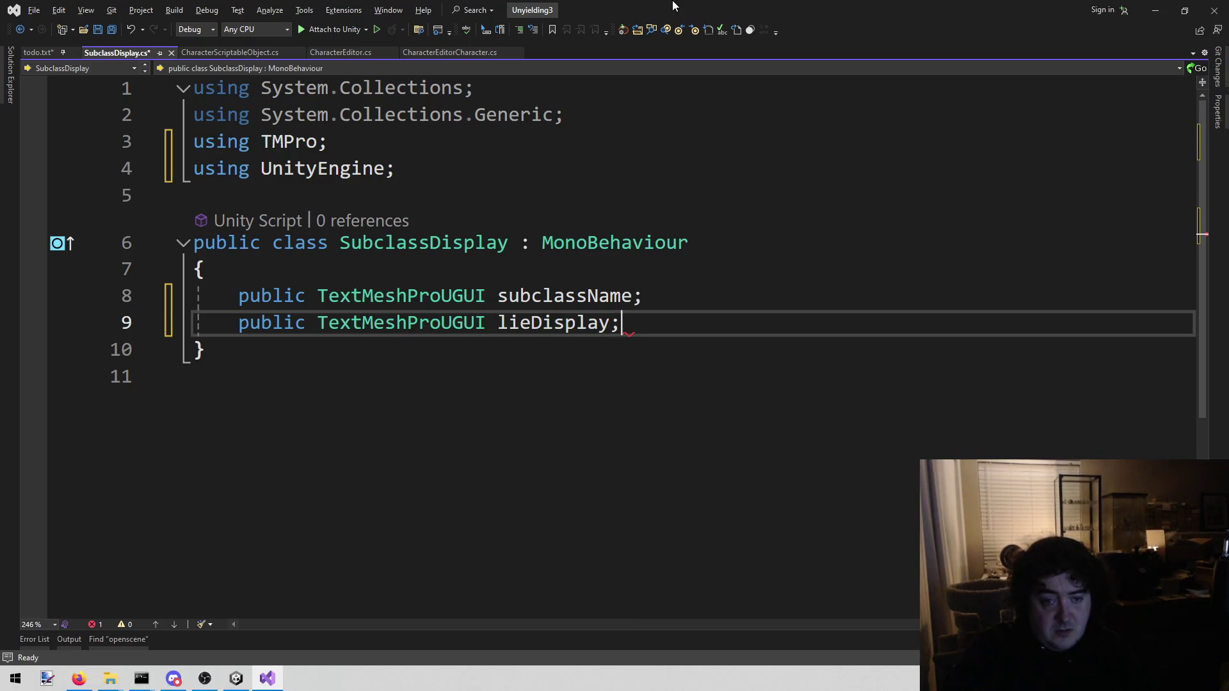
{"action": "key", "text": "Return"}
{"action": "key", "text": "Return"}
{"action": "type", "text": "public "}
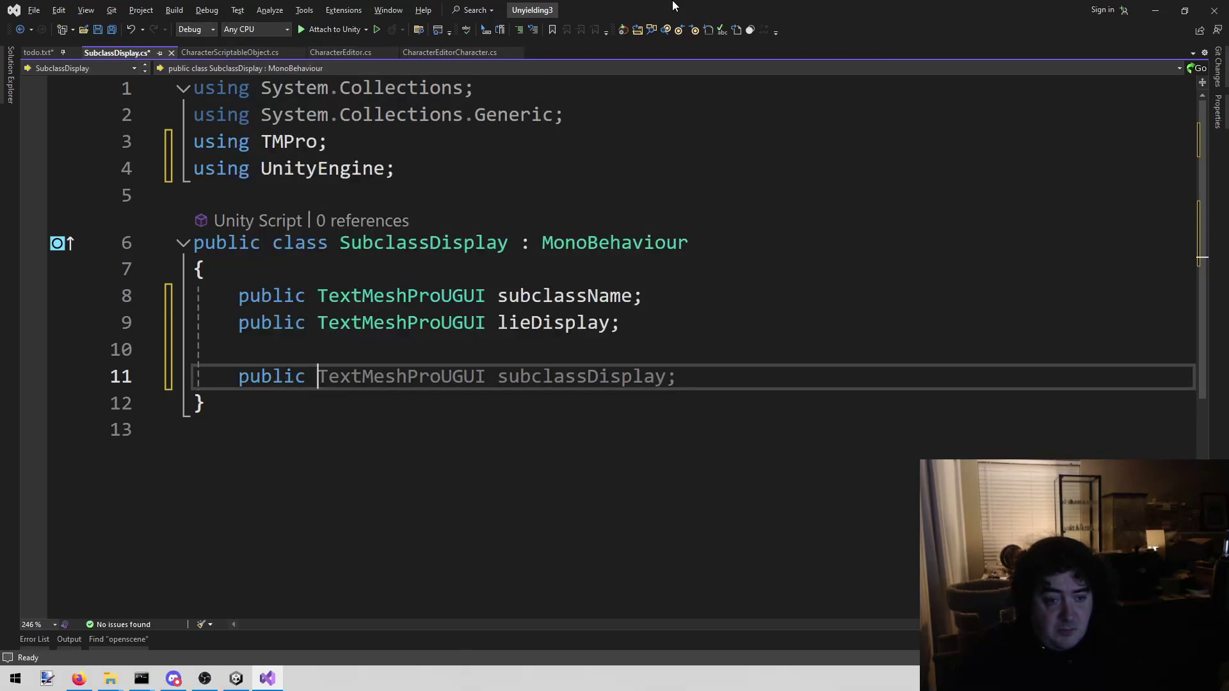
{"action": "type", "text": "void Set()"}
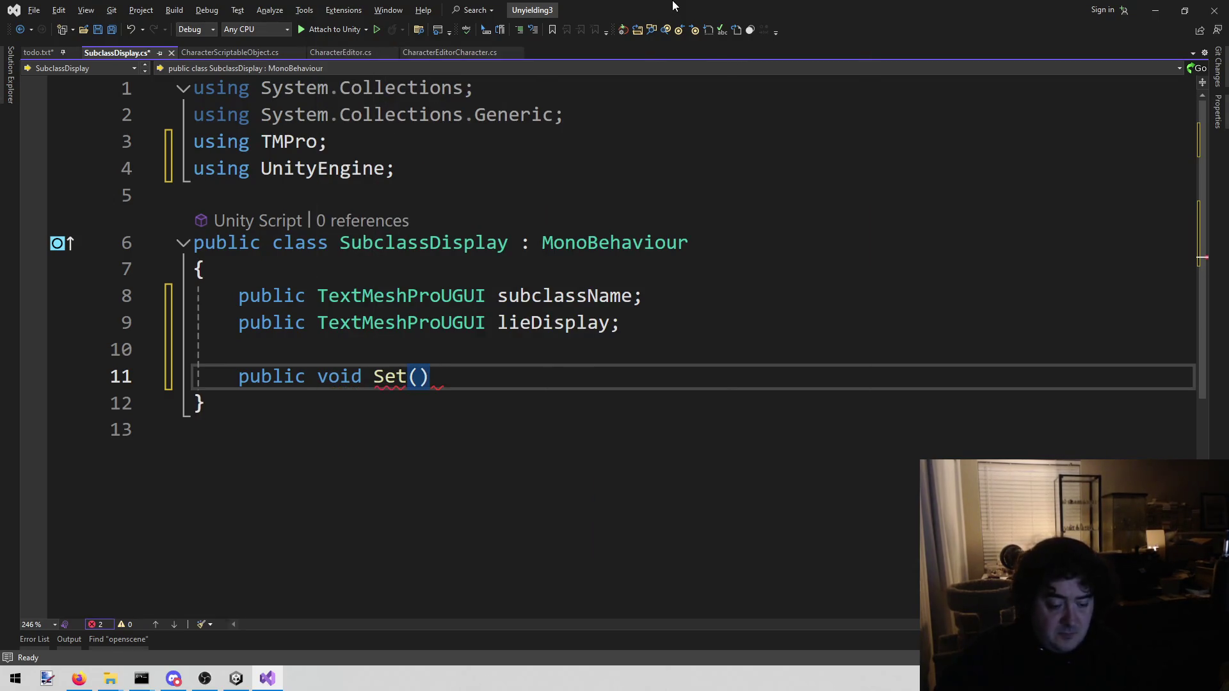
Give Set an empty body and the parameters StorageCharacter storageCharacter, int index.
{"action": "key", "text": "Return"}
{"action": "type", "text": "{"}
{"action": "key", "text": "Return"}
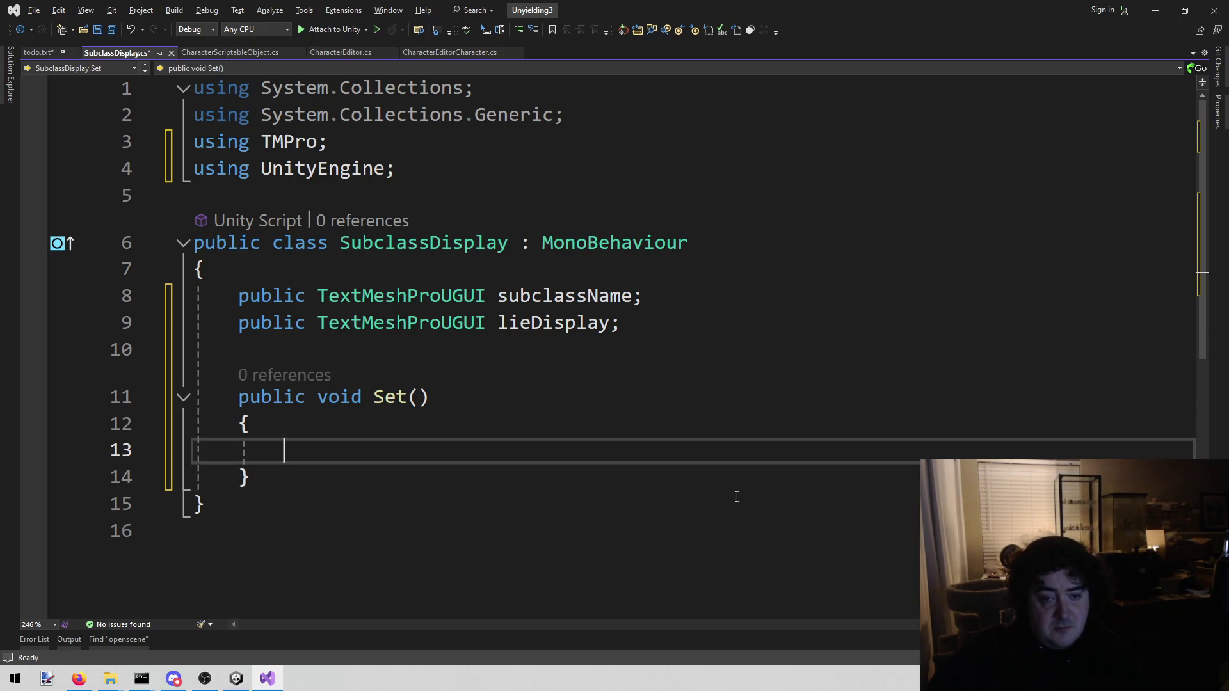
{"action": "left_click", "coordinate": [576, 396]}
{"action": "key", "text": "Left"}
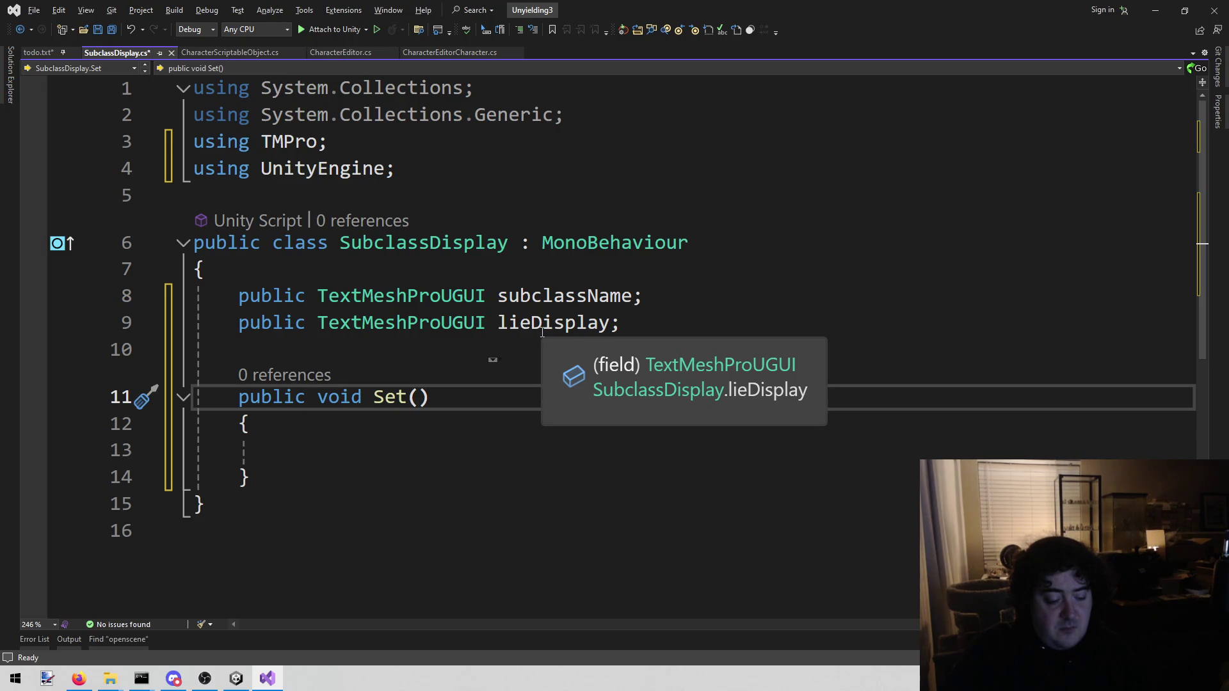
{"action": "type", "text": "Character"}
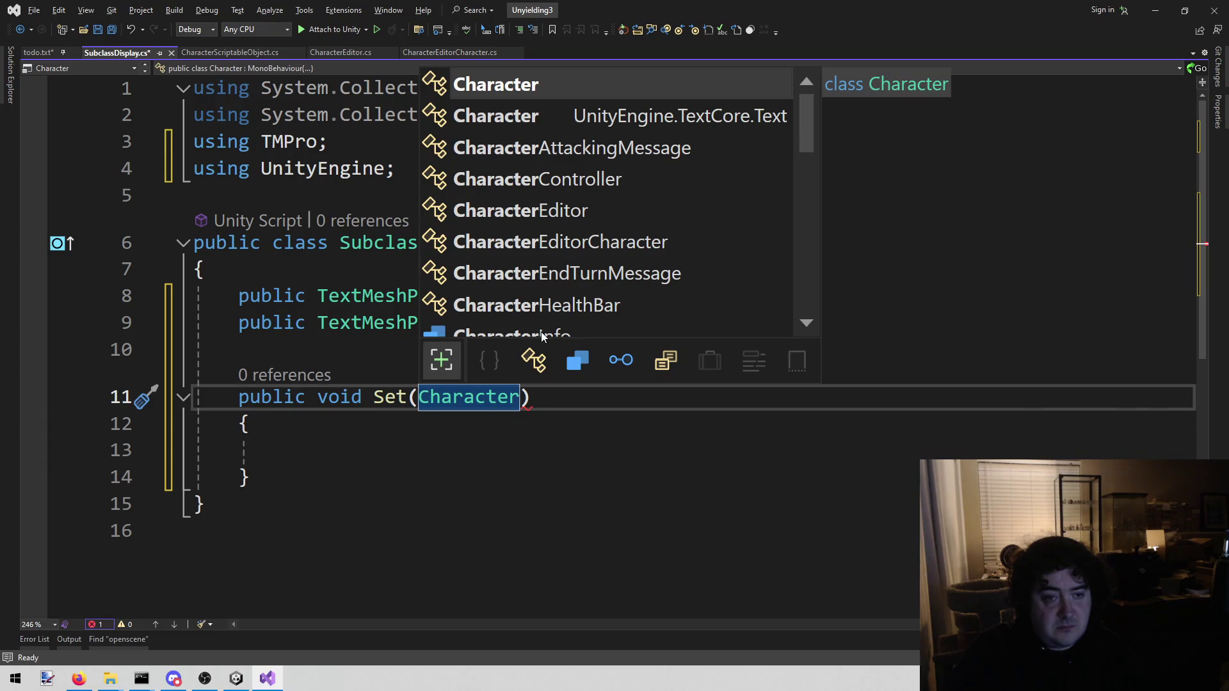
{"action": "key", "text": "ctrl+Left"}
{"action": "type", "text": "Storage"}
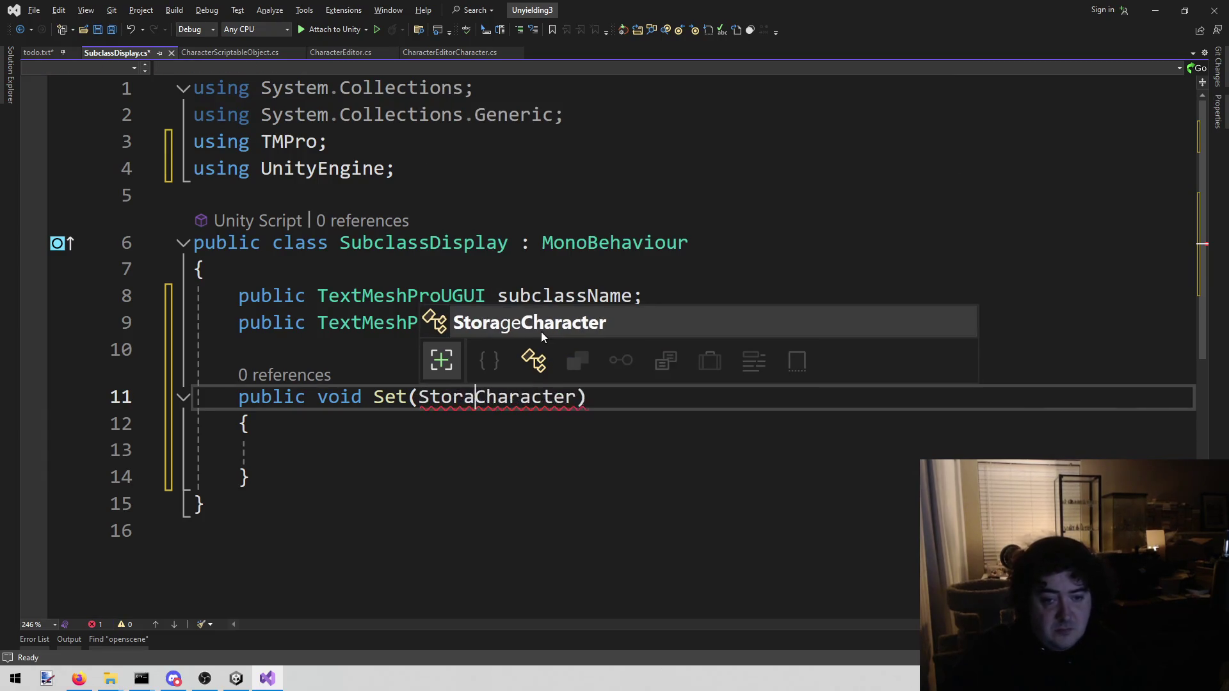
{"action": "key", "text": "ctrl+Right"}
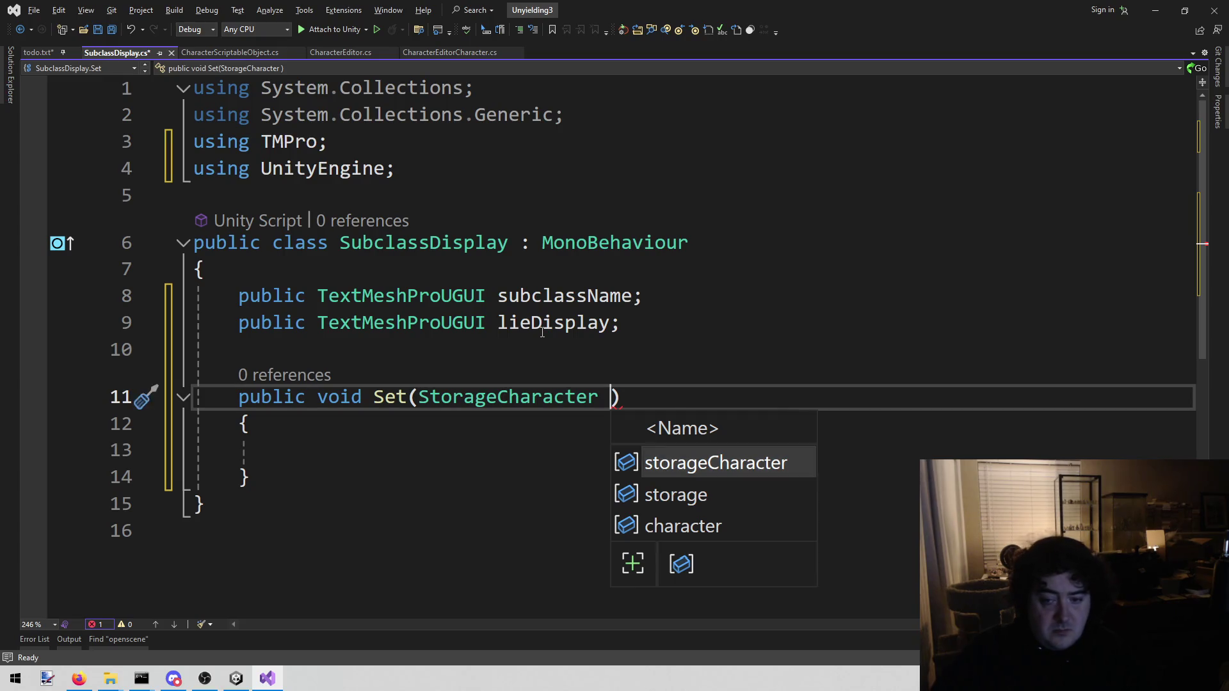
{"action": "key", "text": "Tab"}
{"action": "type", "text": ", int indx"}
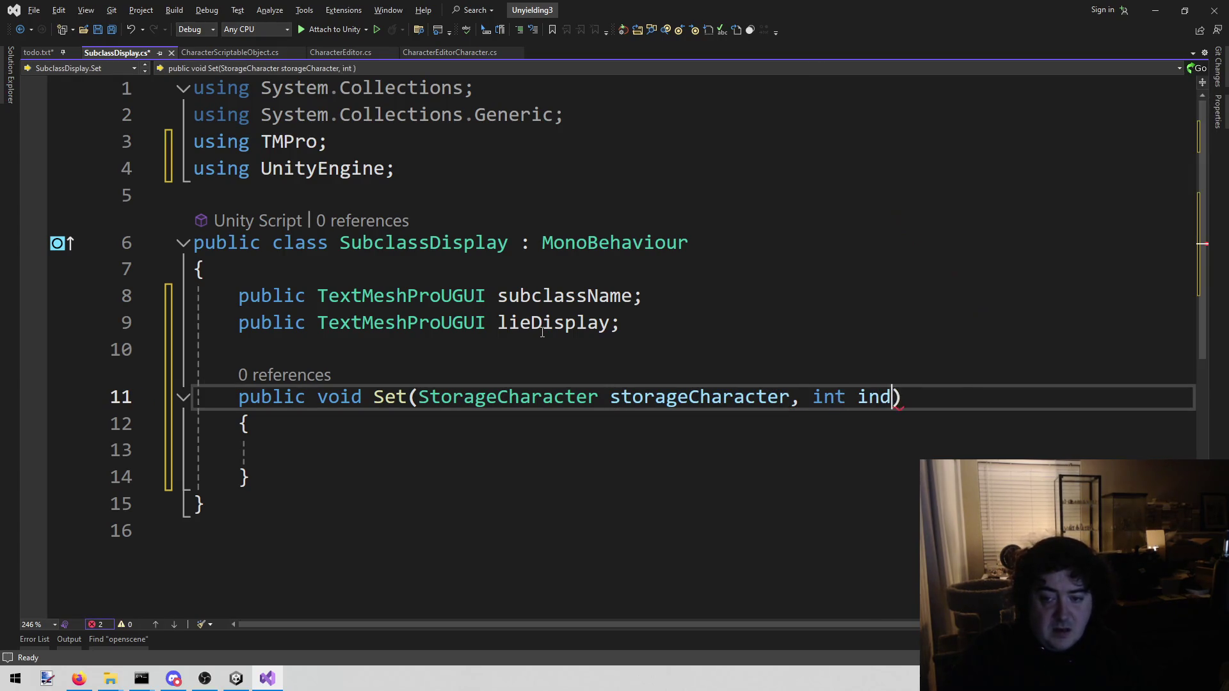
{"action": "key", "text": "BackSpace"}
{"action": "type", "text": "ex"}
{"action": "key", "text": "Down"}
{"action": "key", "text": "Down"}
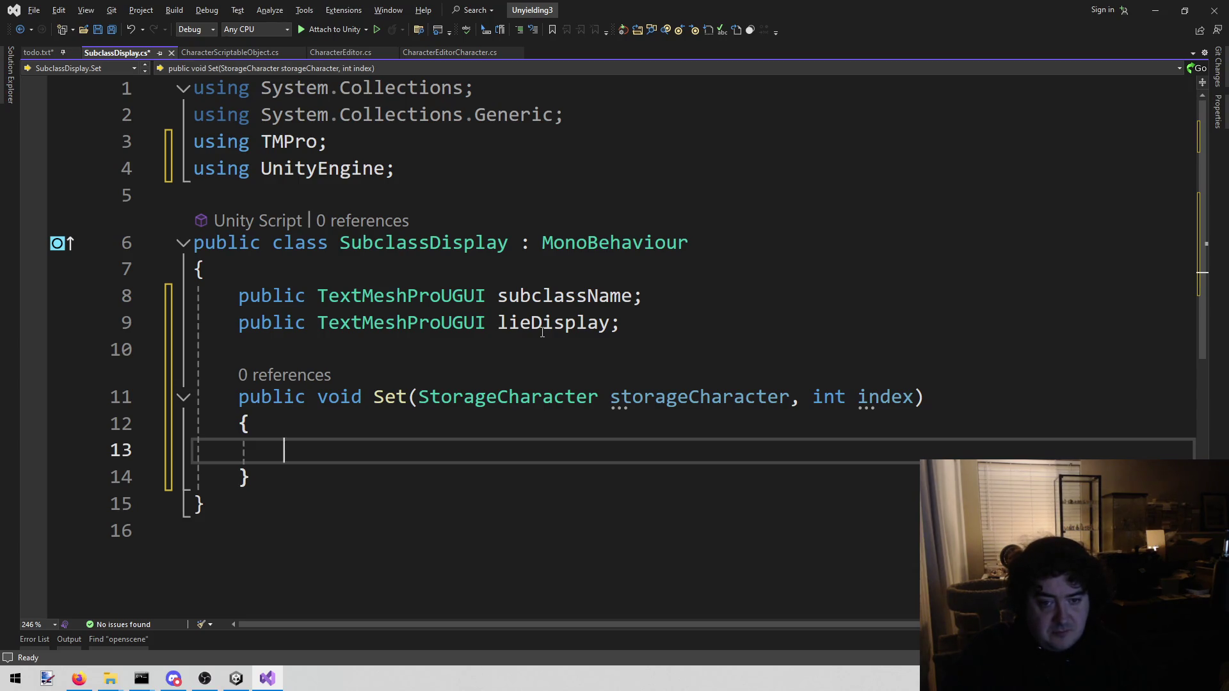
Assign subclassName.text = storageCharacter.characterDefintion.subclasses[index].subclassName inside Set.
{"action": "type", "text": "suyc"}
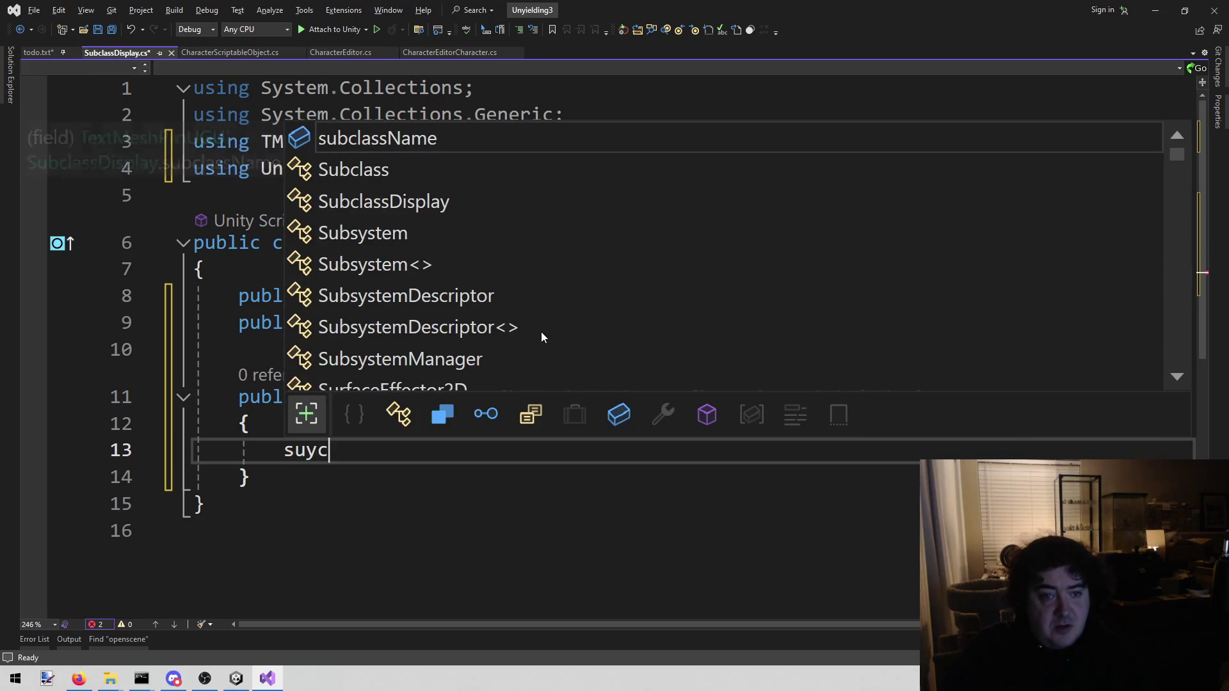
{"action": "key", "text": "Tab"}
{"action": "type", "text": ".text = "}
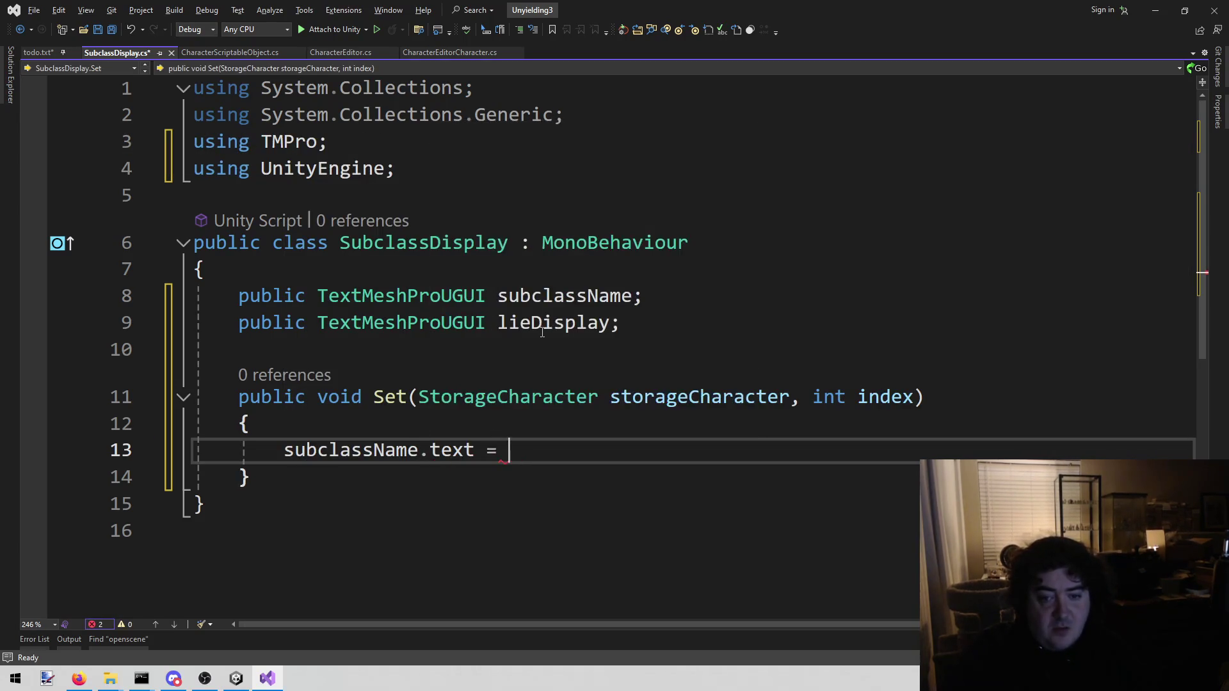
{"action": "type", "text": "sto."}
{"action": "key", "text": "BackSpace"}
{"action": "key", "text": "BackSpace"}
{"action": "type", "text": "r.d"}
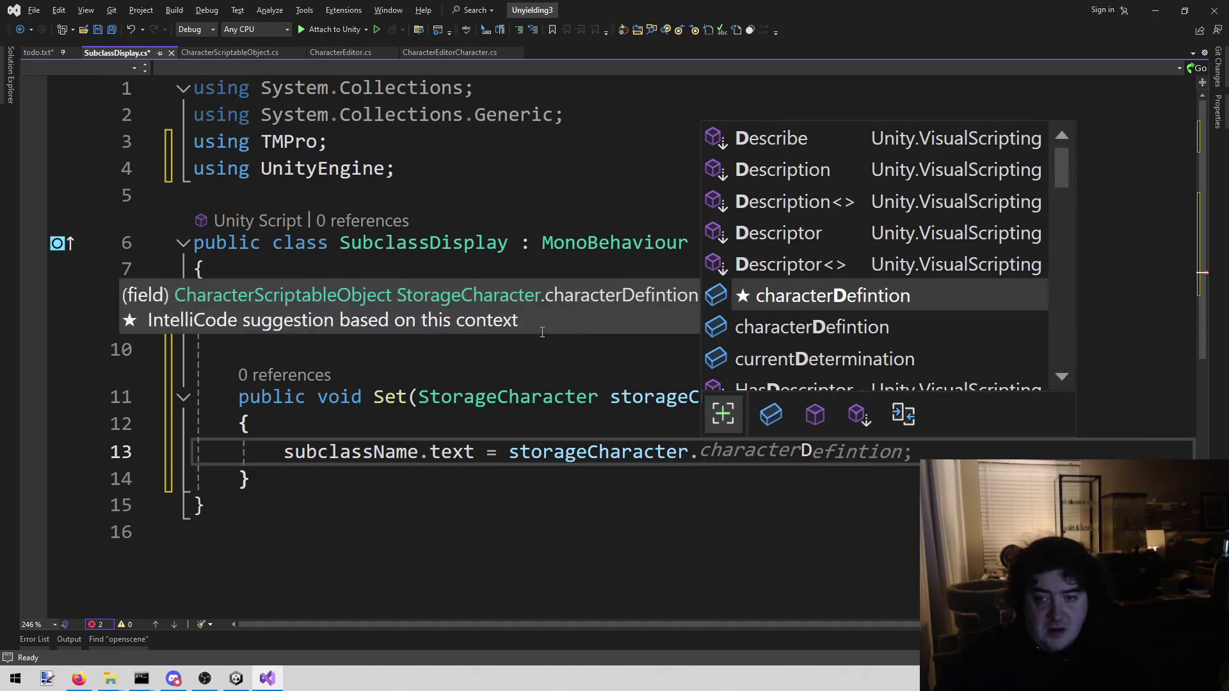
{"action": "key", "text": "Tab"}
{"action": "type", "text": ".su"}
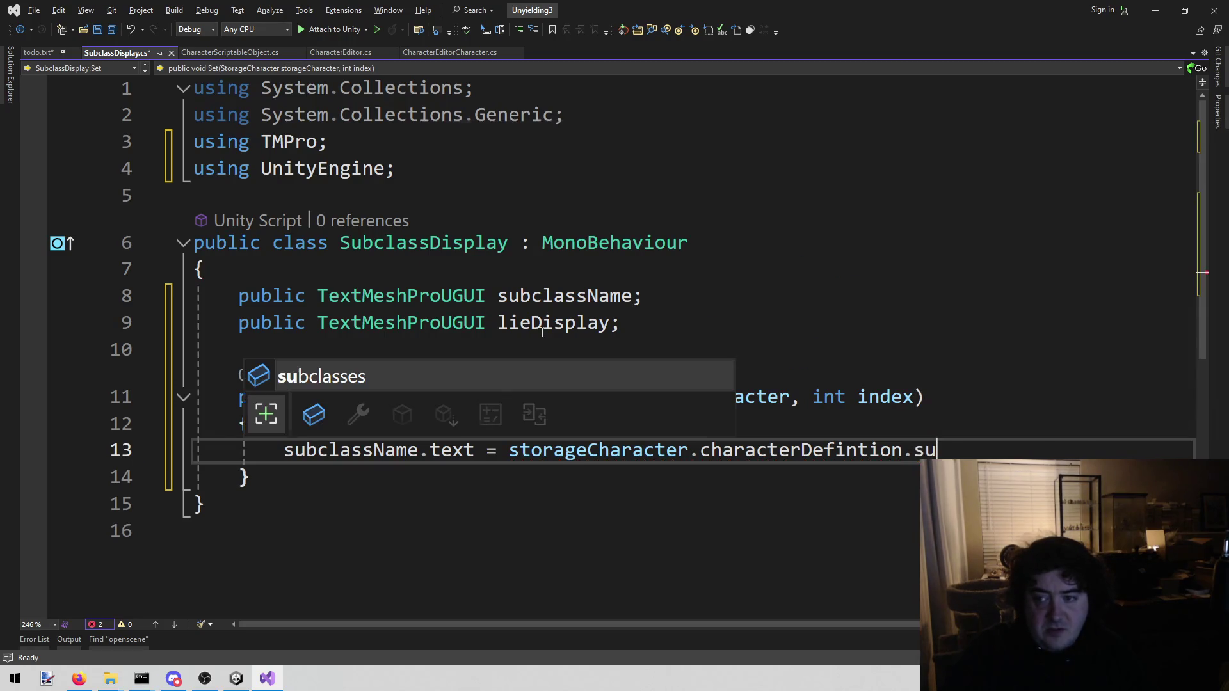
{"action": "key", "text": "Tab"}
{"action": "type", "text": "["}
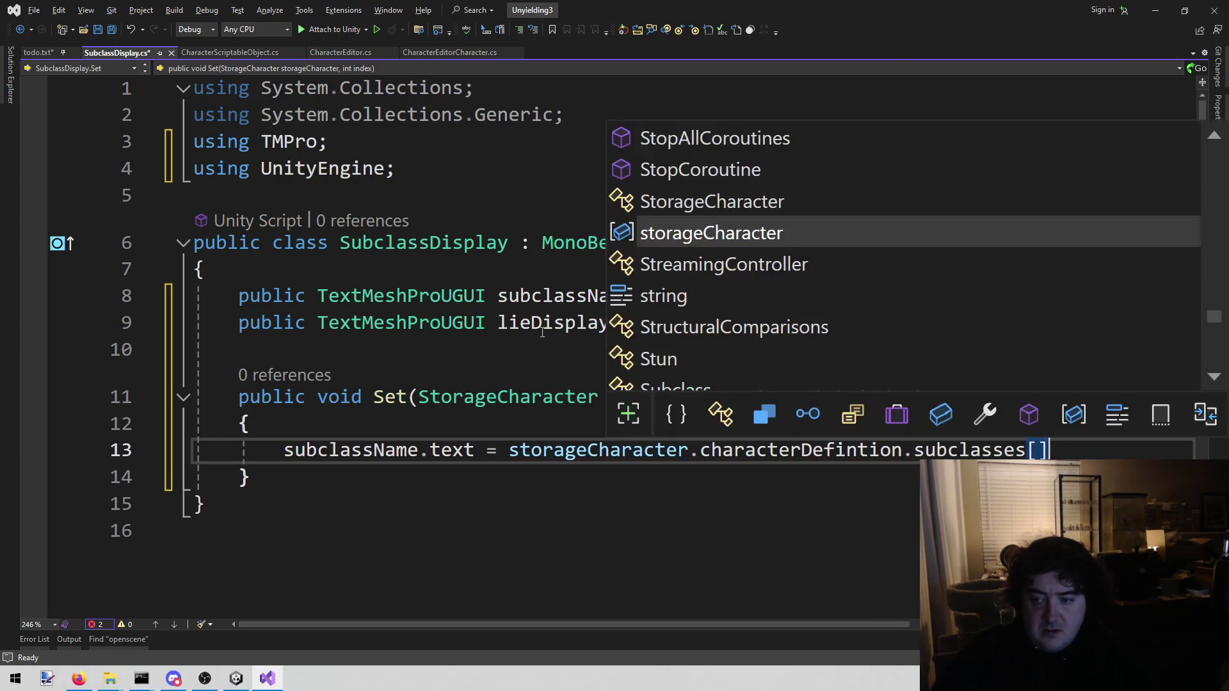
{"action": "type", "text": "index."}
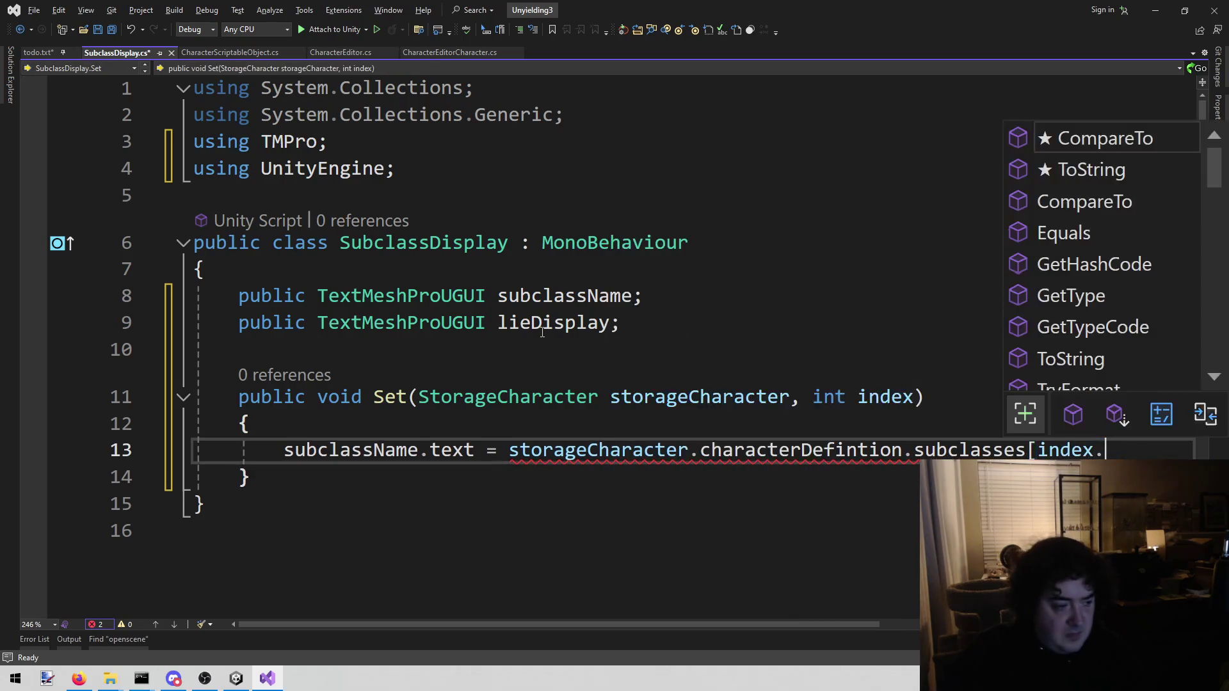
{"action": "key", "text": "BackSpace"}
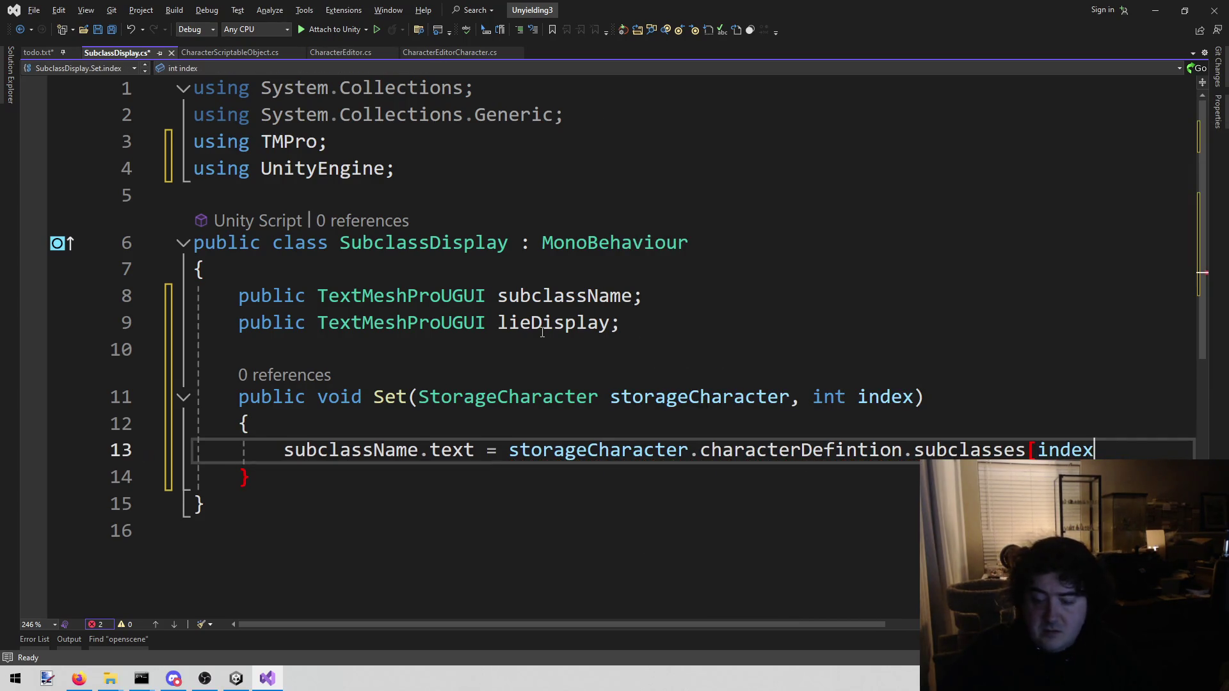
{"action": "type", "text": "]."}
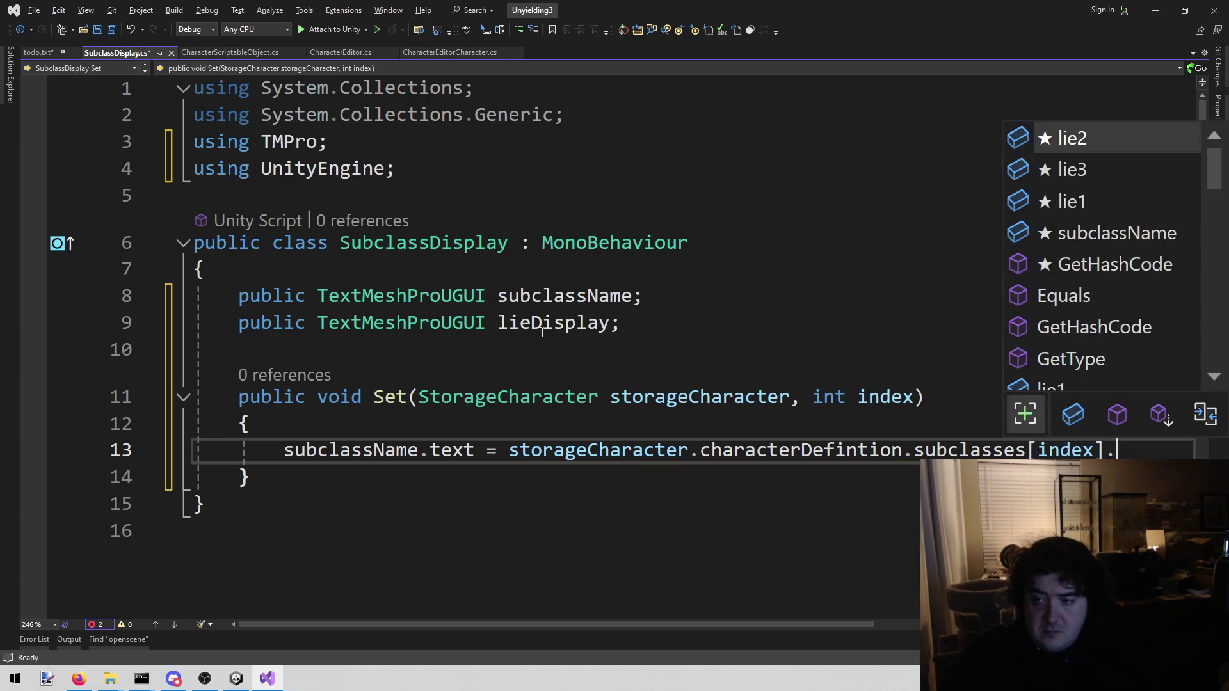
{"action": "type", "text": "subclassName;"}
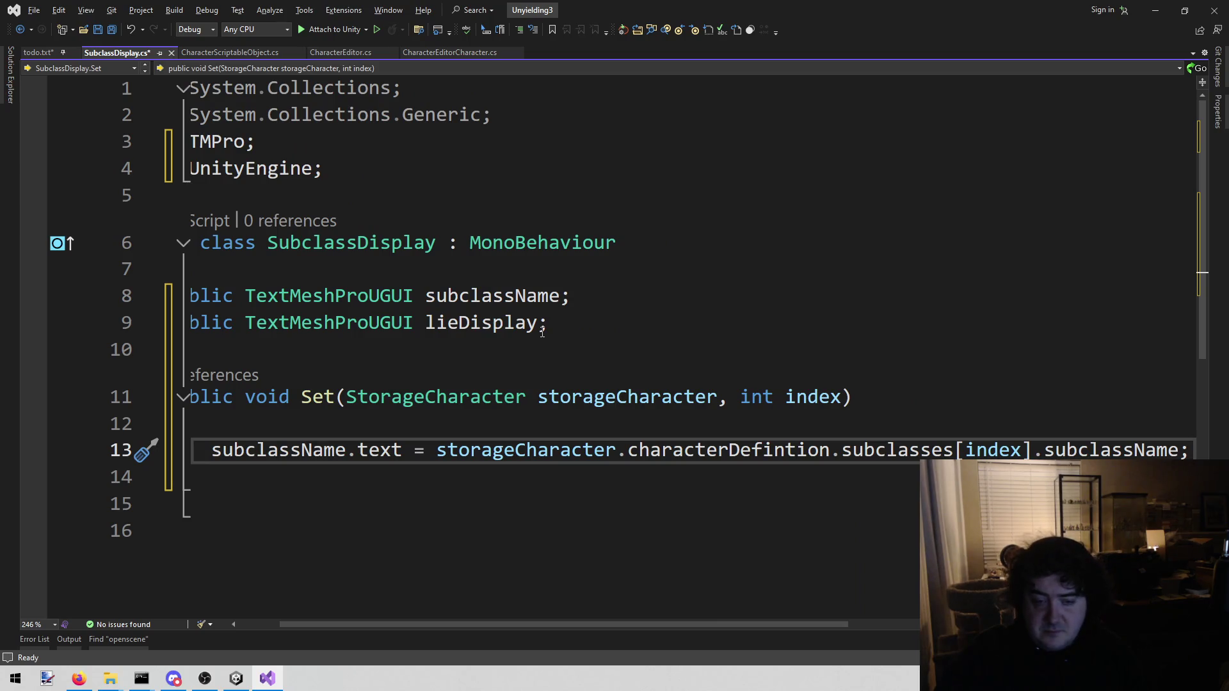
{"action": "key", "text": "Return"}
{"action": "key", "text": "Home"}
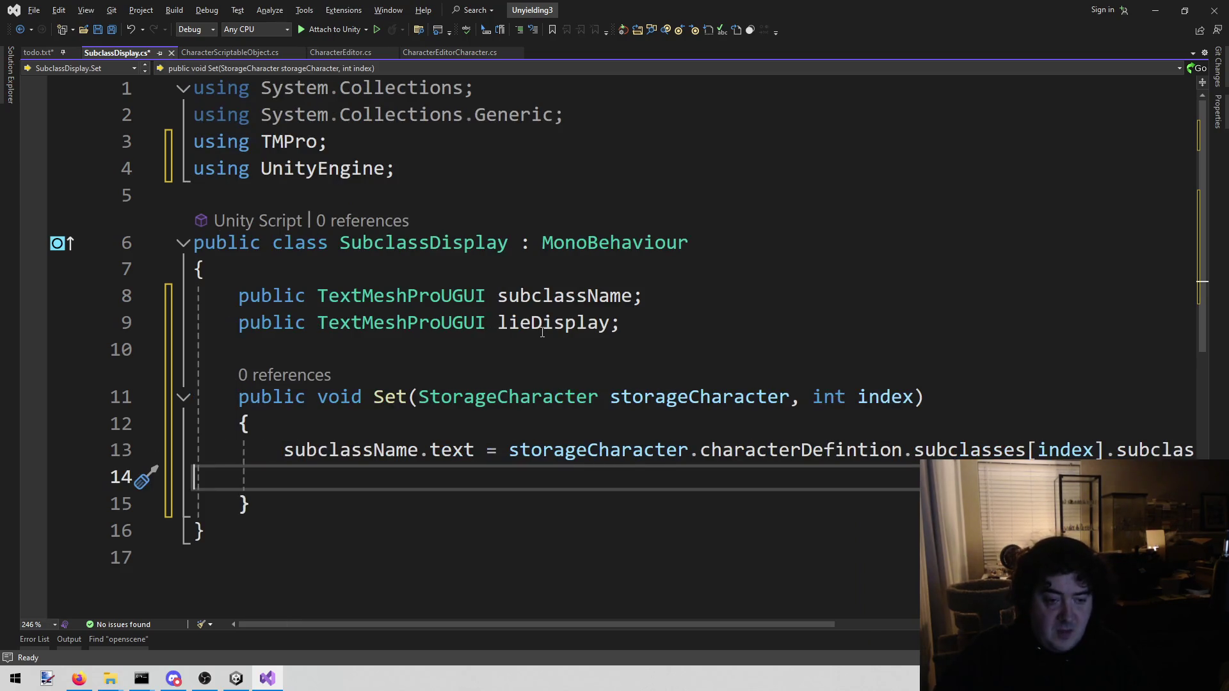
Declare string fancyString = ""; at the top of Set.
{"action": "key", "text": "Return"}
{"action": "key", "text": "Up"}
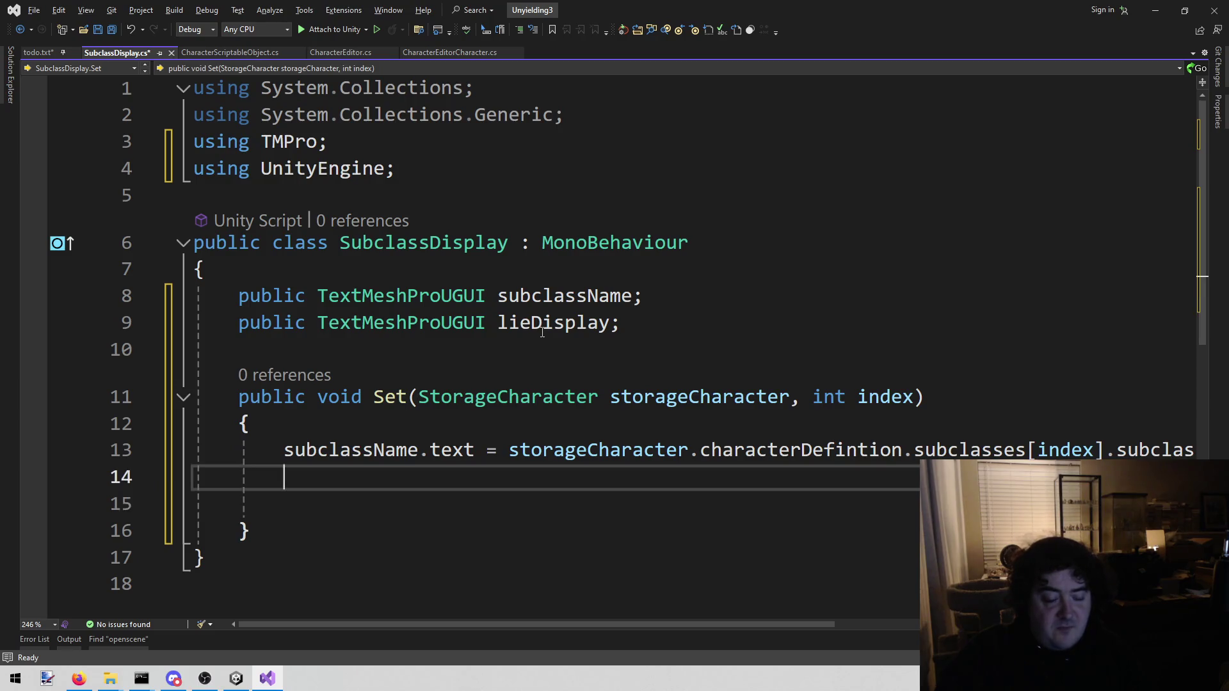
{"action": "type", "text": "fior"}
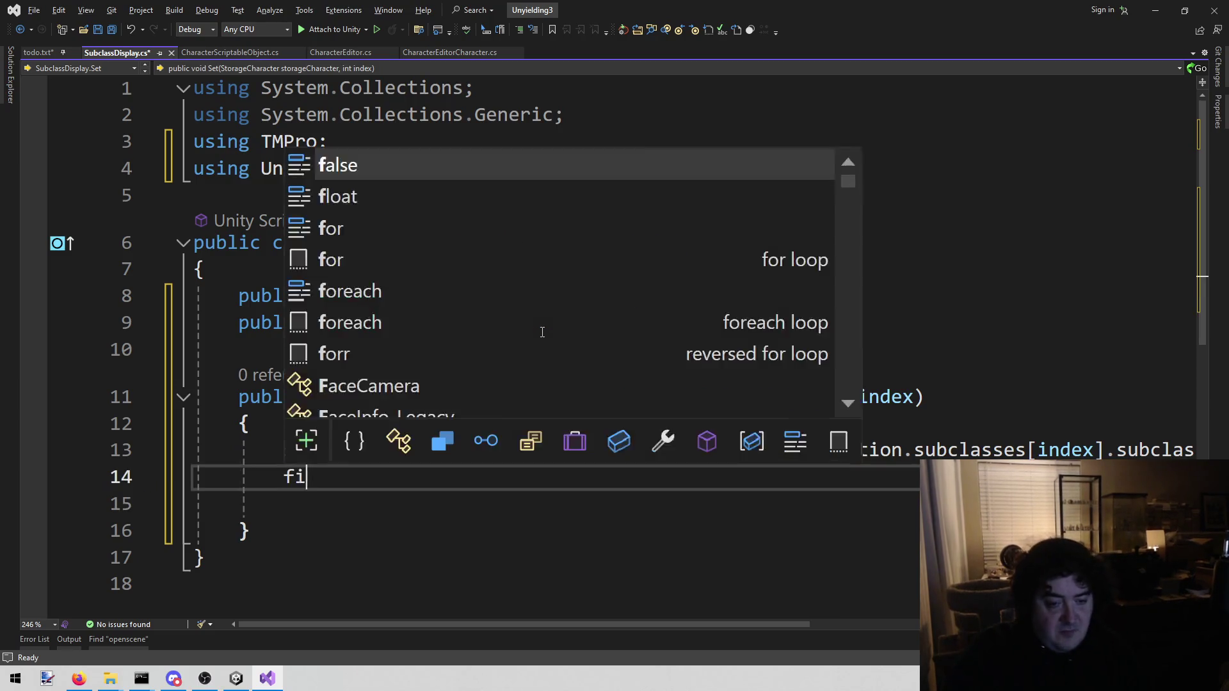
{"action": "key", "text": "BackSpace"}
{"action": "key", "text": "BackSpace"}
{"action": "key", "text": "BackSpace"}
{"action": "type", "text": "stri"}
{"action": "key", "text": "space"}
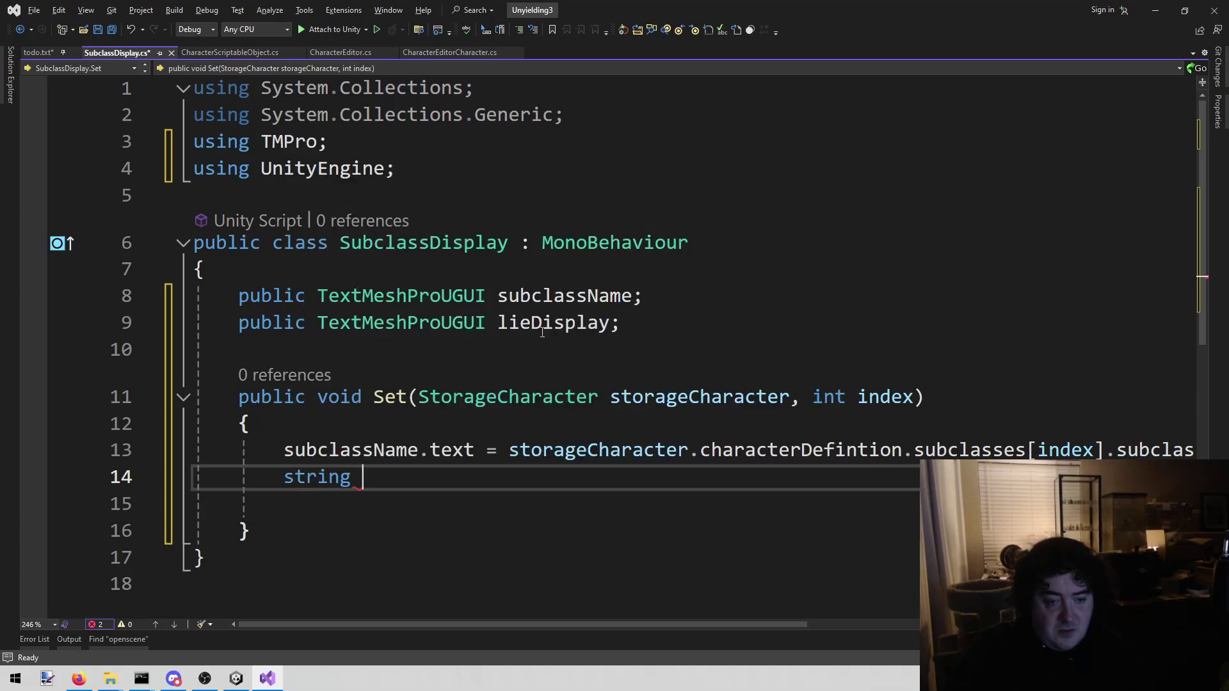
{"action": "type", "text": "fancySt"}
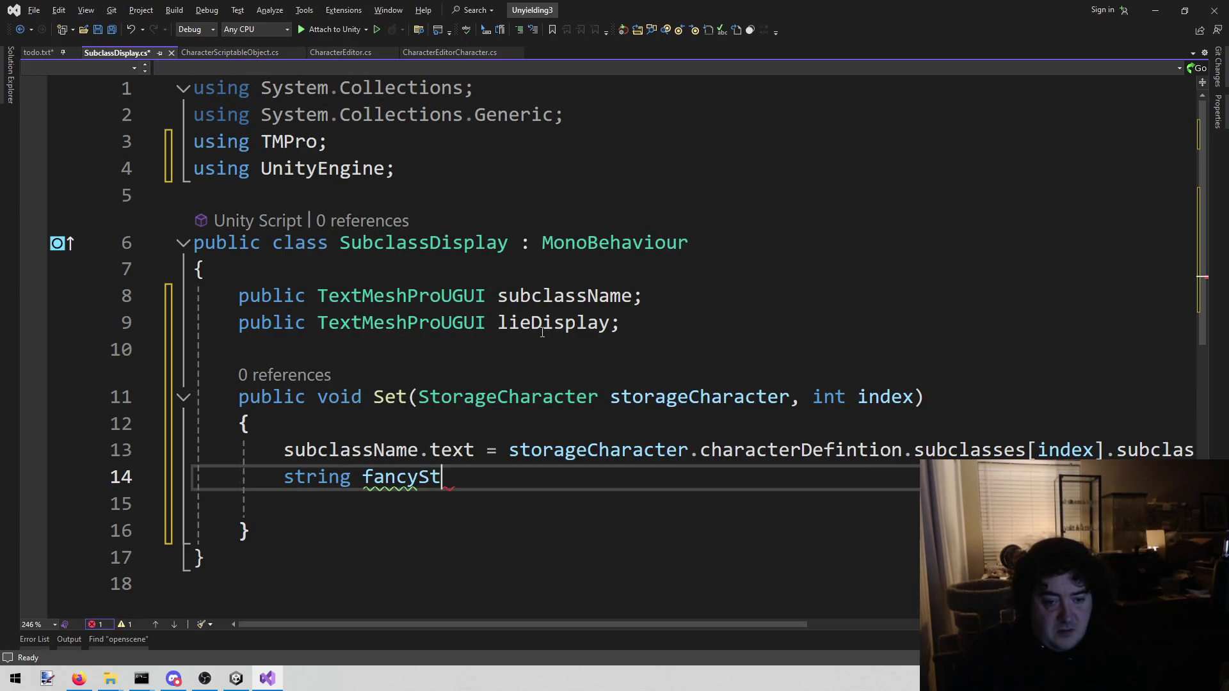
{"action": "type", "text": "ring = \"\""}
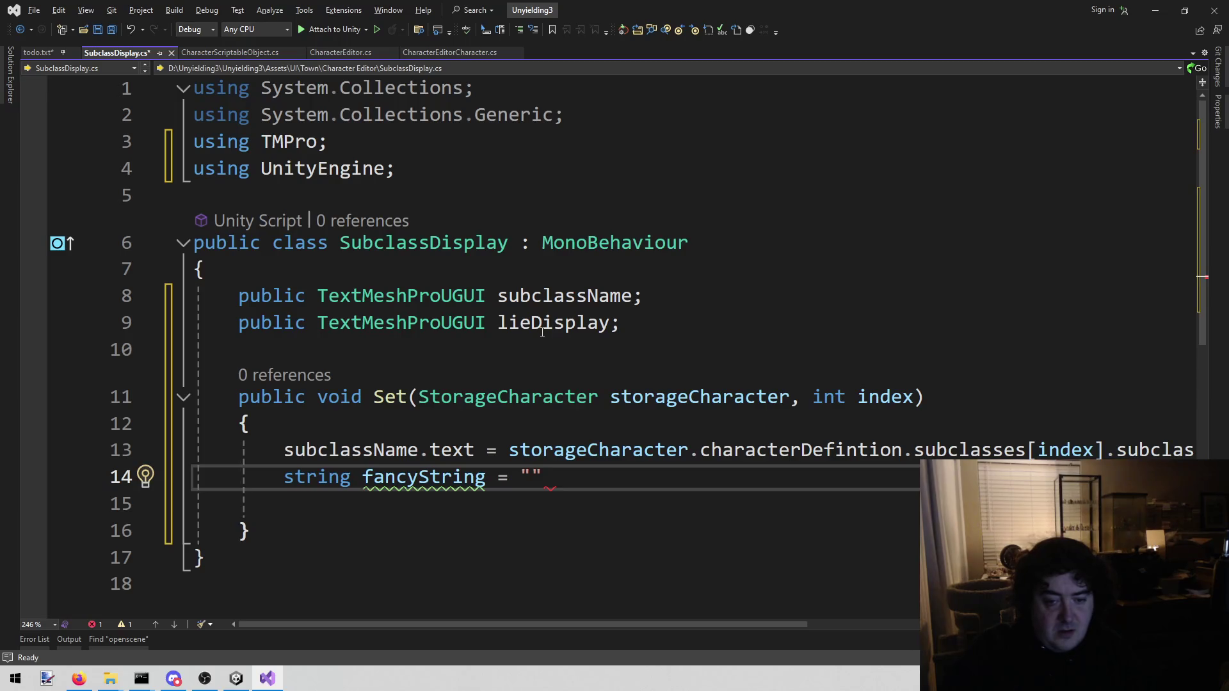
{"action": "type", "text": ";'"}
{"action": "key", "text": "BackSpace"}
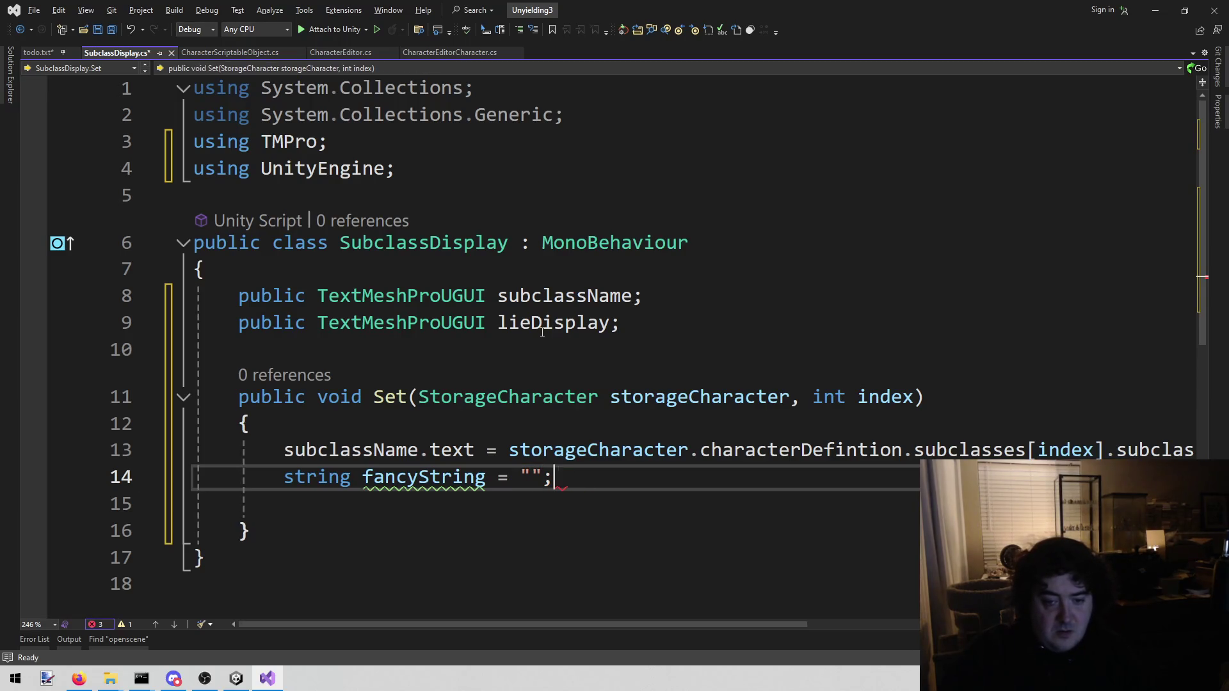
{"action": "key", "text": "Return"}
Add the line fancyString += $""; below the declaration.
{"action": "type", "text": "fo"}
{"action": "key", "text": "BackSpace"}
{"action": "key", "text": "BackSpace"}
{"action": "key", "text": "BackSpace"}
{"action": "key", "text": "Tab"}
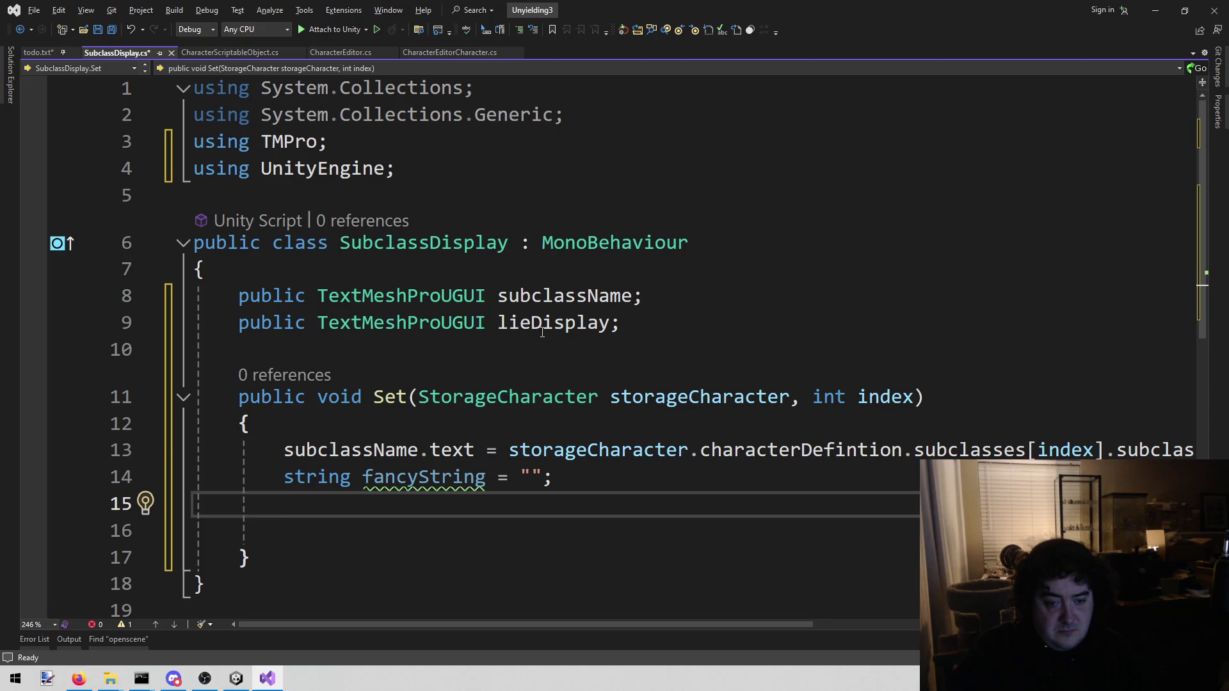
{"action": "type", "text": "fan"}
{"action": "key", "text": "Tab"}
{"action": "type", "text": "+= "}
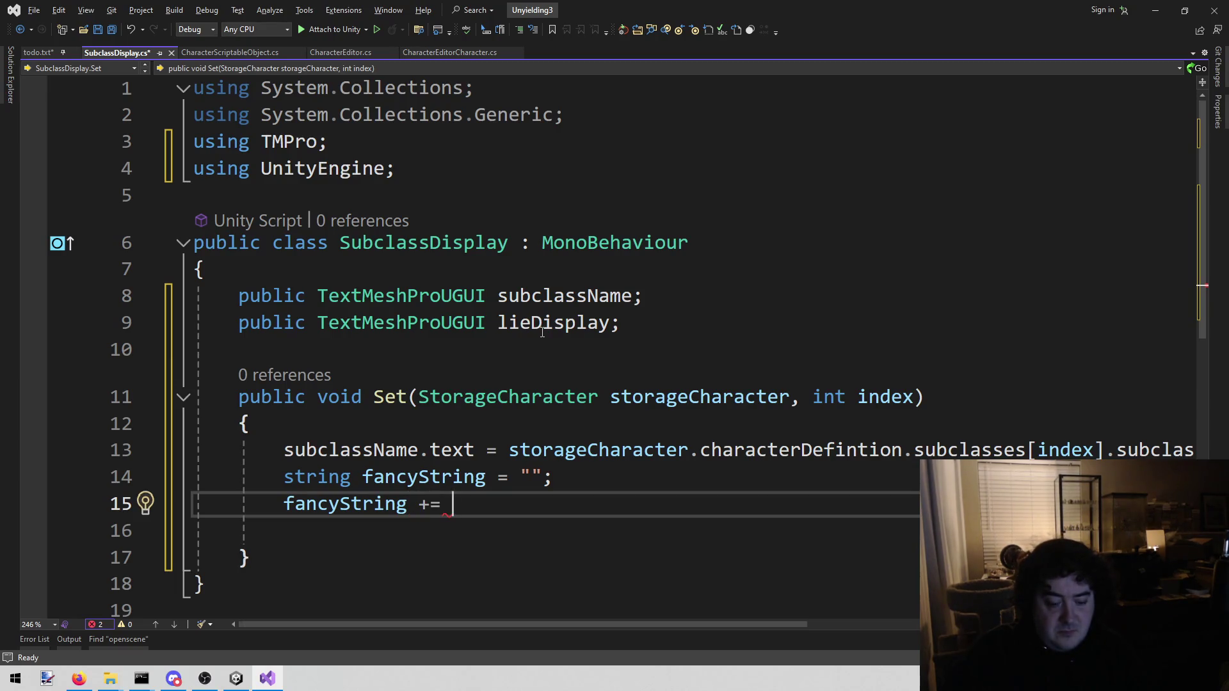
{"action": "type", "text": "#\""}
{"action": "key", "text": "Left"}
{"action": "type", "text": "#"}
{"action": "key", "text": "Escape"}
{"action": "key", "text": "BackSpace"}
{"action": "type", "text": "$"}
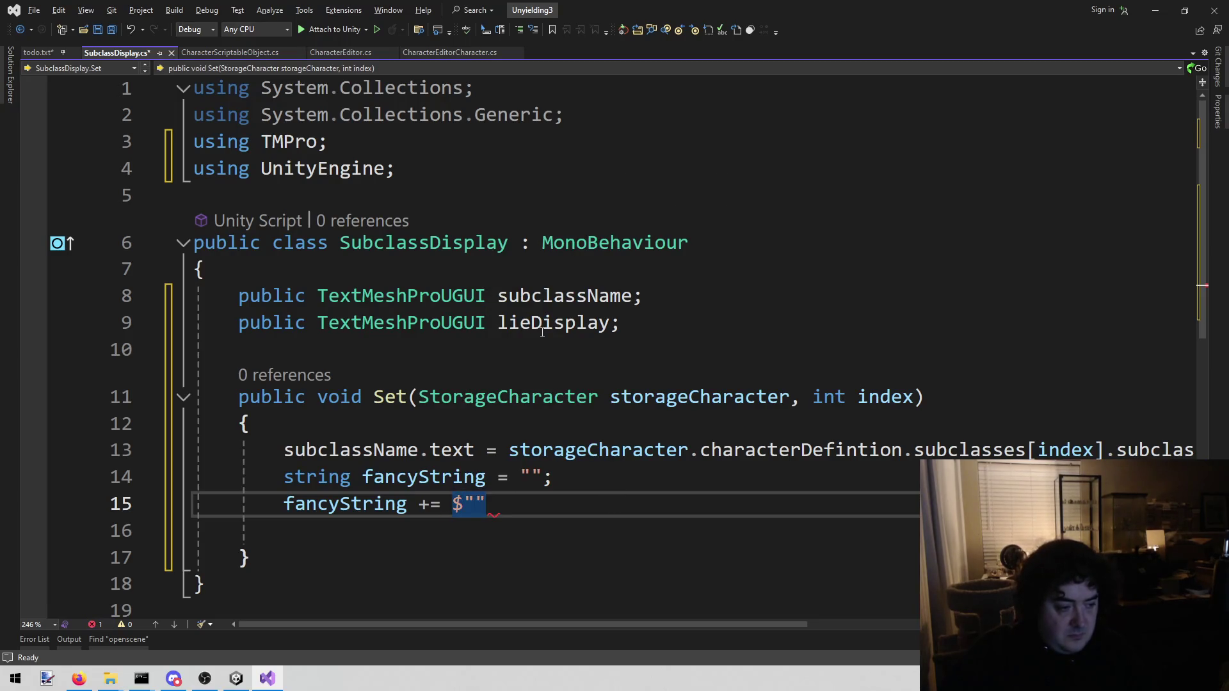
{"action": "key", "text": "End"}
{"action": "type", "text": ";"}
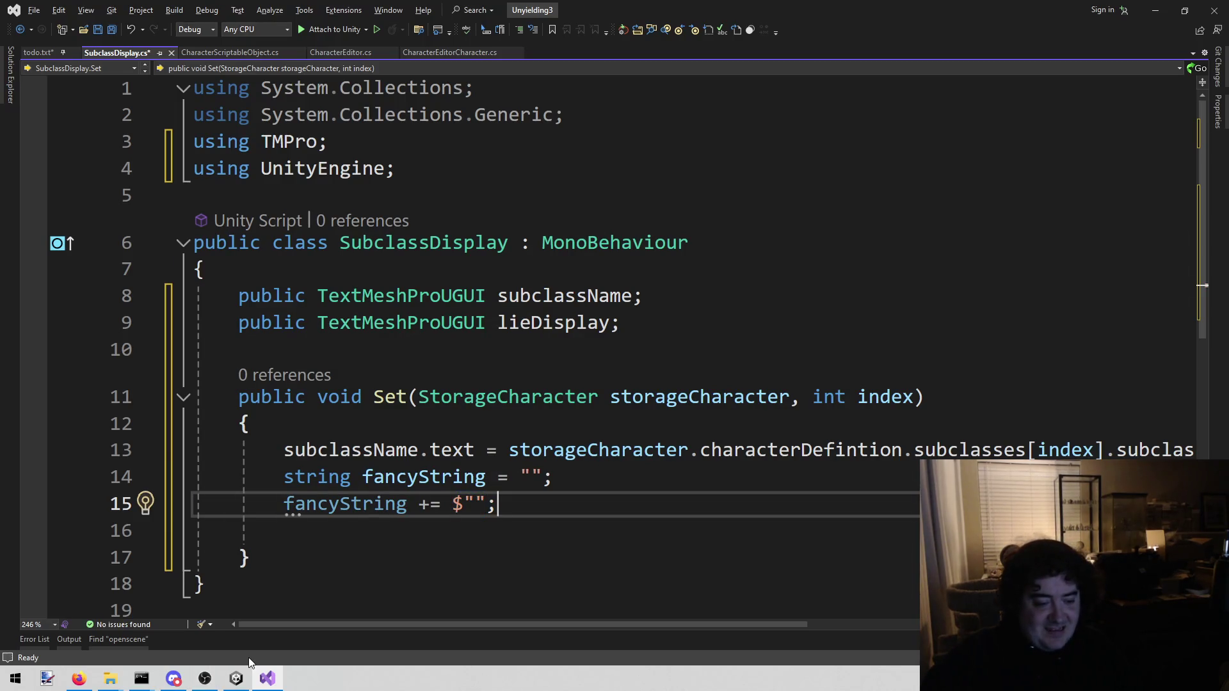
{"action": "left_click", "coordinate": [237, 678]}
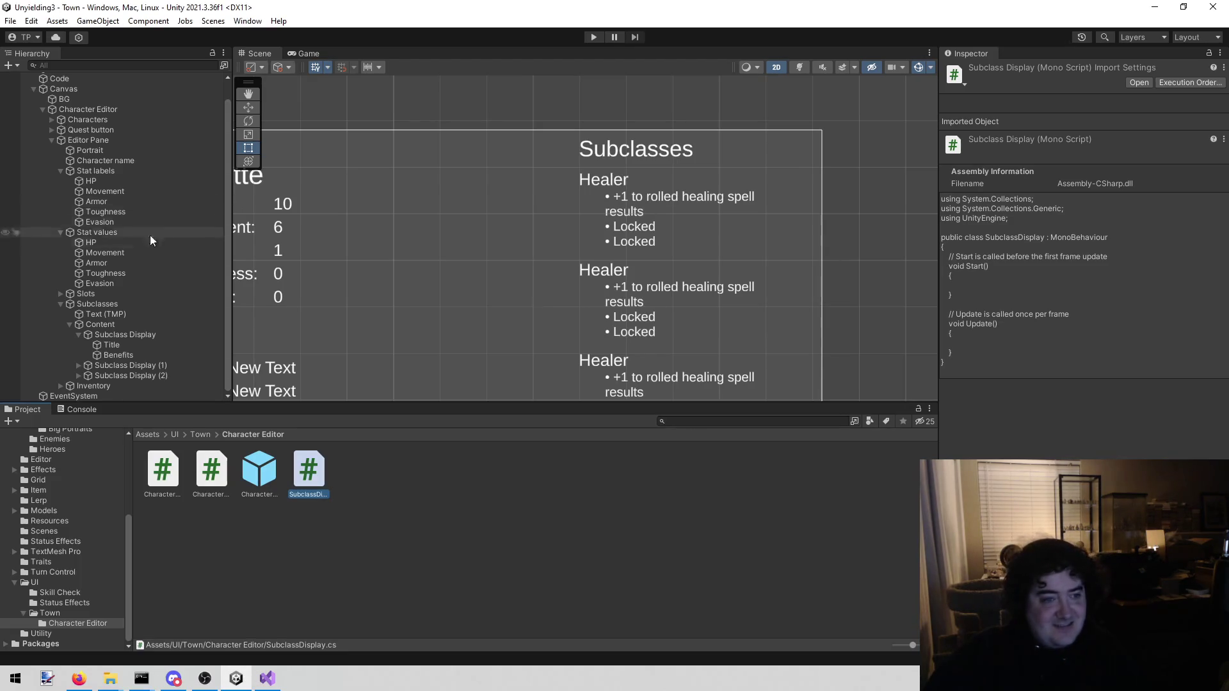
{"action": "left_click", "coordinate": [163, 356]}
{"action": "left_click", "coordinate": [1047, 314]}
{"action": "left_click", "coordinate": [1046, 313]}
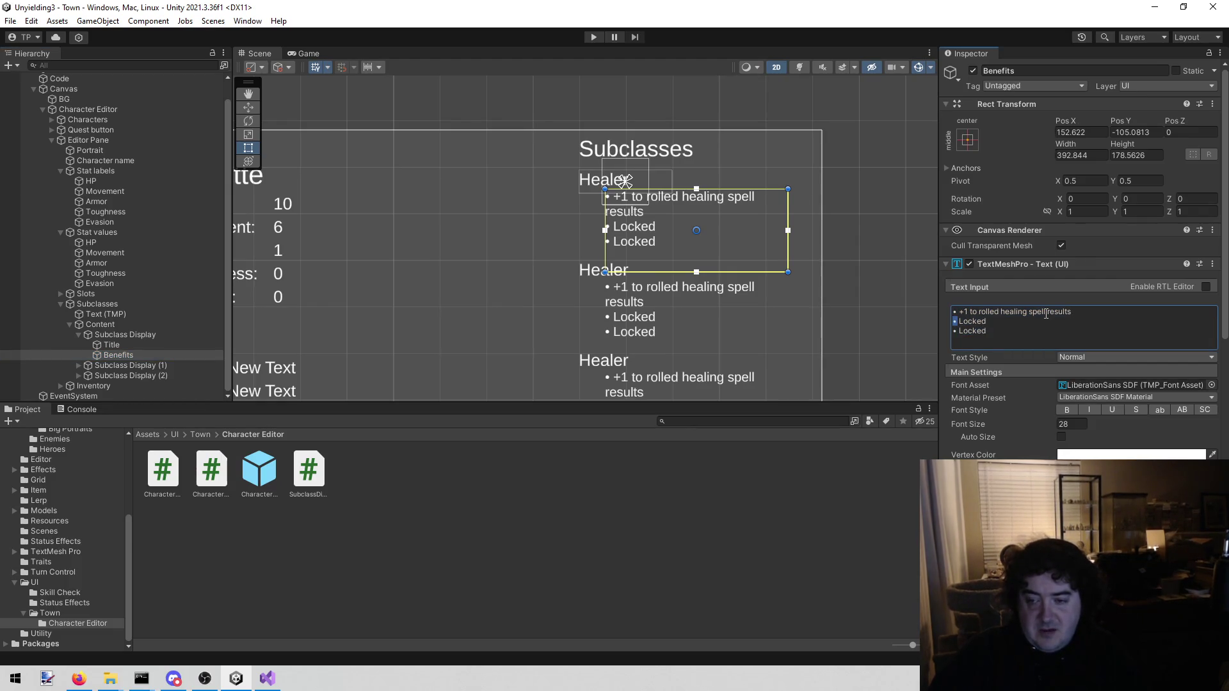
{"action": "left_click", "coordinate": [267, 679]}
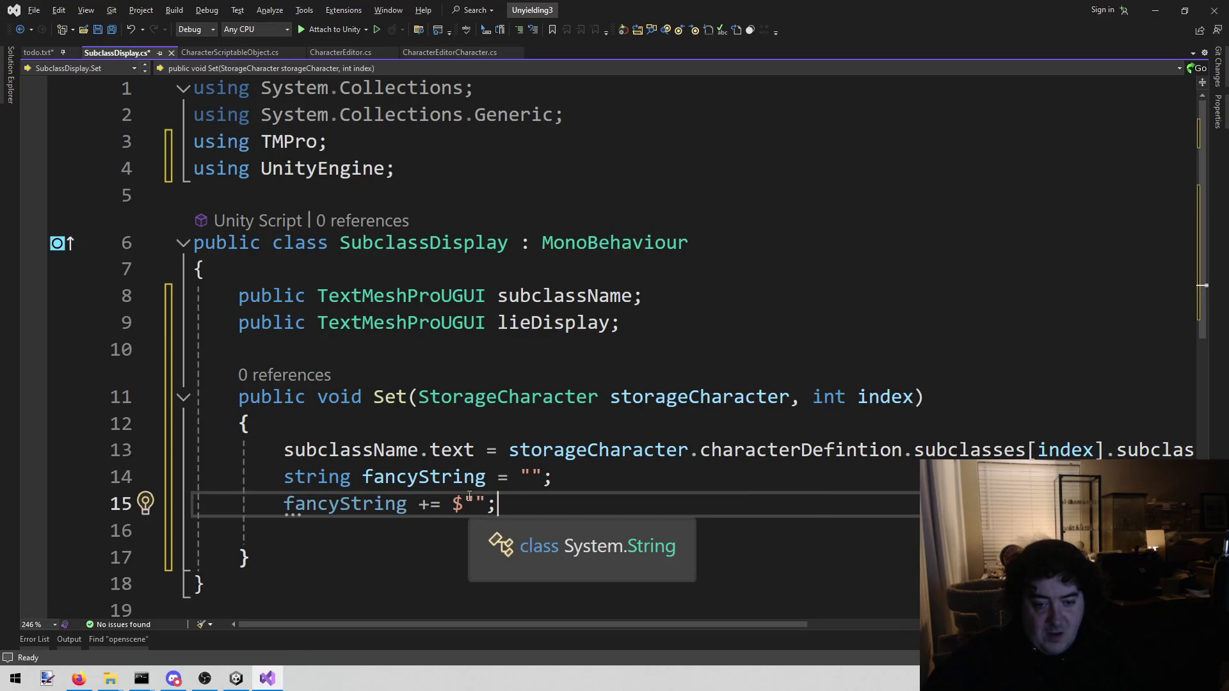
Start the append with "• {" and paste the subclasses[index] lookup from line 13 inside the braces.
{"action": "type", "text": "•"}
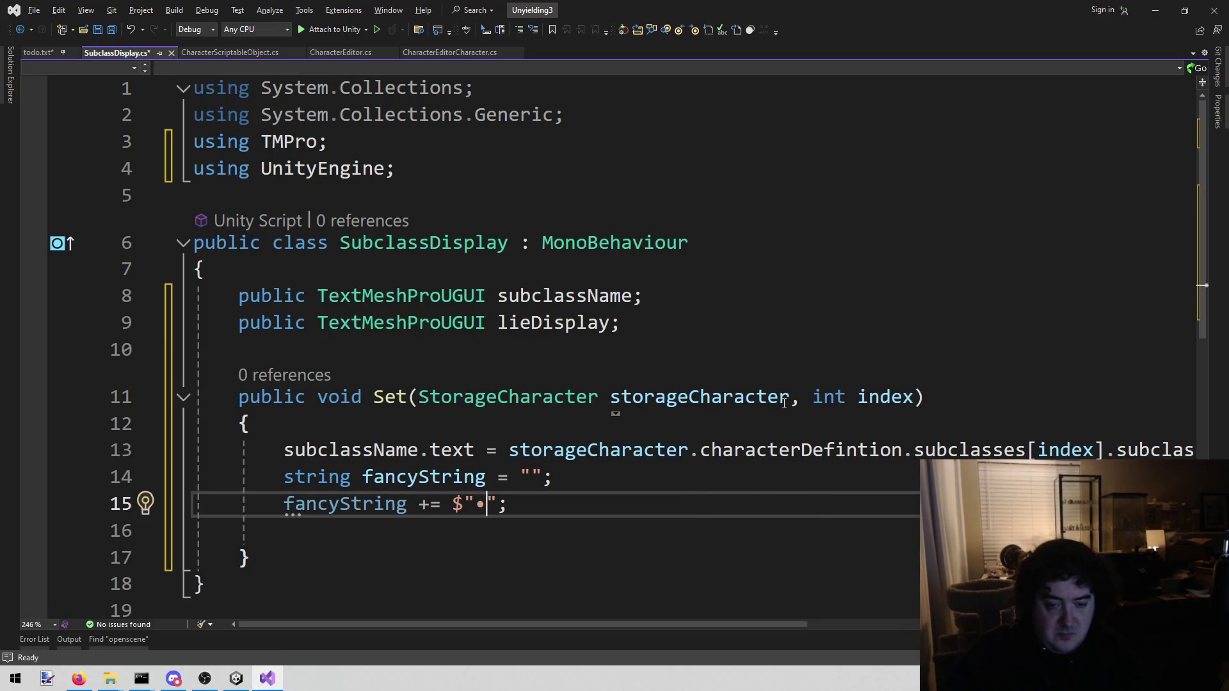
{"action": "type", "text": " {"}
{"action": "key", "text": "Up"}
{"action": "key", "text": "Up"}
{"action": "key", "text": "ctrl+shift+Right"}
{"action": "key", "text": "ctrl+shift+Right"}
{"action": "key", "text": "ctrl+shift+Right"}
{"action": "key", "text": "ctrl+shift+Right"}
{"action": "key", "text": "ctrl+shift+Right"}
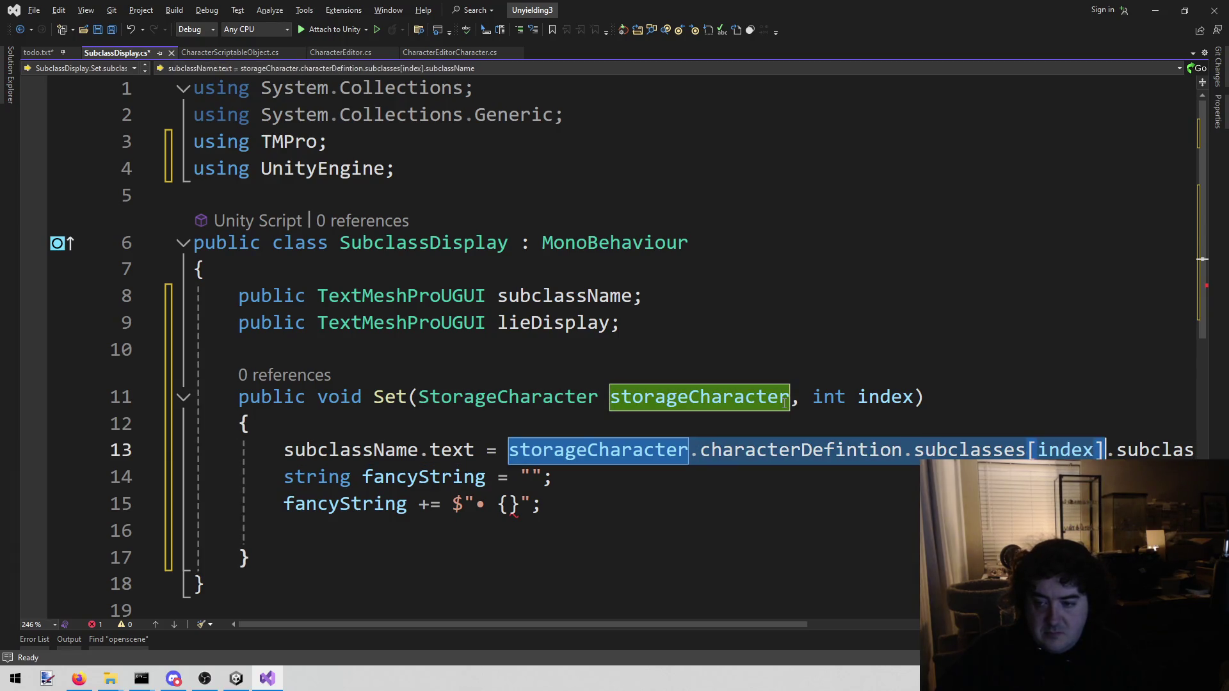
{"action": "key", "text": "Down"}
{"action": "key", "text": "Down"}
{"action": "key", "text": "Left"}
{"action": "key", "text": "Left"}
{"action": "key", "text": "Left"}
{"action": "key", "text": "ctrl+v"}
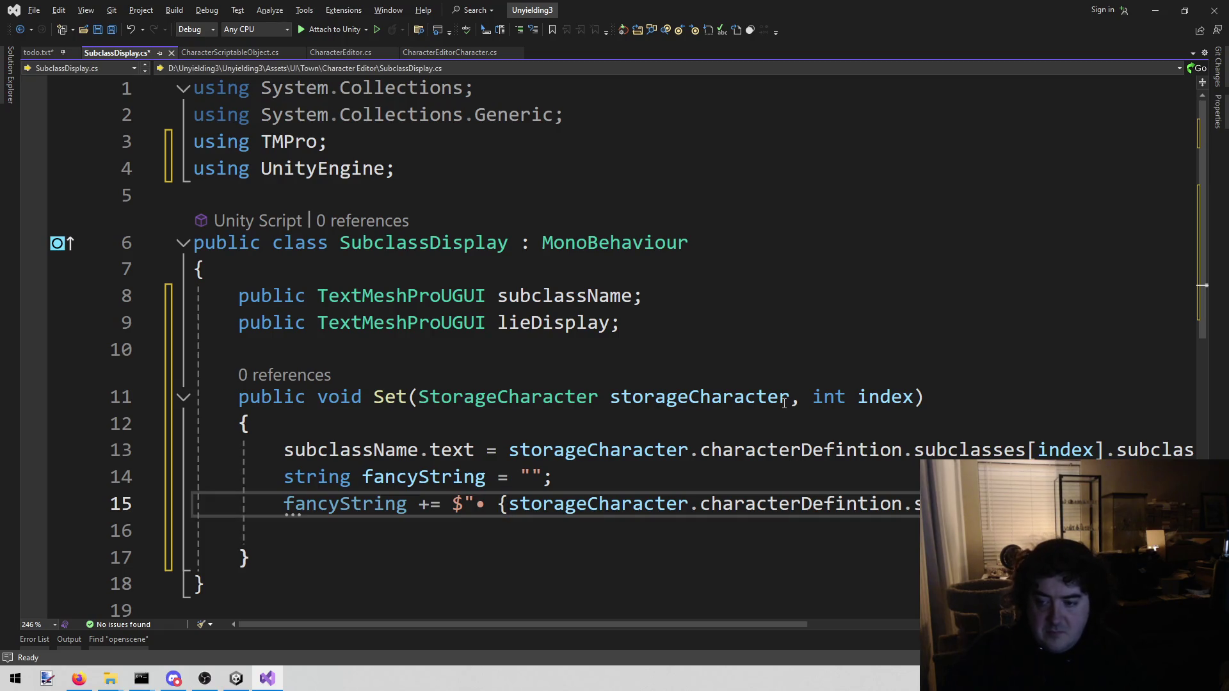
Complete the interpolated expression with .lie1 and close the statement.
{"action": "type", "text": "."}
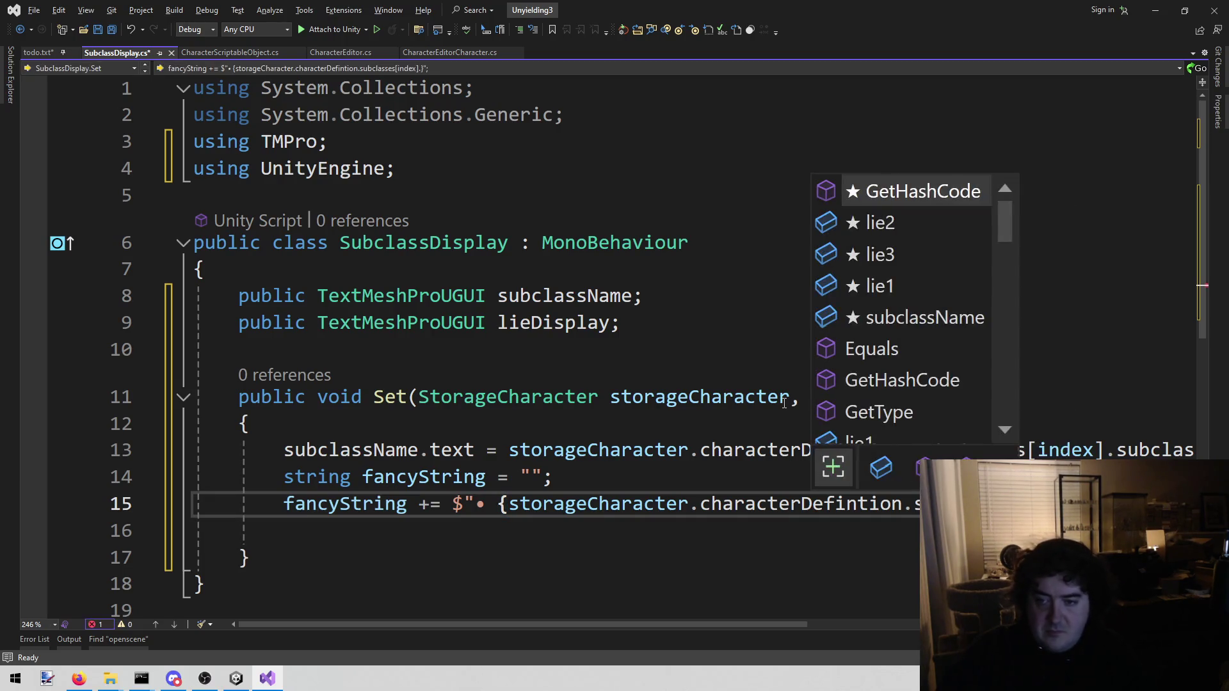
{"action": "key", "text": "Down"}
{"action": "key", "text": "Down"}
{"action": "key", "text": "Down"}
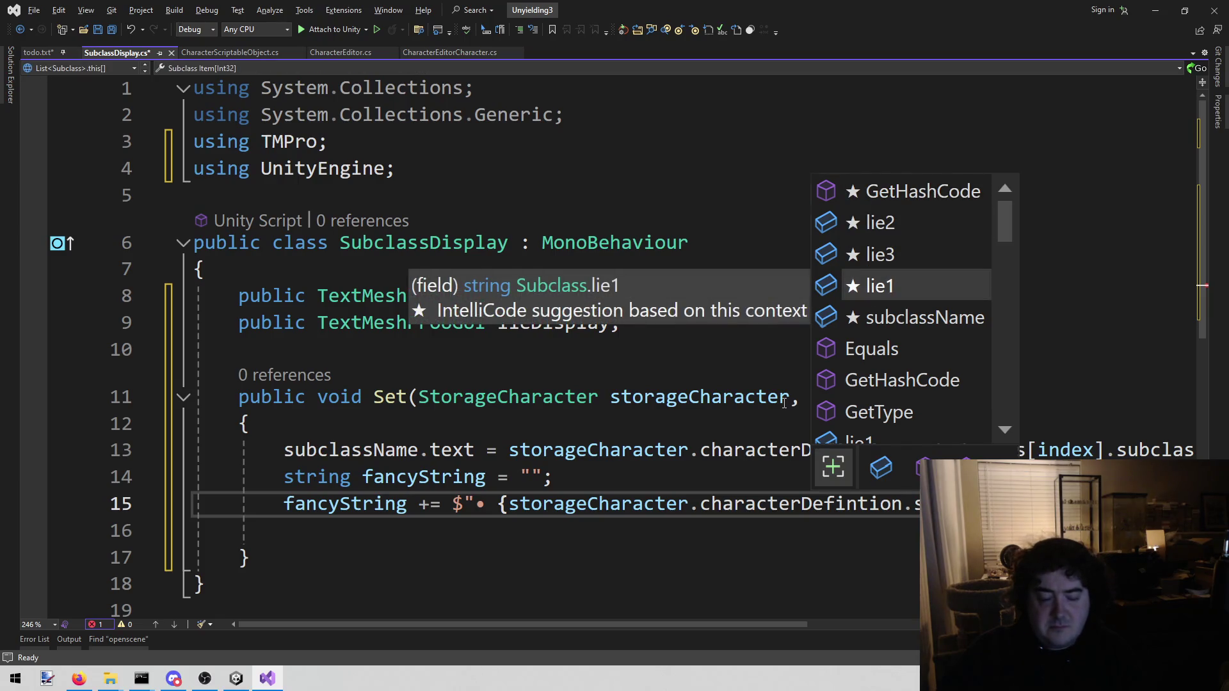
{"action": "key", "text": "Tab"}
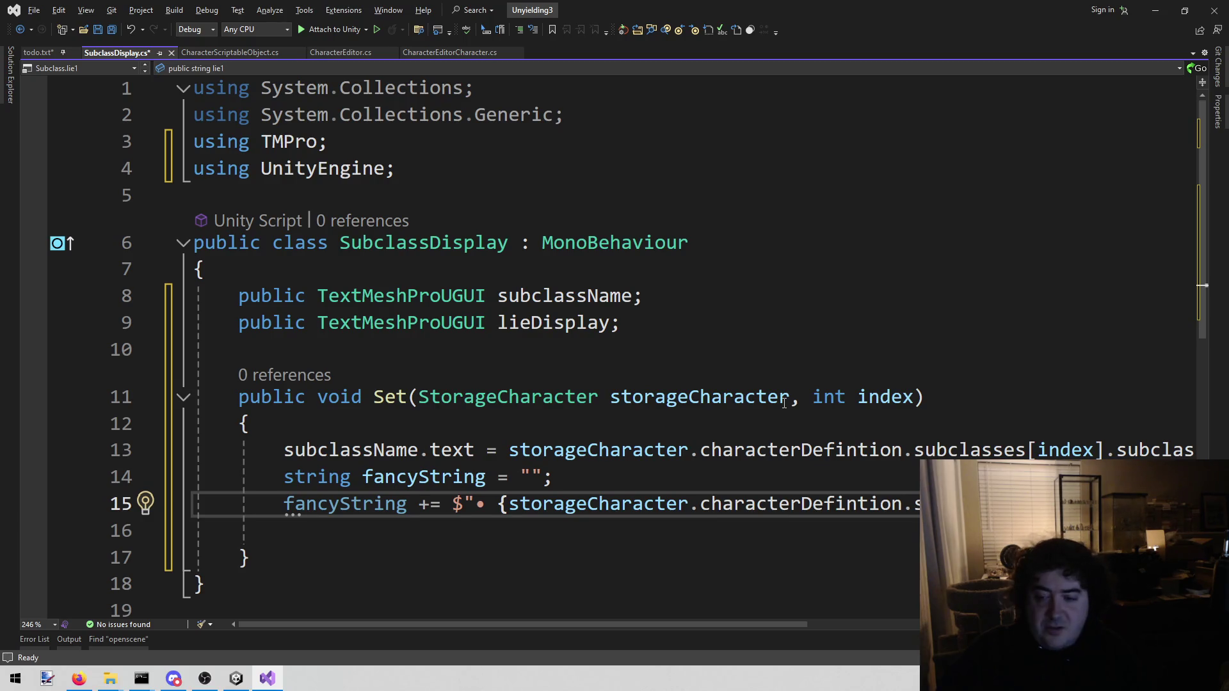
{"action": "type", "text": ";"}
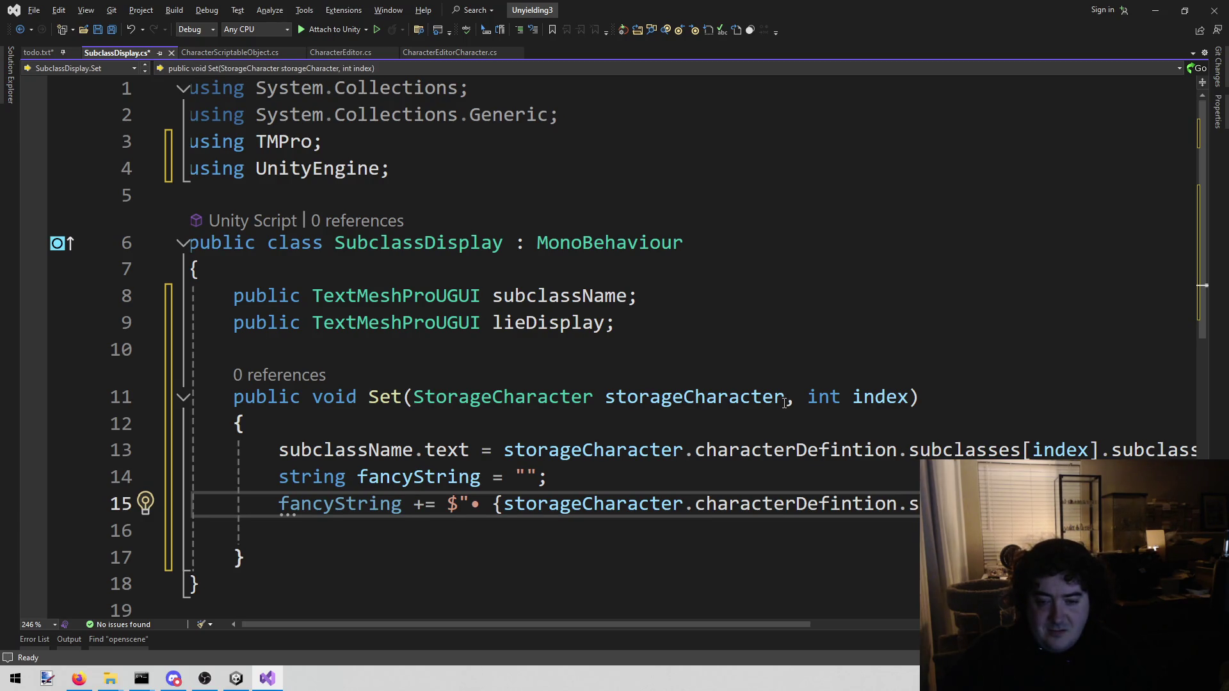
{"action": "key", "text": "Home"}
{"action": "key", "text": "ctrl+Right"}
{"action": "key", "text": "ctrl+Right"}
{"action": "key", "text": "ctrl+Right"}
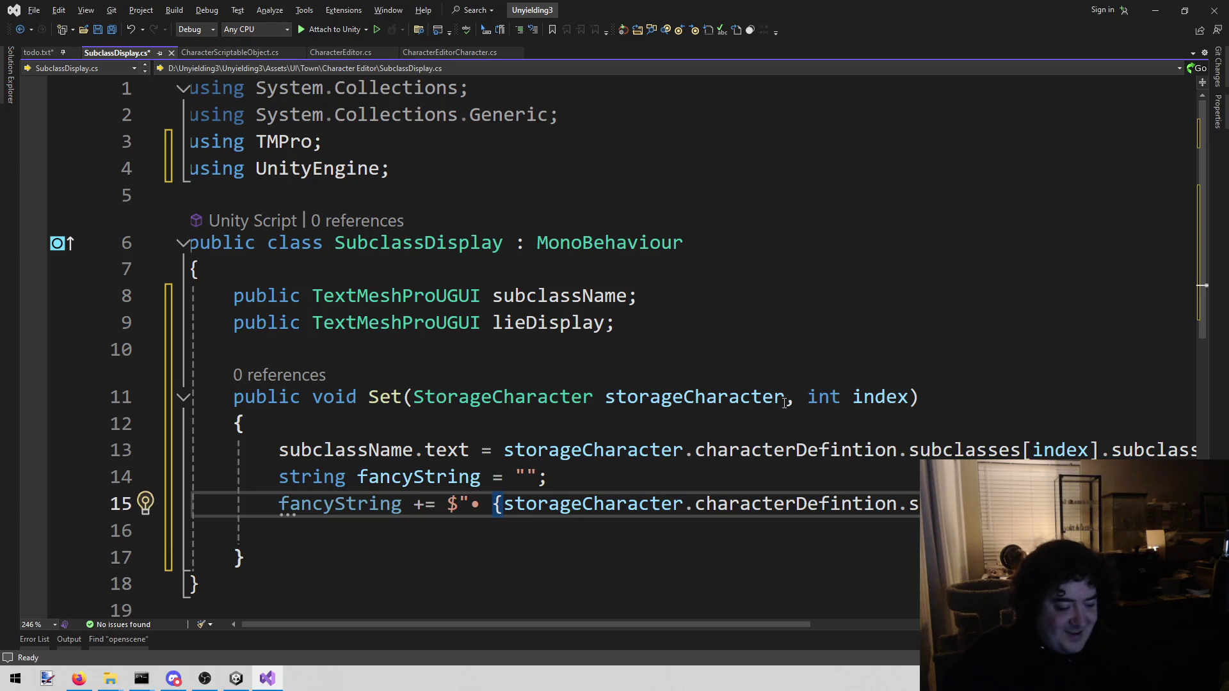
{"action": "scroll", "coordinate": [785, 402], "scroll_direction": "right", "scroll_amount": 1}
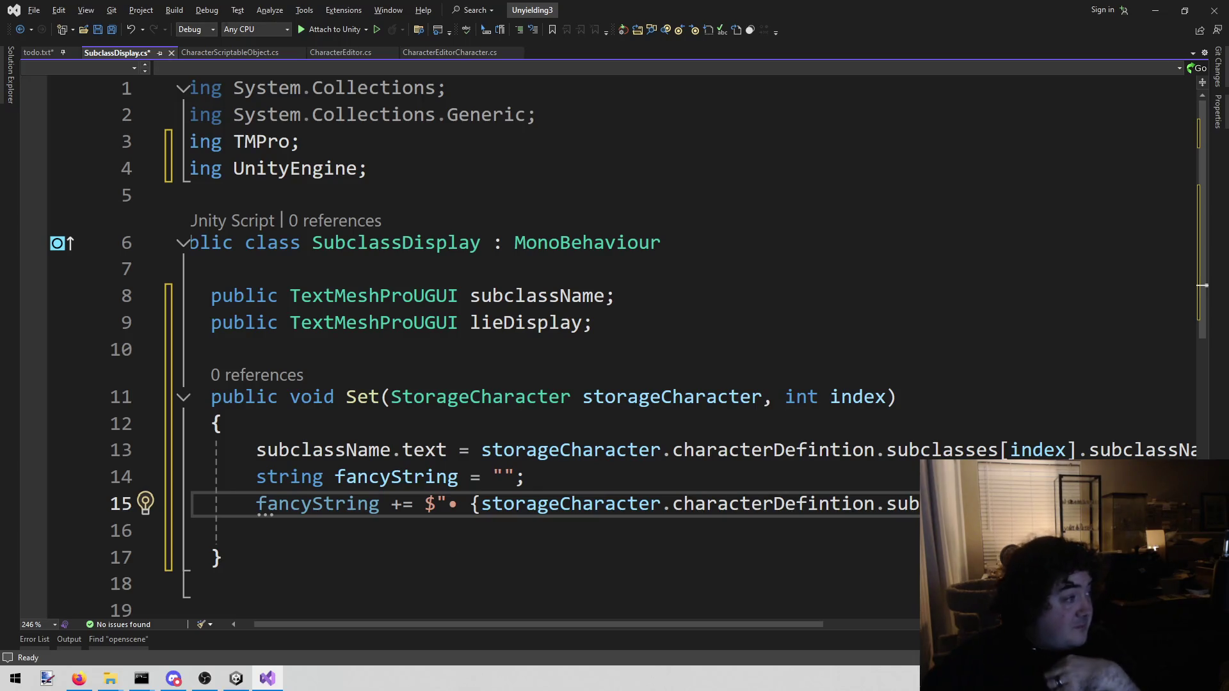
{"action": "key", "text": "alt+Tab"}
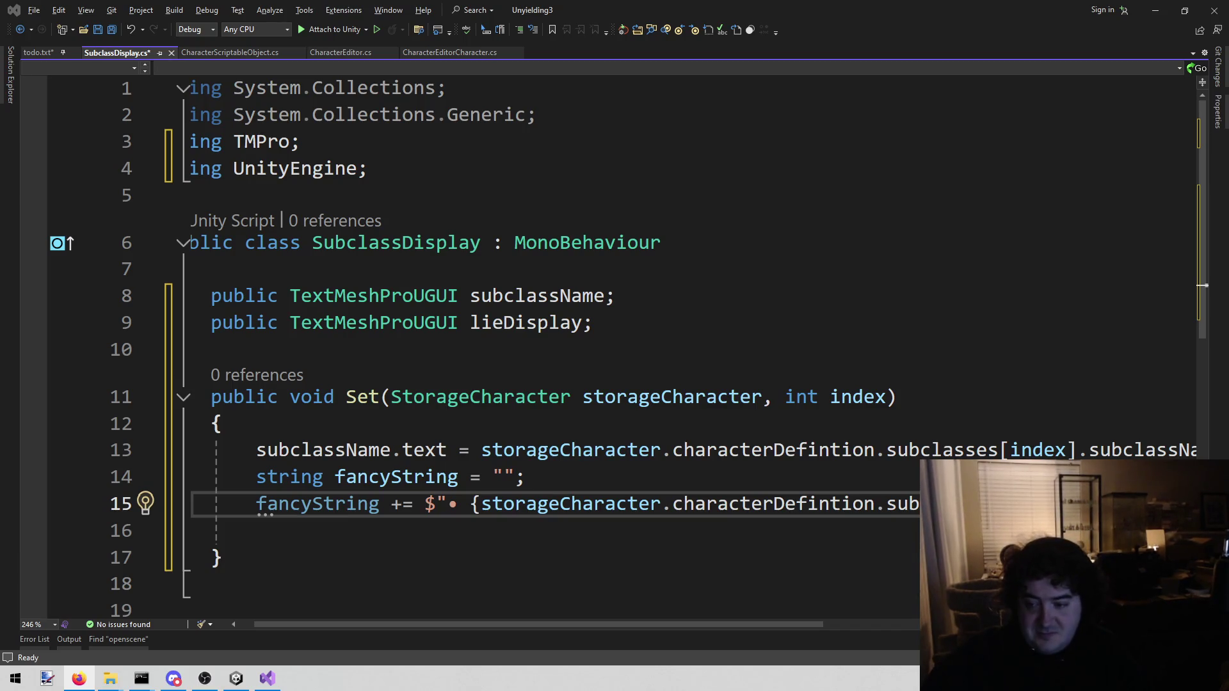
Duplicate the lie1 bullet line twice for the other benefits and save.
{"action": "key", "text": "alt+Tab"}
{"action": "key", "text": "Home"}
{"action": "key", "text": "shift+End"}
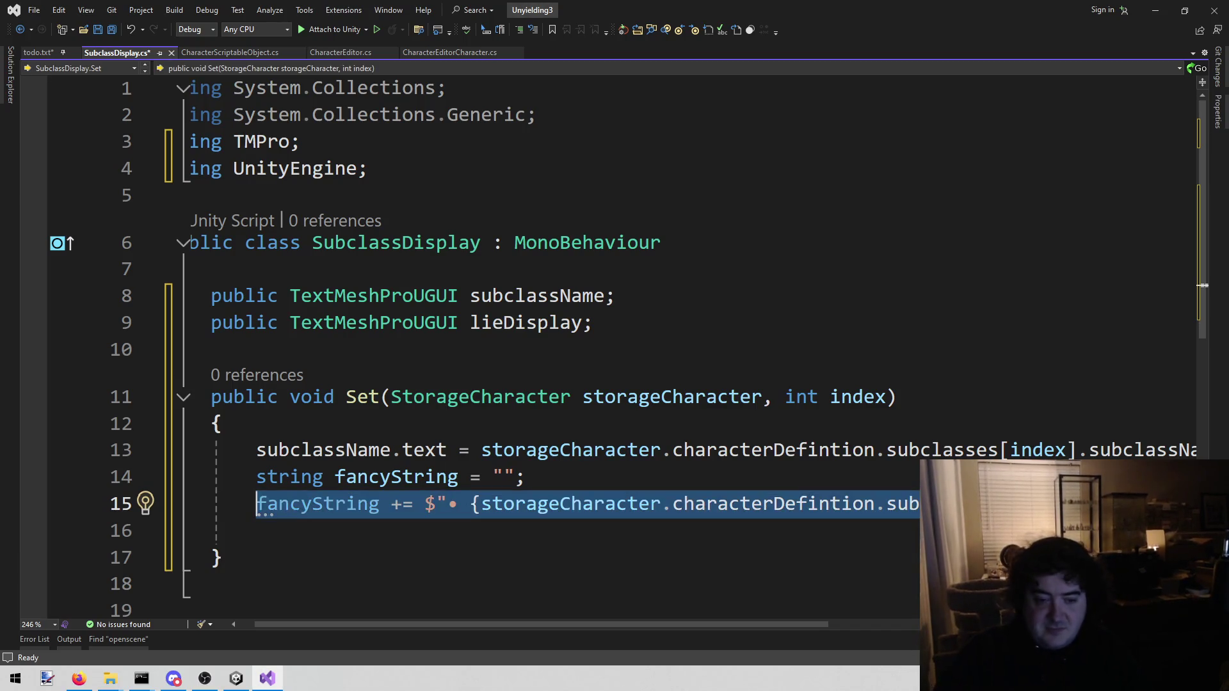
{"action": "key", "text": "ctrl+c"}
{"action": "key", "text": "End"}
{"action": "key", "text": "Return"}
{"action": "key", "text": "ctrl+v"}
{"action": "key", "text": "Return"}
{"action": "key", "text": "ctrl+v"}
{"action": "key", "text": "Up"}
{"action": "key", "text": "Home"}
{"action": "key", "text": "ctrl+Right"}
{"action": "key", "text": "ctrl+Right"}
{"action": "key", "text": "ctrl+Right"}
{"action": "key", "text": "Down"}
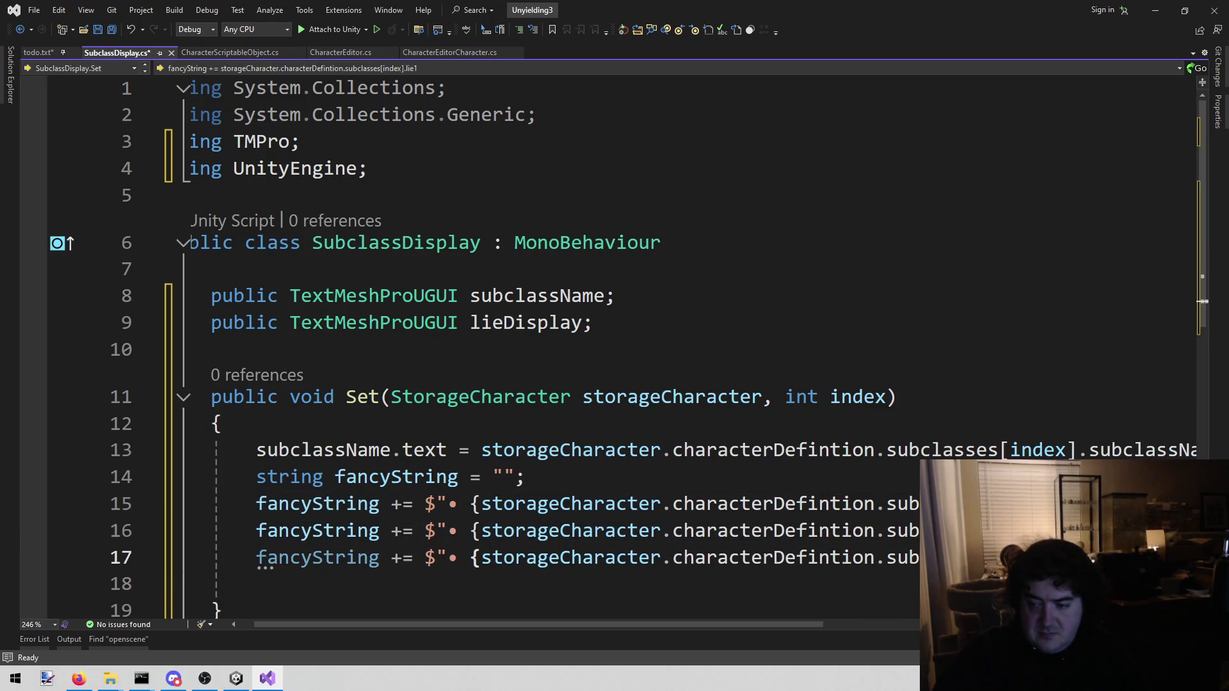
{"action": "key", "text": "ctrl+s"}
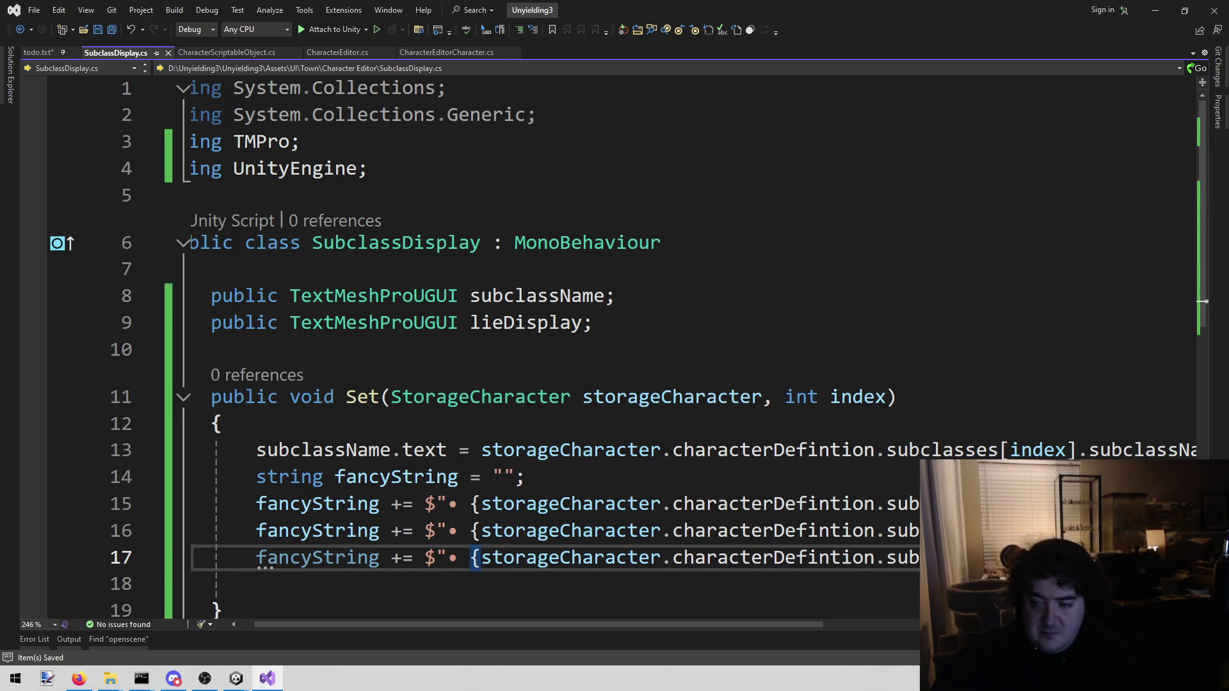
{"action": "scroll", "coordinate": [1202, 301], "scroll_direction": "down", "scroll_amount": 1}
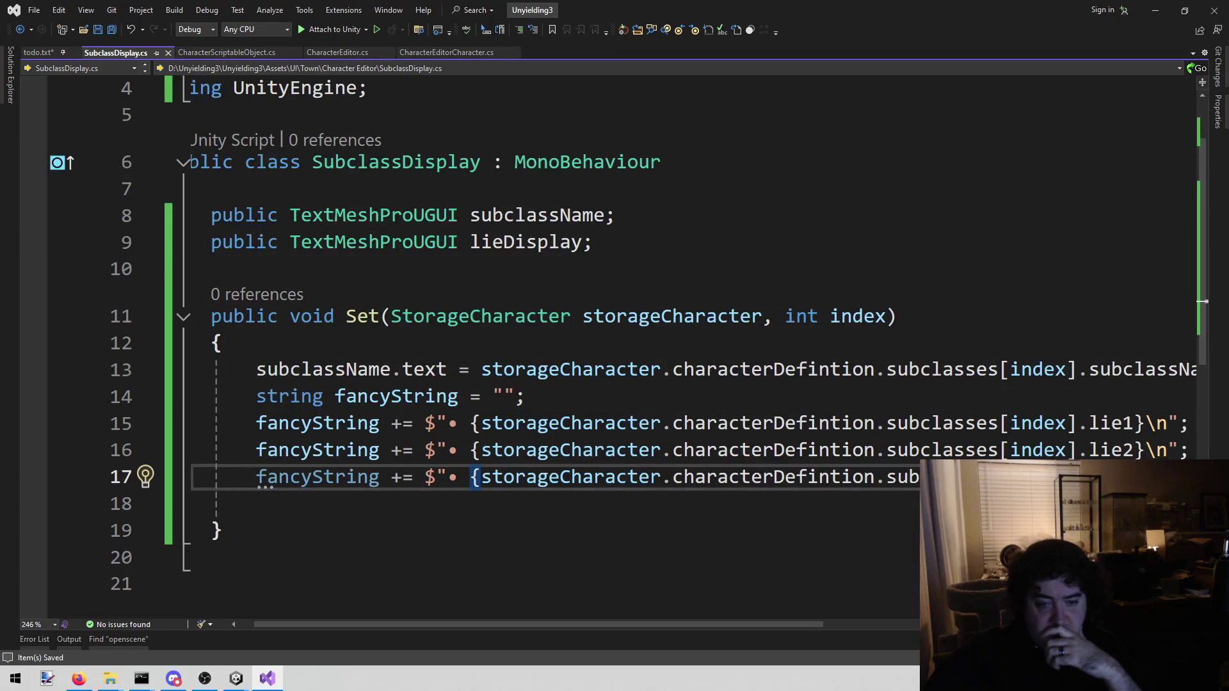
Add lieDisplay.text = fancyString; after the bullet lines and save the script.
{"action": "key", "text": "Return"}
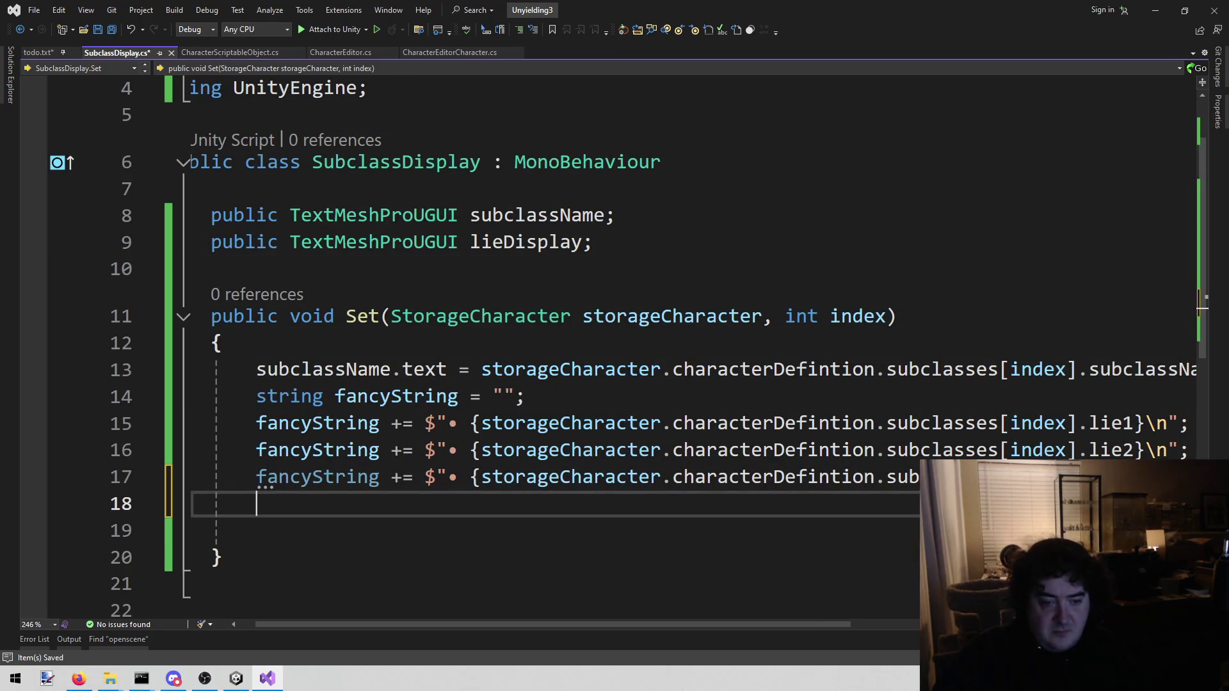
{"action": "type", "text": "lied"}
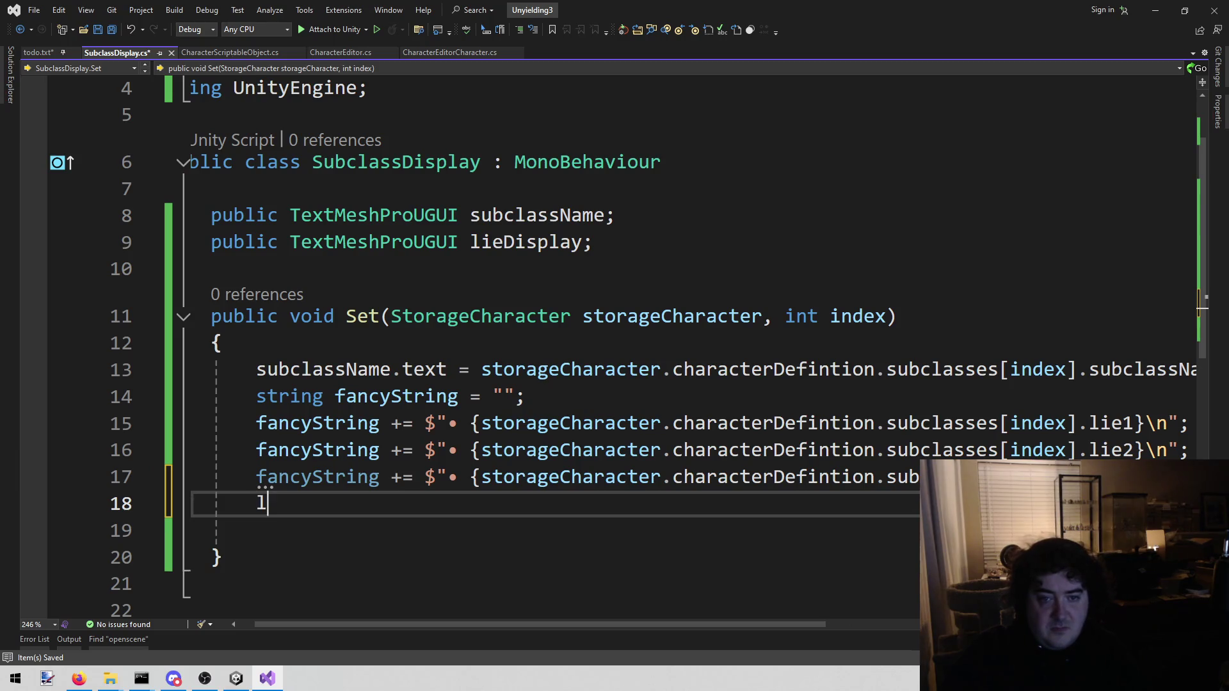
{"action": "key", "text": "Tab"}
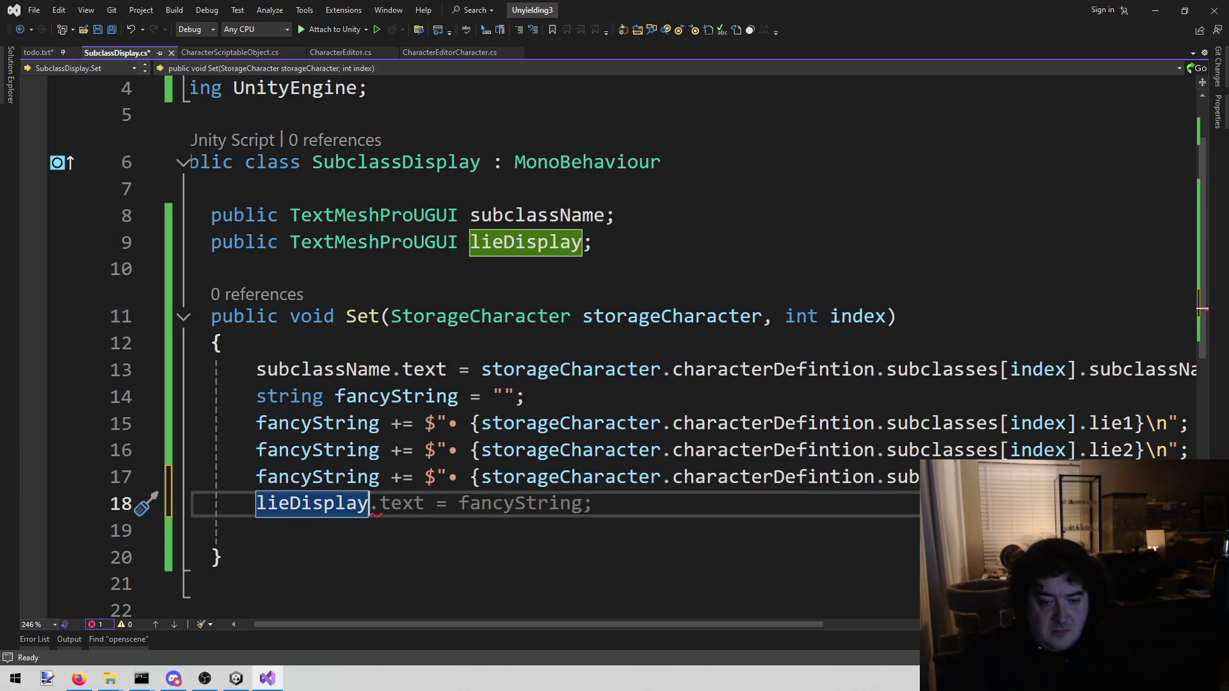
{"action": "key", "text": "Tab"}
{"action": "key", "text": "BackSpace"}
{"action": "key", "text": "BackSpace"}
{"action": "key", "text": "ctrl+s"}
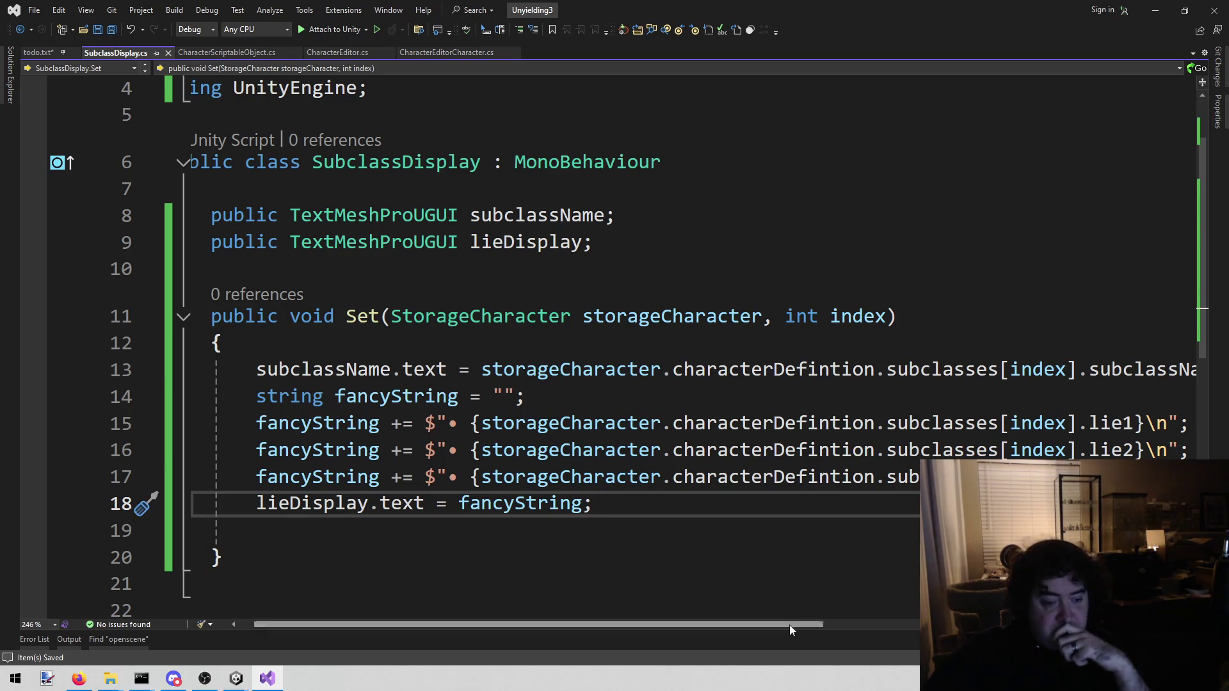
Add the Subclass Display component to the first Subclass Display, wiring Title and Benefits into its fields.
{"action": "left_click", "coordinate": [234, 666]}
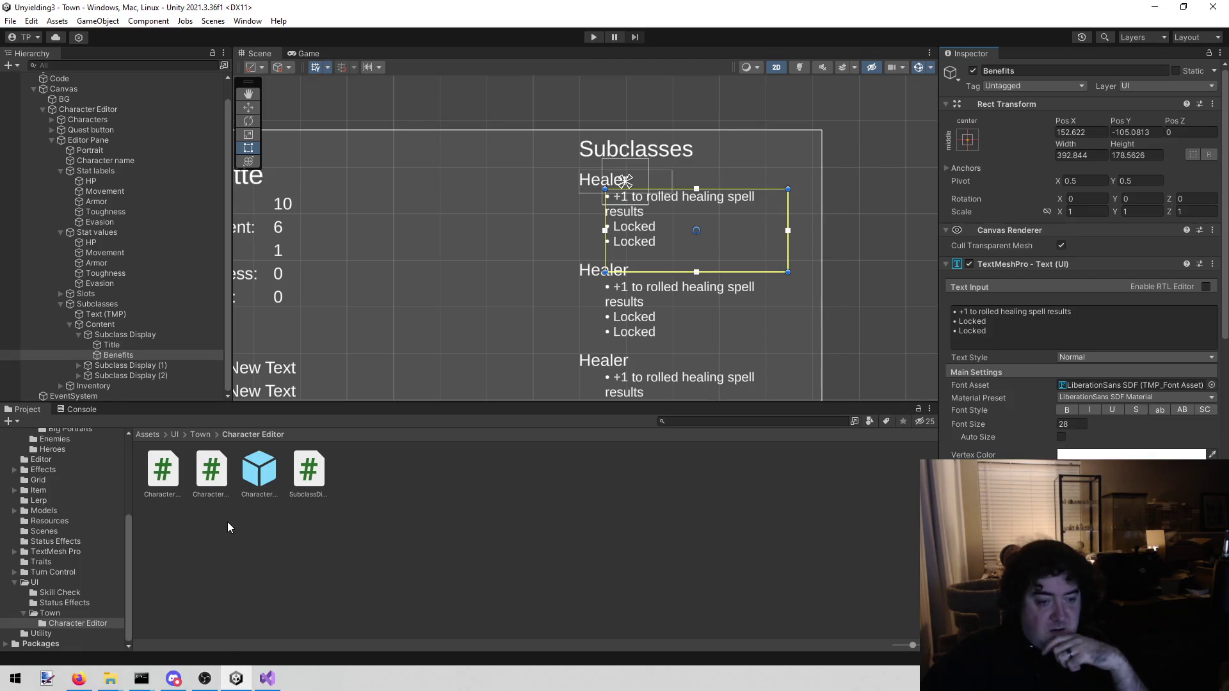
{"action": "left_click", "coordinate": [152, 334]}
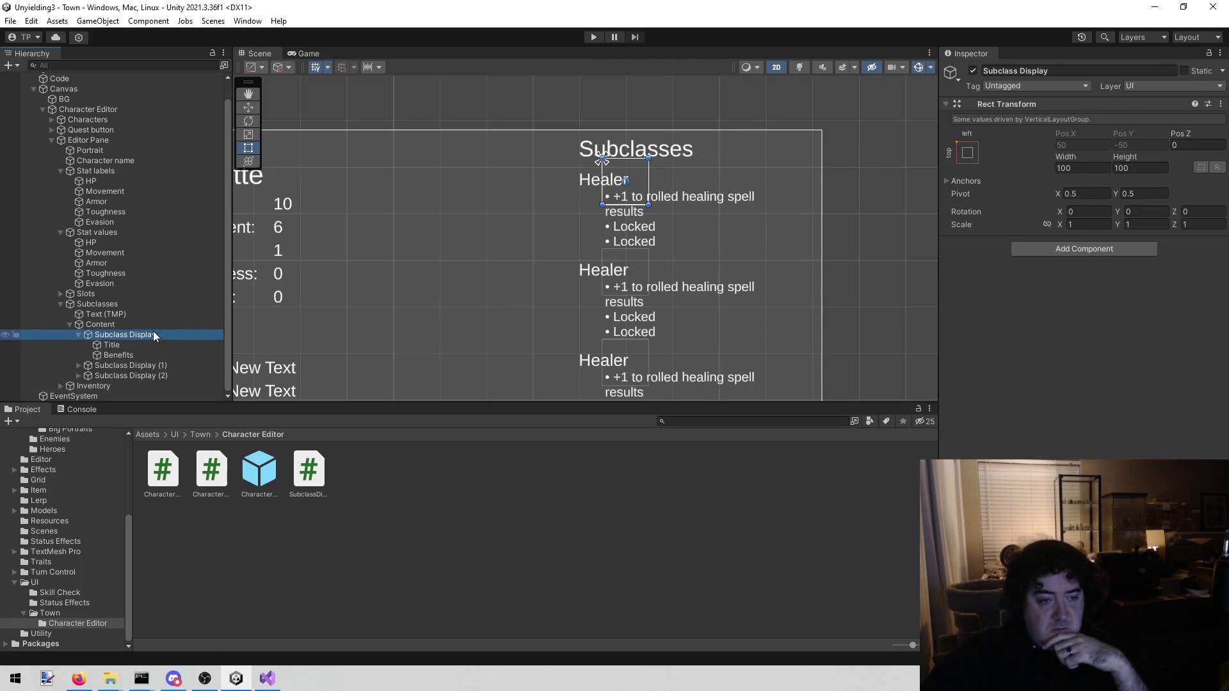
{"action": "left_click", "coordinate": [1084, 249]}
{"action": "type", "text": "sub"}
{"action": "key", "text": "Return"}
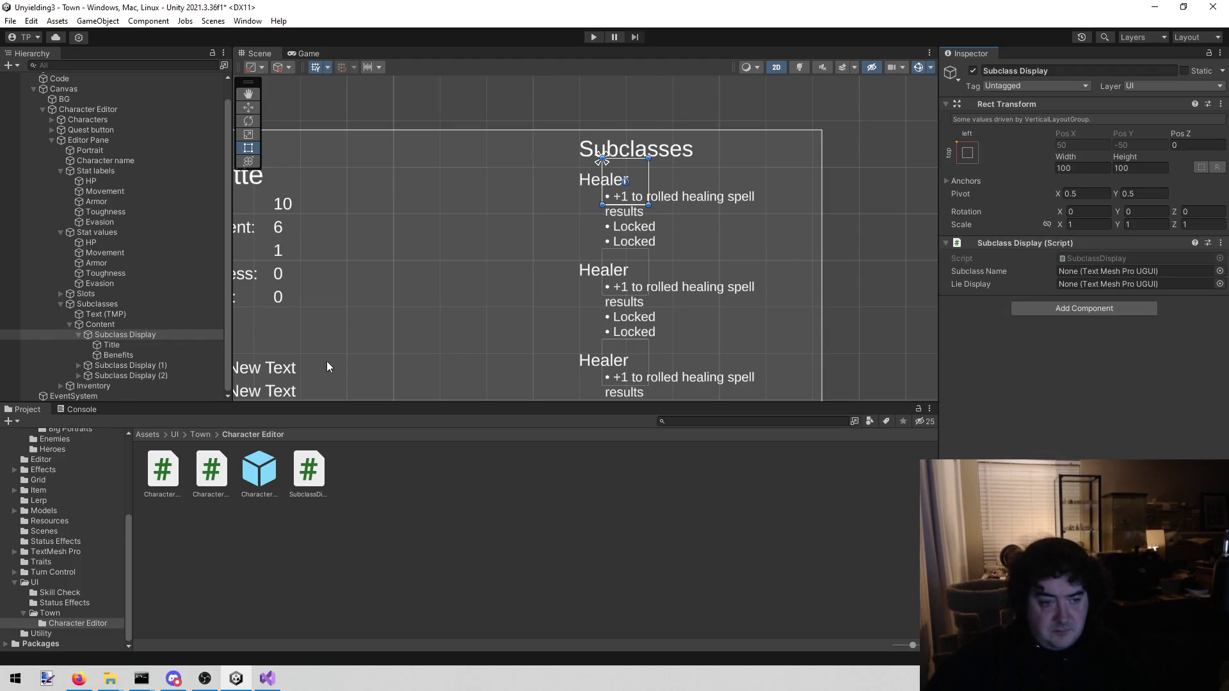
{"action": "mouse_move", "coordinate": [112, 346]}
{"action": "left_mouse_down"}
{"action": "mouse_move", "coordinate": [783, 282]}
{"action": "mouse_move", "coordinate": [1153, 263]}
{"action": "mouse_move", "coordinate": [1154, 273]}
{"action": "left_mouse_up"}
{"action": "left_click_drag", "start_coordinate": [192, 355], "coordinate": [1082, 284]}
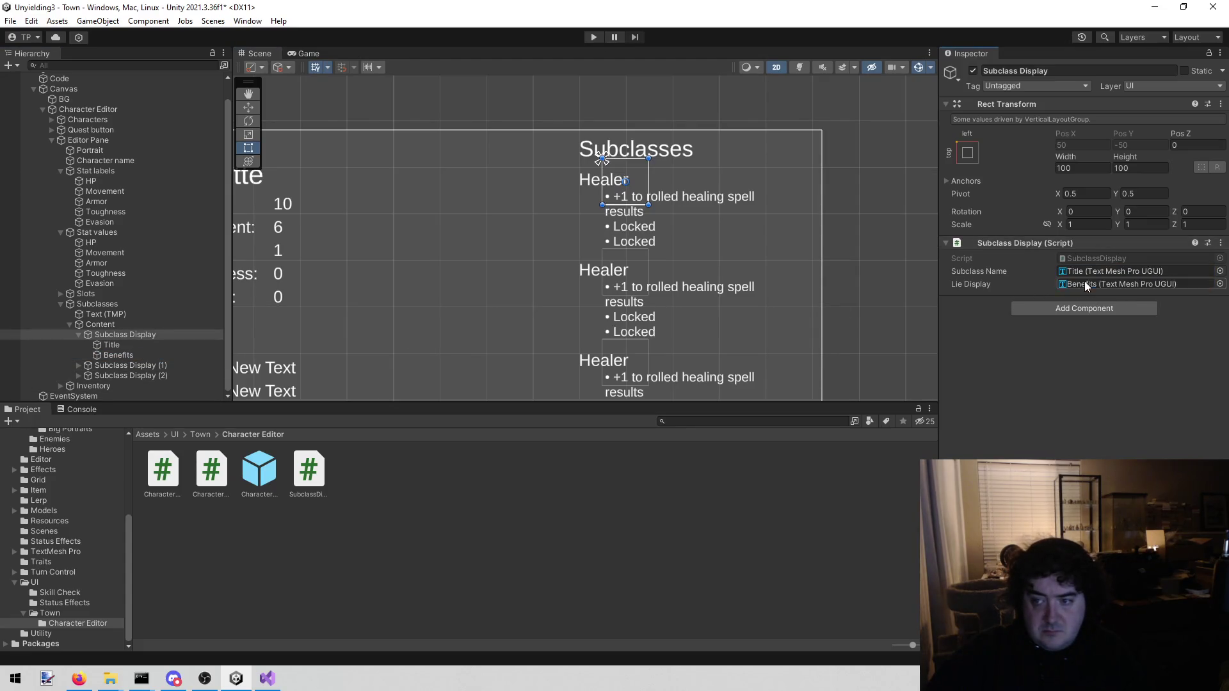
Save the Subclass Display object as a prefab in the Project folder.
{"action": "left_click", "coordinate": [79, 335]}
{"action": "left_click", "coordinate": [101, 343]}
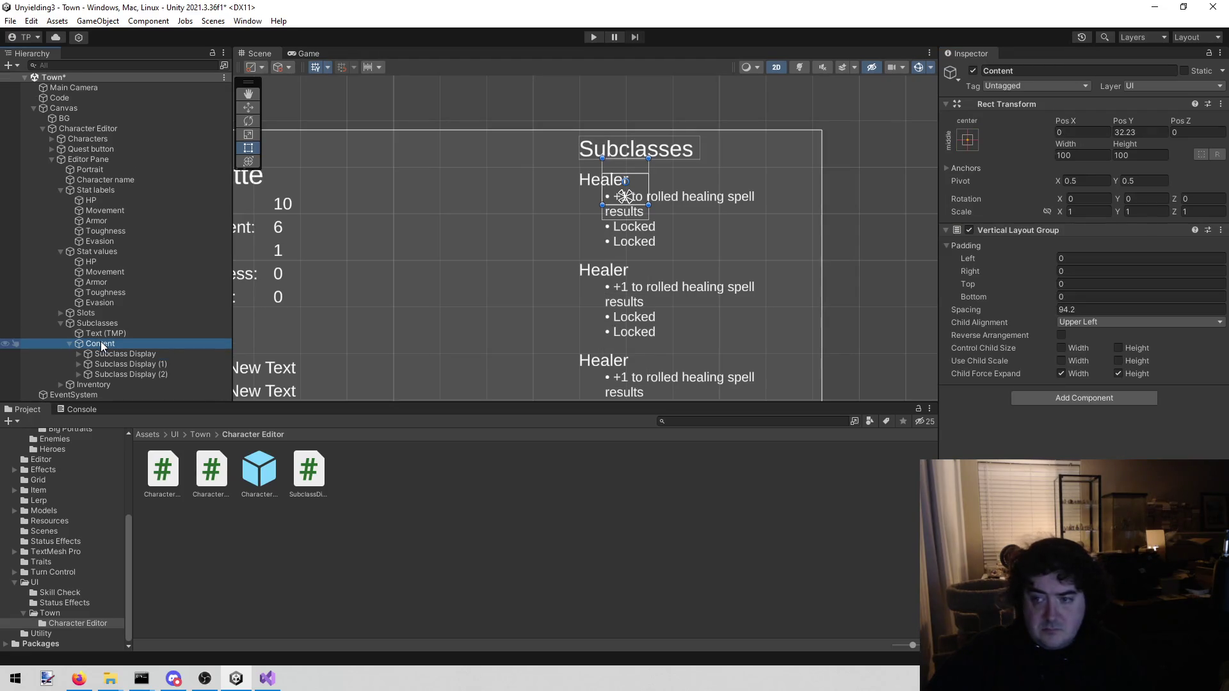
{"action": "mouse_move", "coordinate": [116, 355]}
{"action": "left_mouse_down"}
{"action": "mouse_move", "coordinate": [394, 476]}
{"action": "mouse_move", "coordinate": [373, 477]}
{"action": "left_mouse_up"}
Delete the two old Subclass Display copies and duplicate the prefab instance to replace them.
{"action": "left_click", "coordinate": [176, 365]}
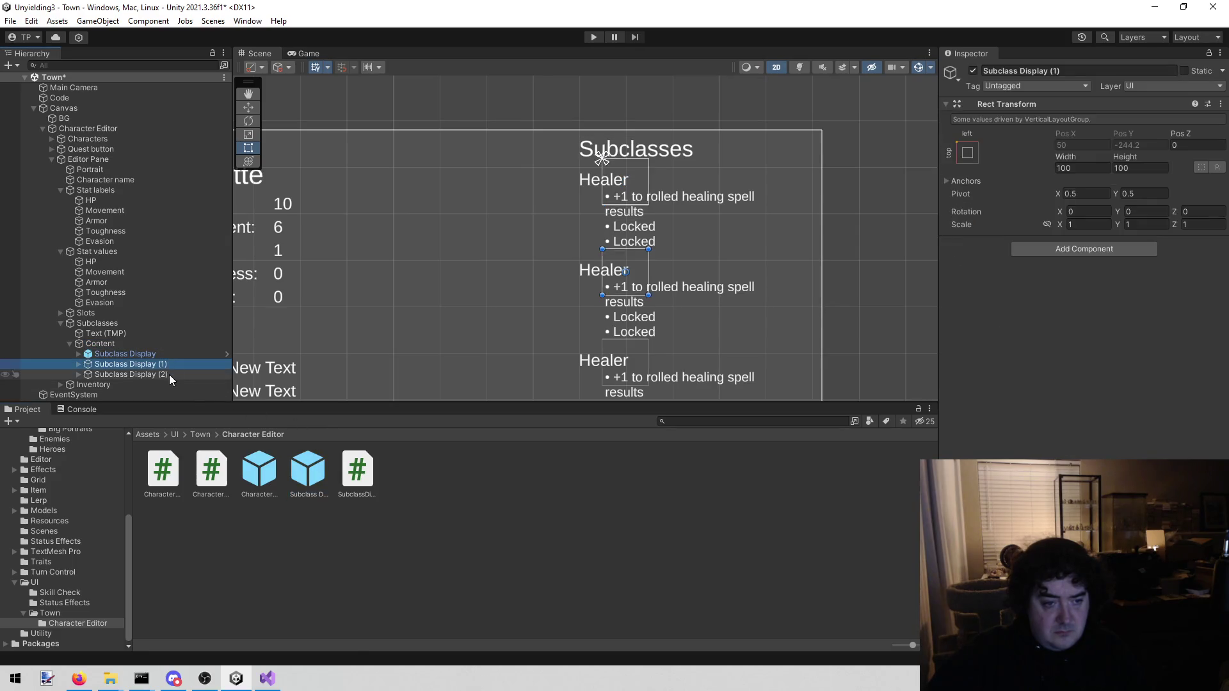
{"action": "left_click", "coordinate": [169, 374], "text": "shift"}
{"action": "key", "text": "Delete"}
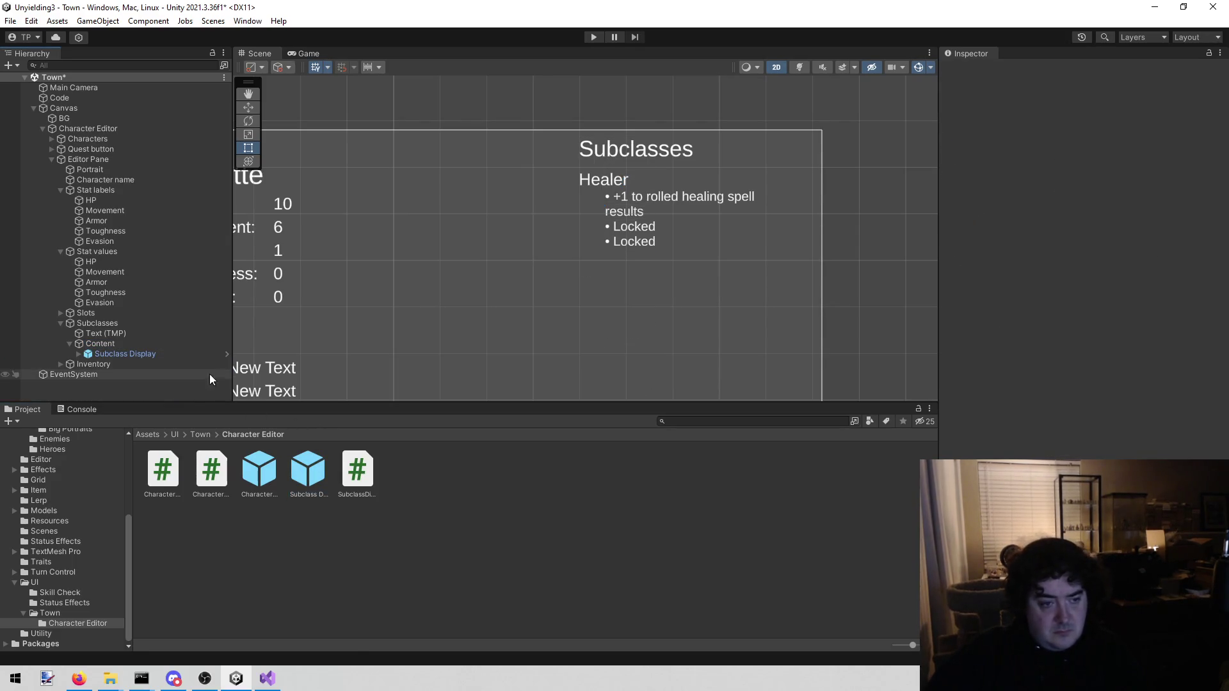
{"action": "left_click", "coordinate": [140, 356]}
{"action": "key", "text": "ctrl+d"}
{"action": "key", "text": "ctrl+d"}
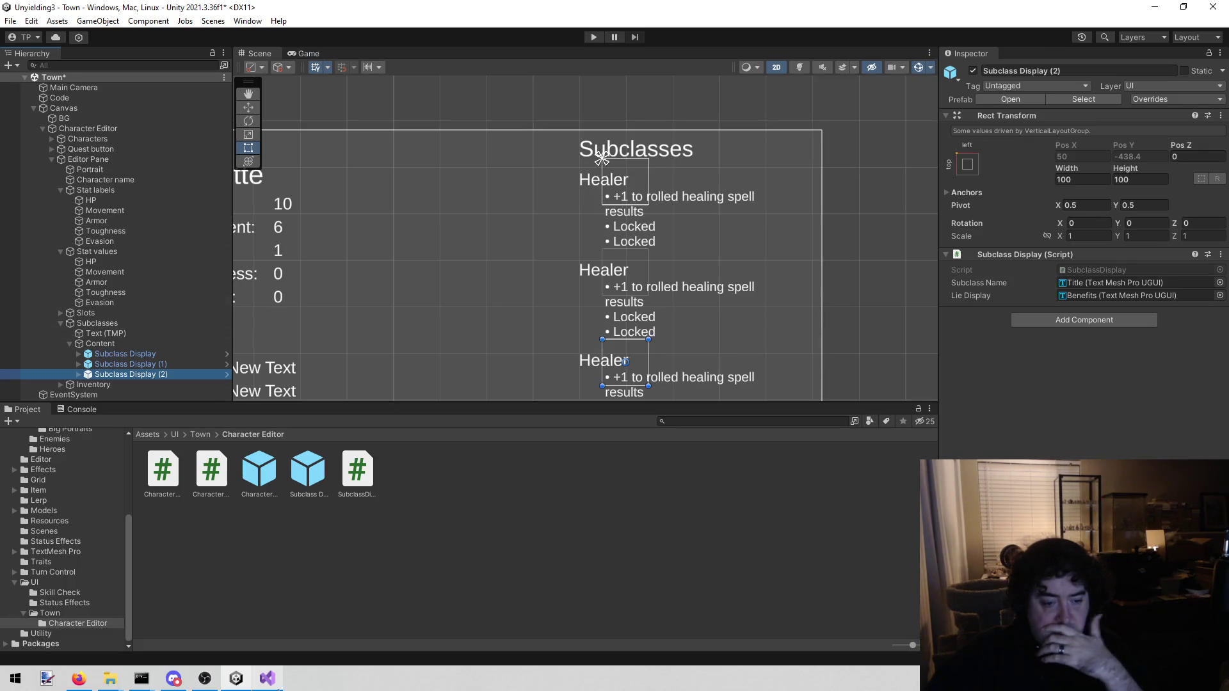
{"action": "mouse_move", "coordinate": [280, 682]}
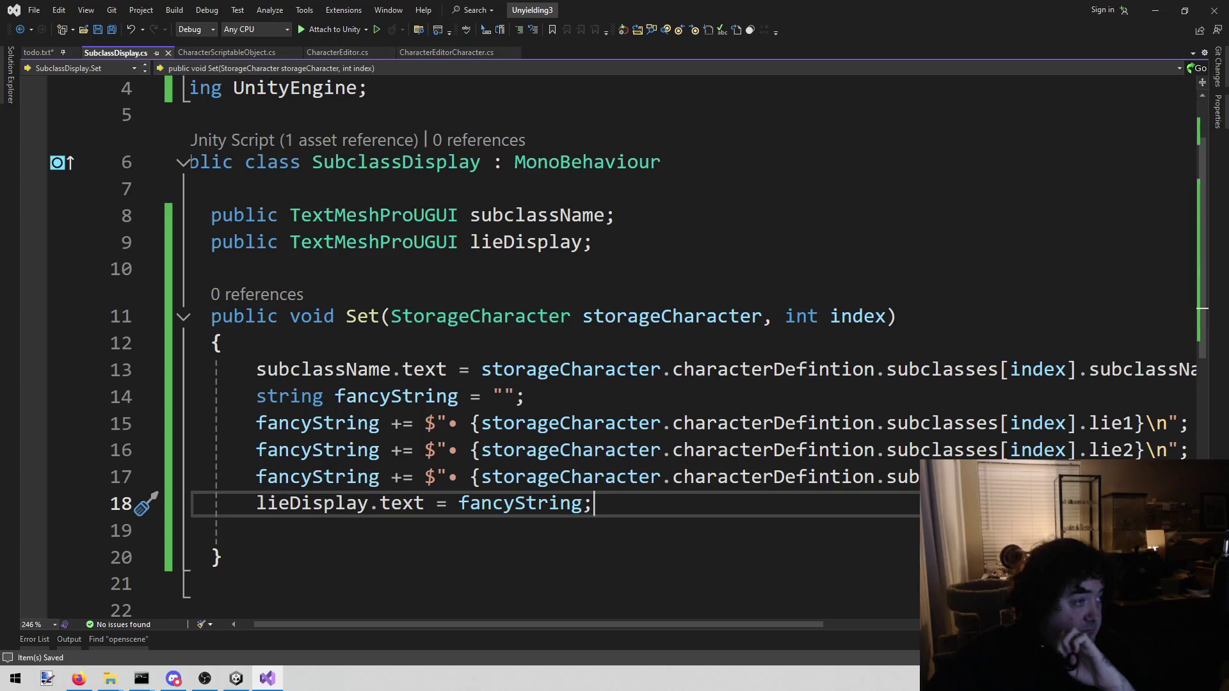
Delete the empty line 19 in SubclassDisplay.cs, checking the browser reference, and go to the end of Set.
{"action": "key", "text": "alt+Tab"}
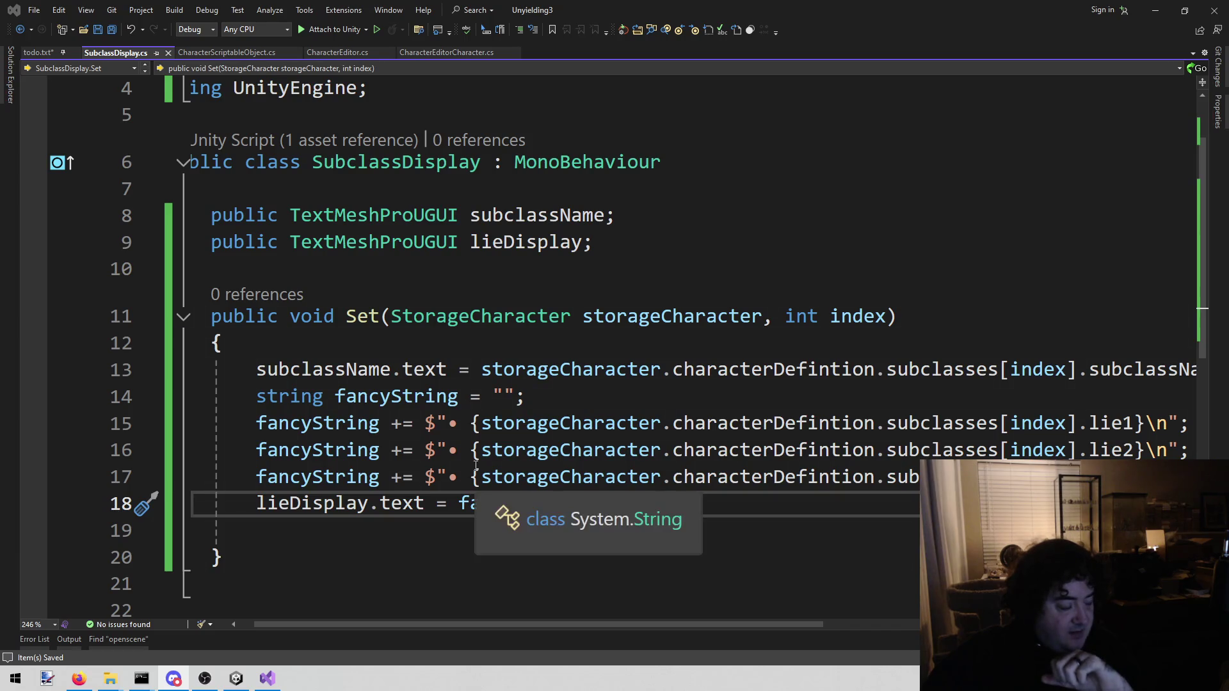
{"action": "left_click", "coordinate": [409, 533]}
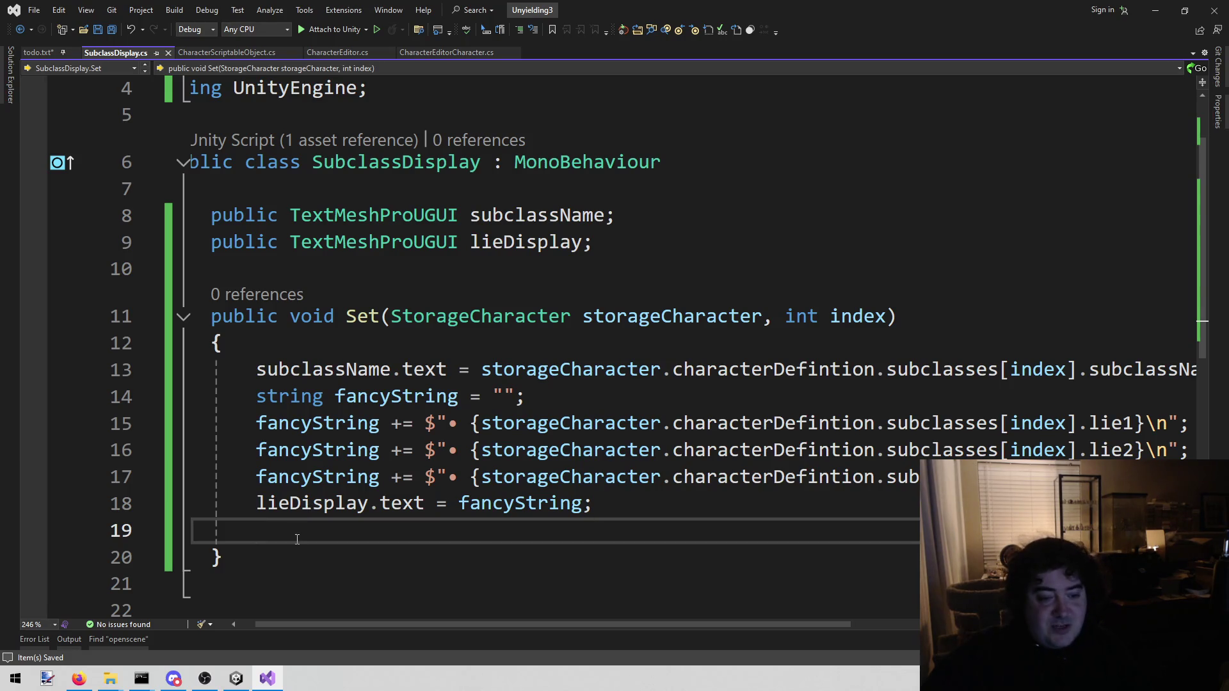
{"action": "key", "text": "BackSpace"}
{"action": "key", "text": "BackSpace"}
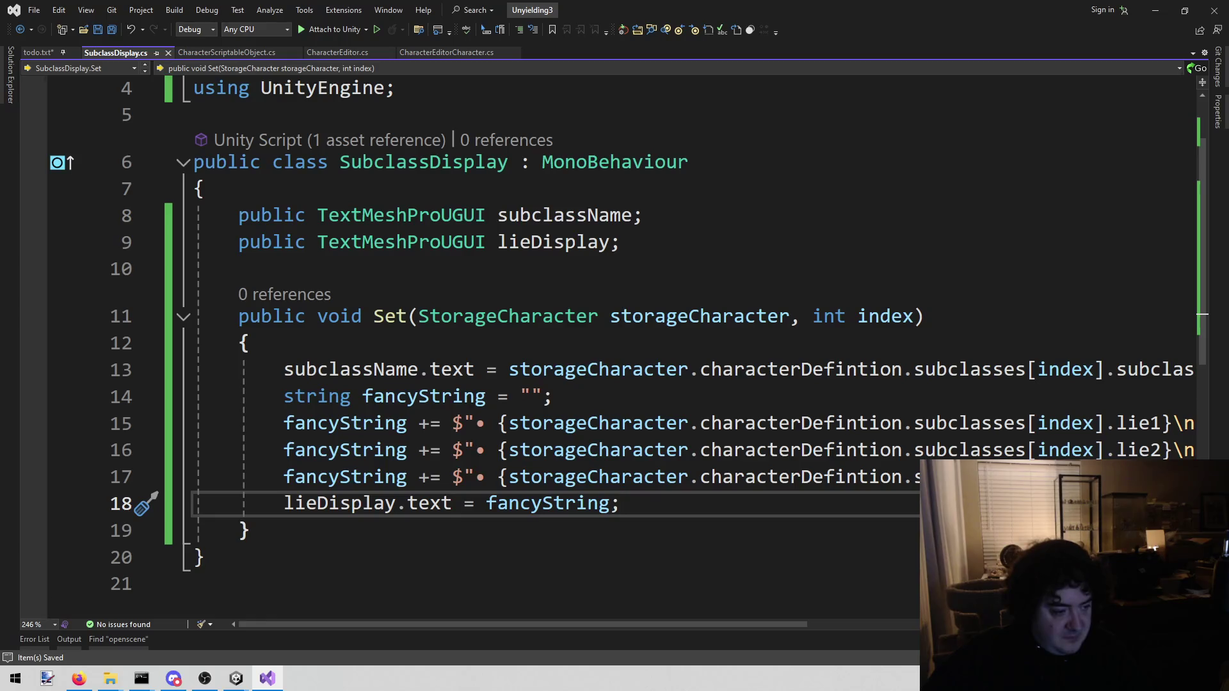
{"action": "key", "text": "alt+Tab"}
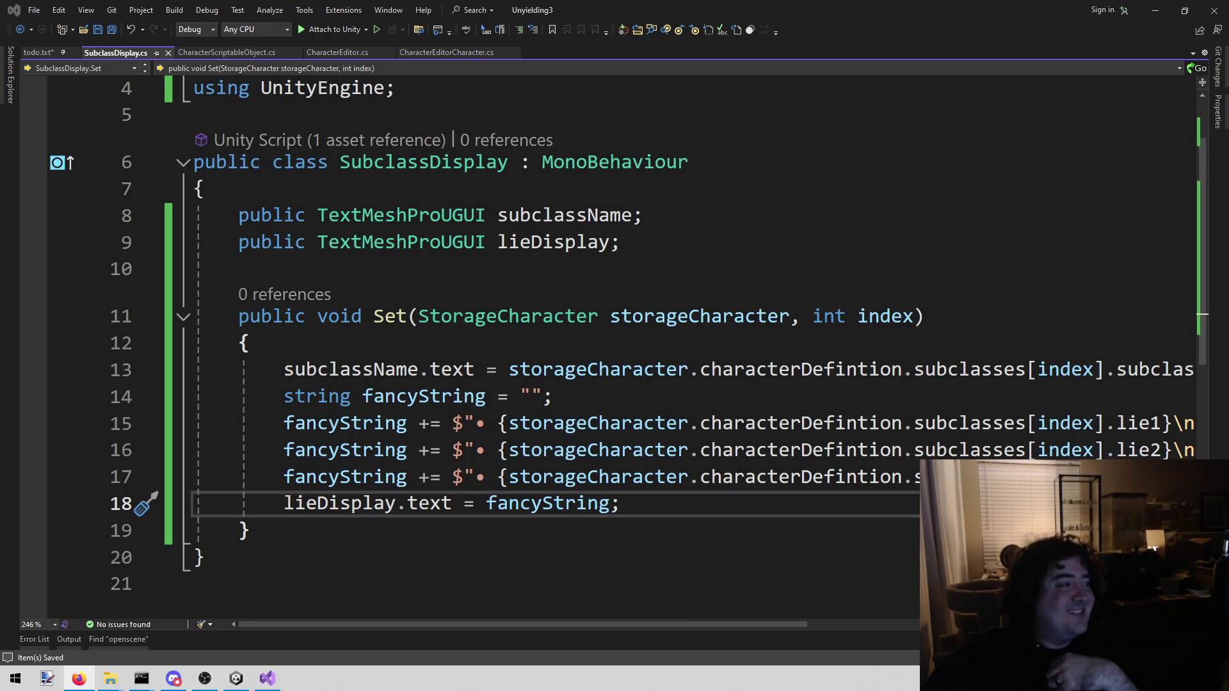
{"action": "left_click", "coordinate": [339, 527]}
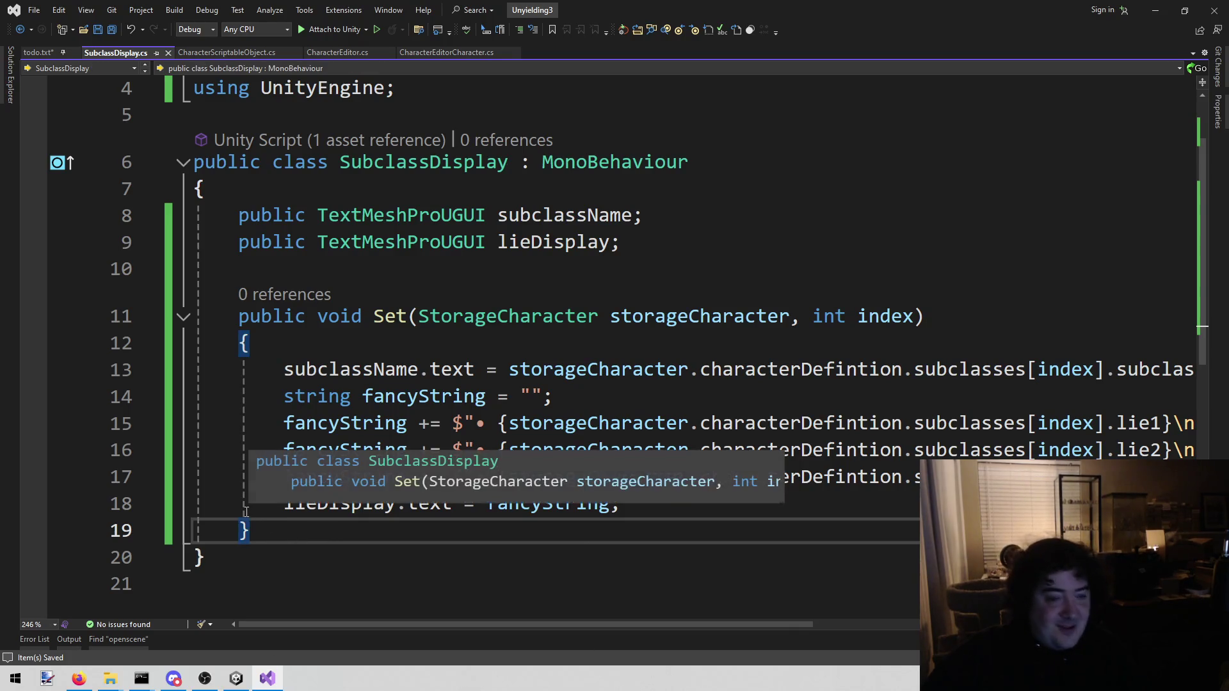
Save todo.txt, then check the Code object's Character Editor component in Unity.
{"action": "left_click", "coordinate": [29, 53]}
{"action": "key", "text": "ctrl+s"}
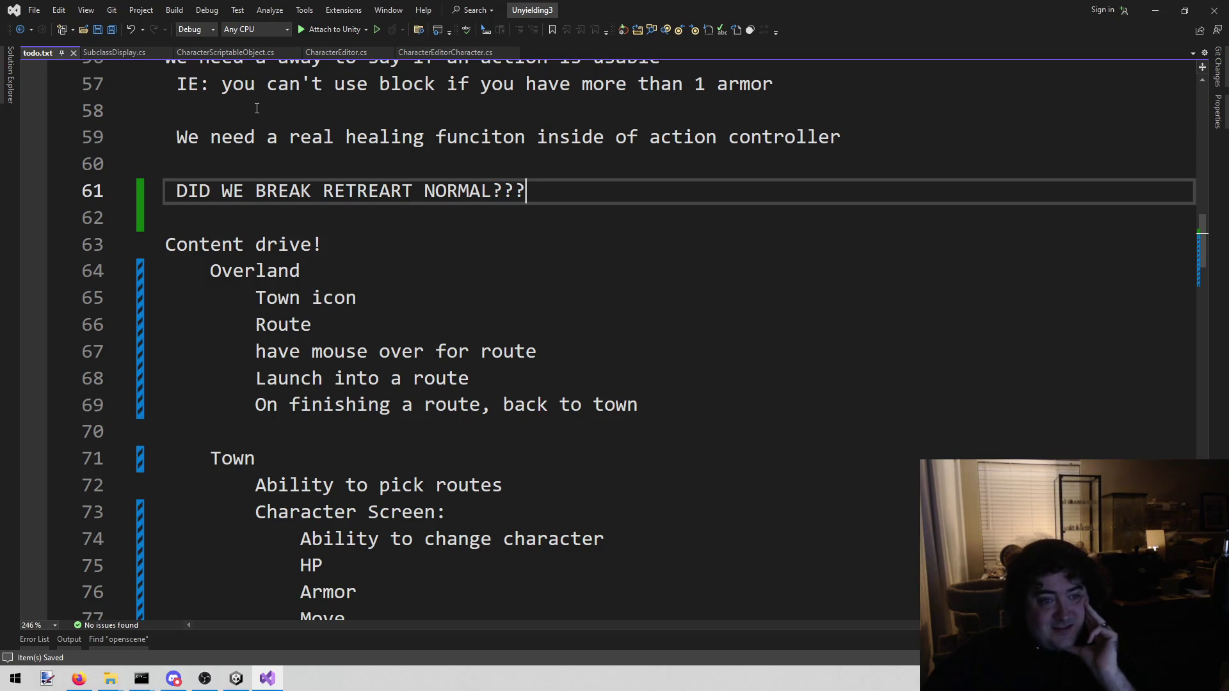
{"action": "left_click", "coordinate": [236, 679]}
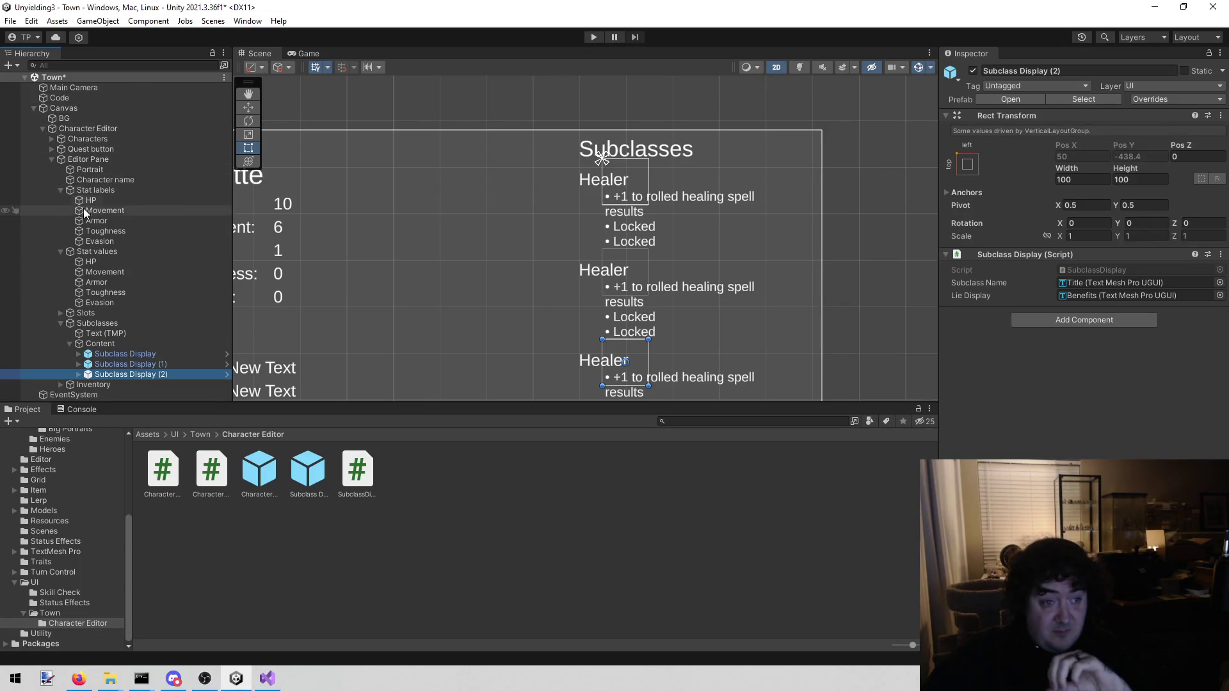
{"action": "left_click", "coordinate": [89, 97]}
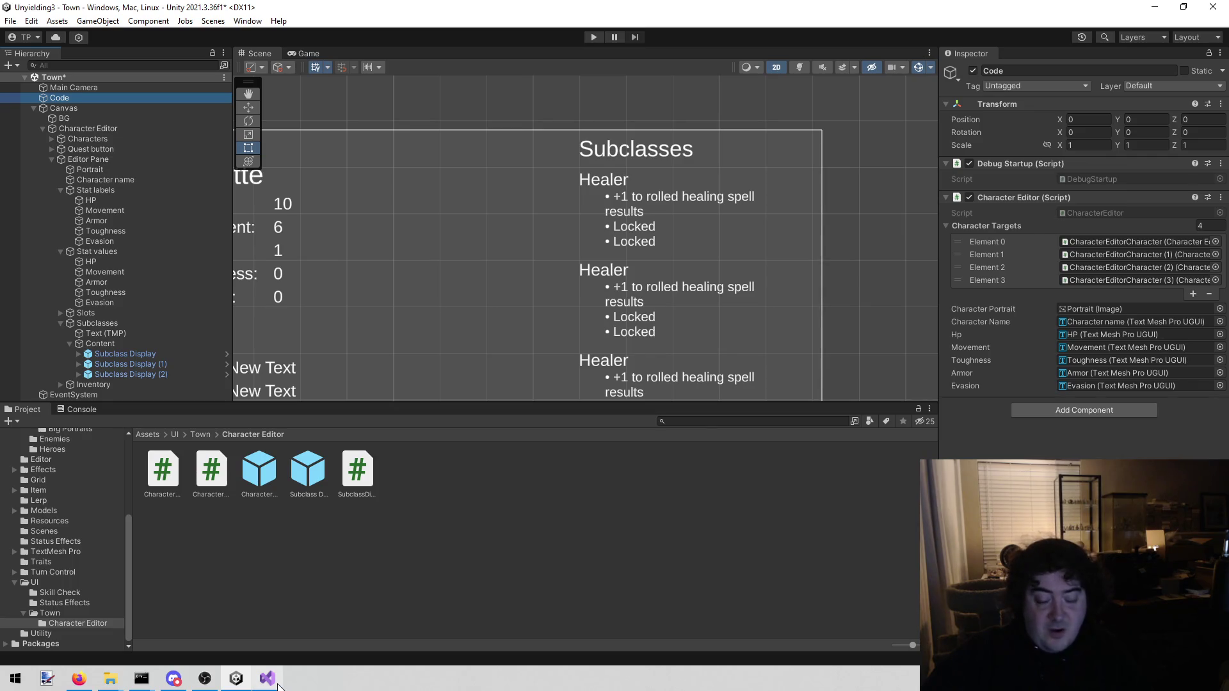
Return to Visual Studio with the CharacterEditor.cs script showing.
{"action": "mouse_move", "coordinate": [275, 688]}
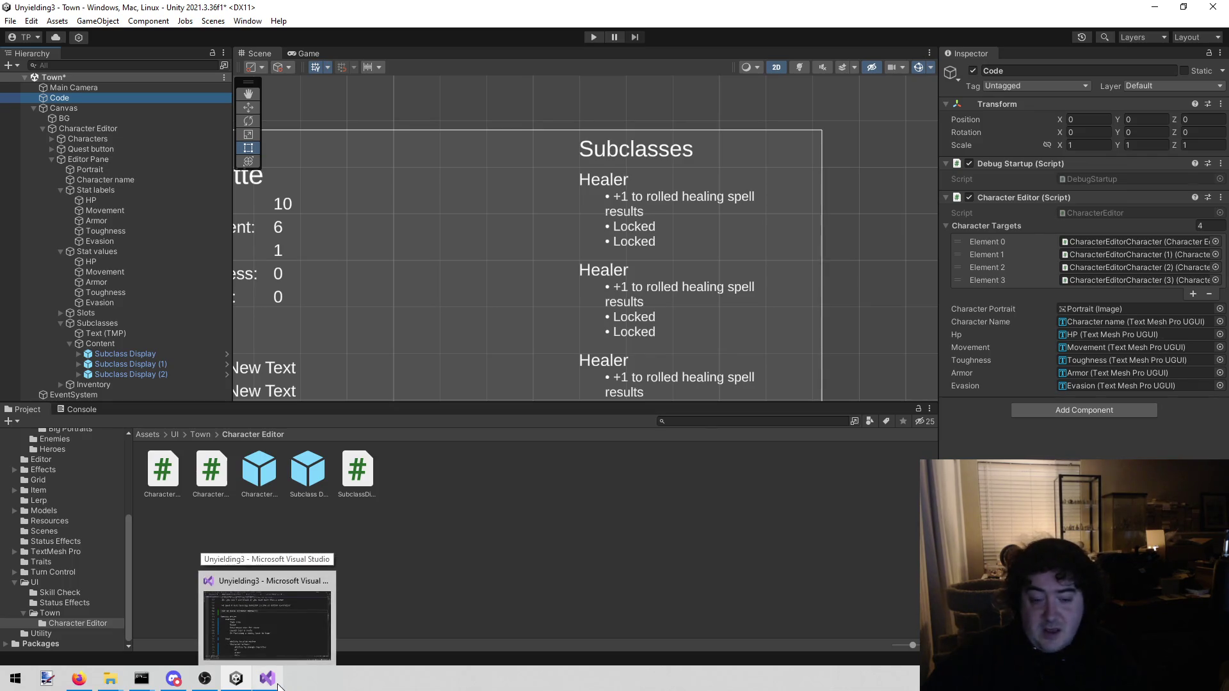
{"action": "left_click", "coordinate": [278, 685]}
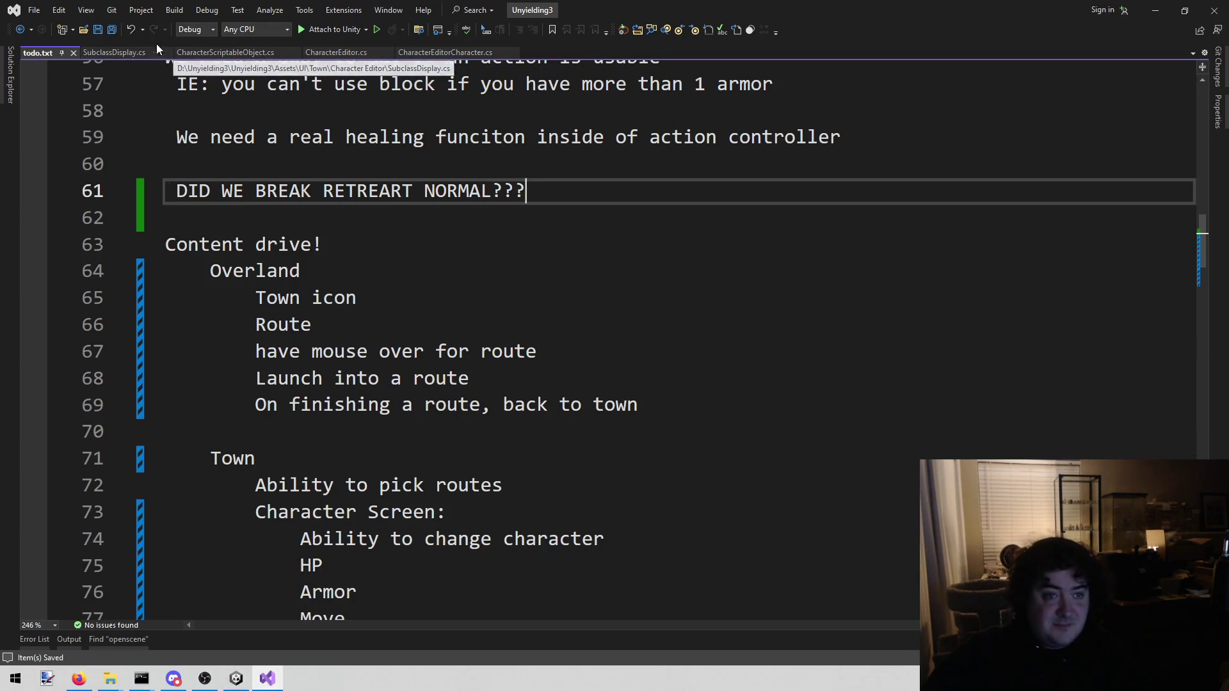
{"action": "left_click", "coordinate": [340, 55]}
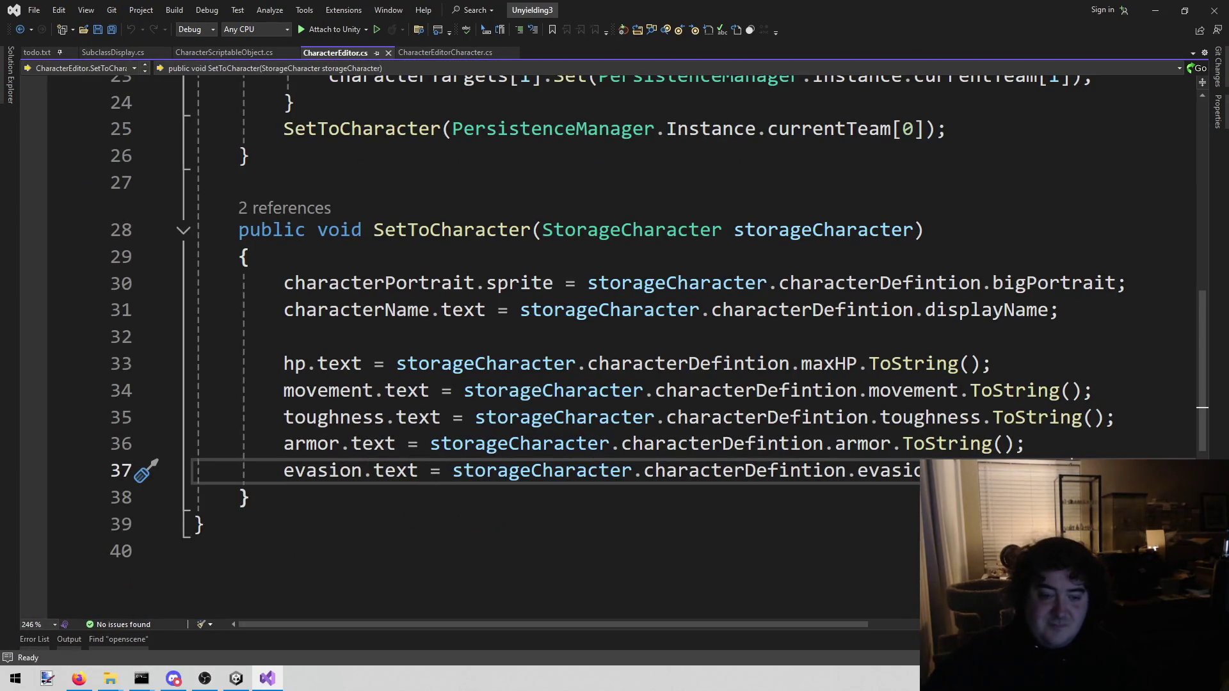
Declare 'public List<SubclassDisplay> subclasses;' below the evasion field and save CharacterEditor.cs.
{"action": "key", "text": "Return"}
{"action": "key", "text": "Return"}
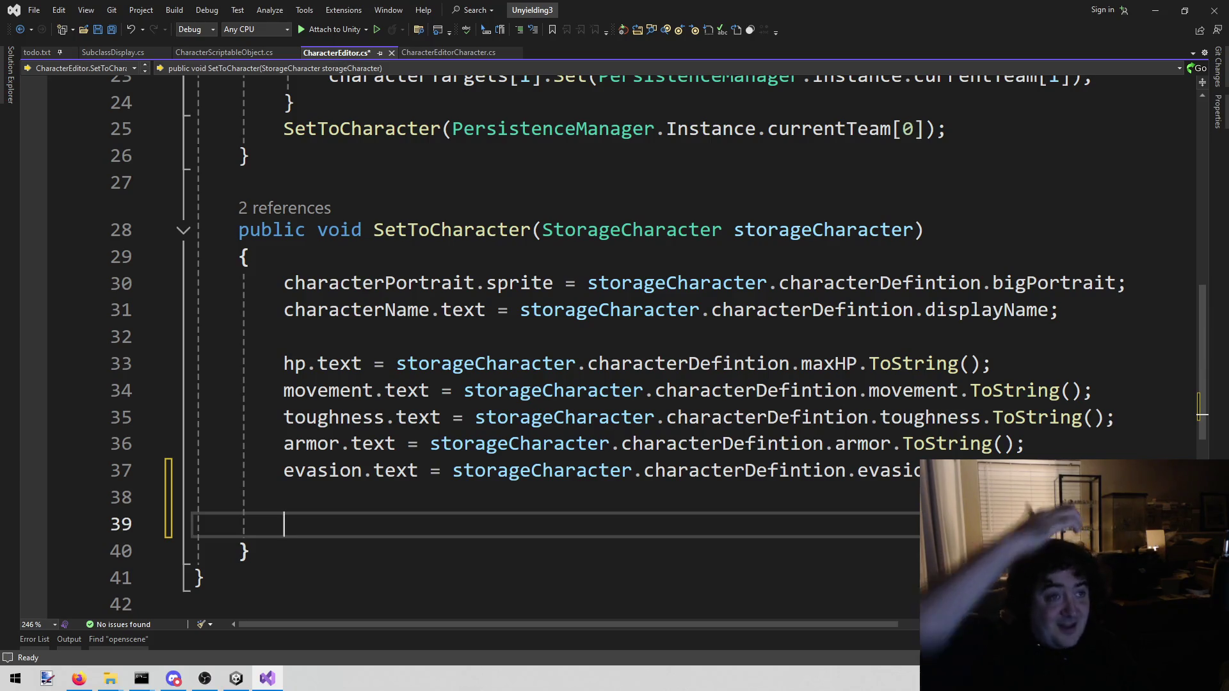
{"action": "scroll", "coordinate": [590, 373], "scroll_direction": "up", "scroll_amount": 8}
{"action": "scroll", "coordinate": [590, 372], "scroll_direction": "down", "scroll_amount": 2}
{"action": "left_click", "coordinate": [590, 408]}
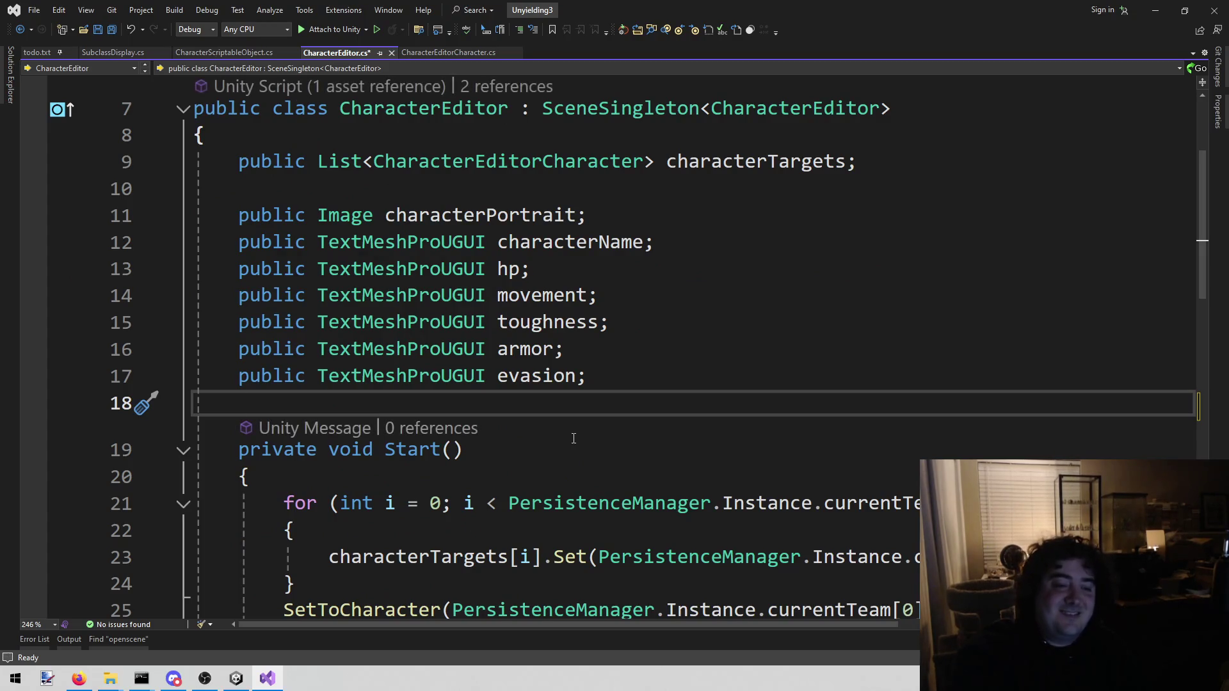
{"action": "key", "text": "Return"}
{"action": "key", "text": "Return"}
{"action": "key", "text": "Up"}
{"action": "type", "text": "public List<"}
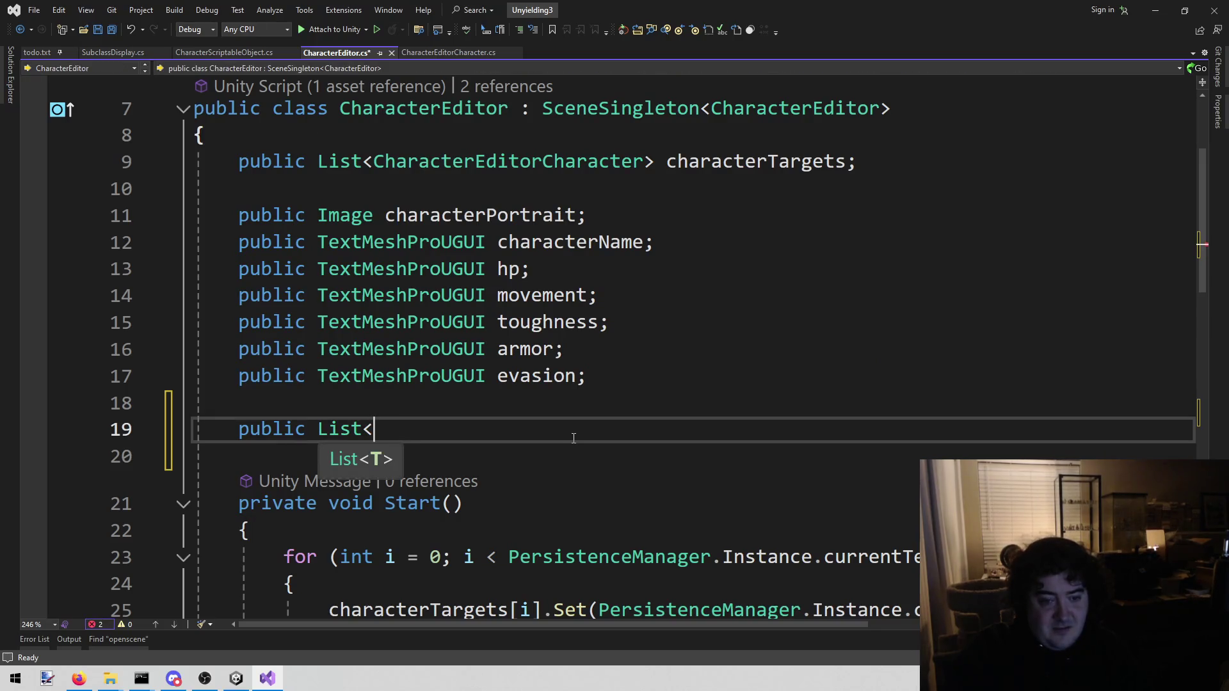
{"action": "type", "text": "Sub"}
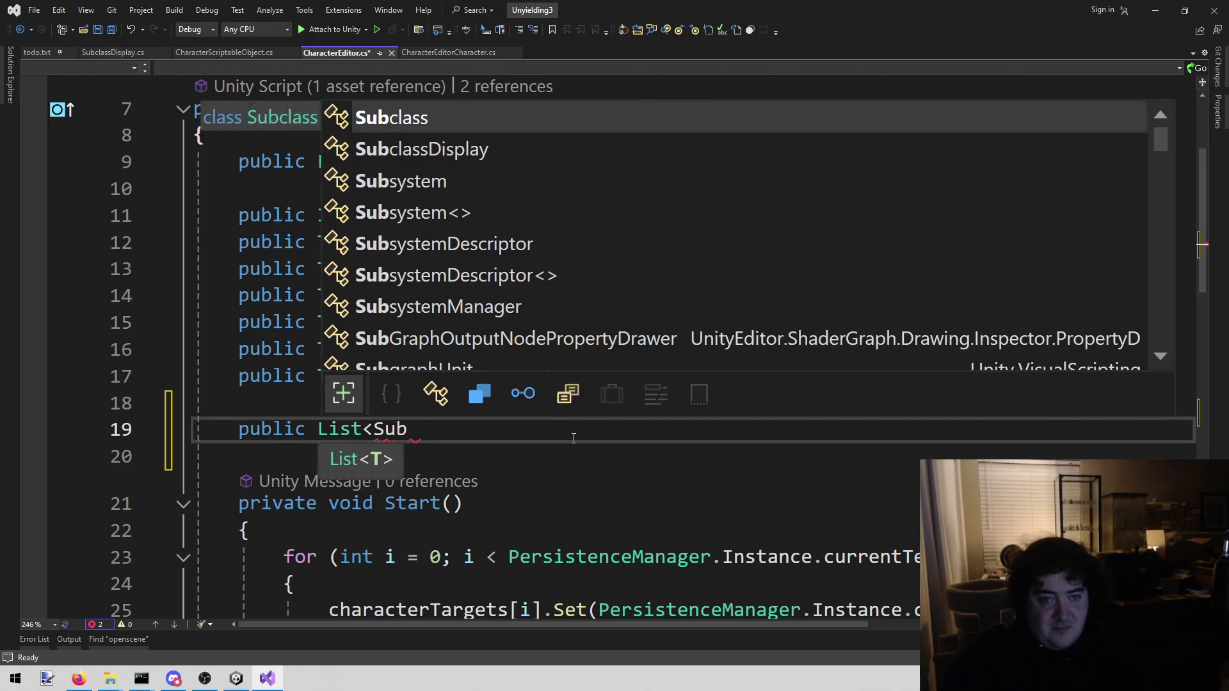
{"action": "type", "text": "class"}
{"action": "key", "text": "Down"}
{"action": "key", "text": "Tab"}
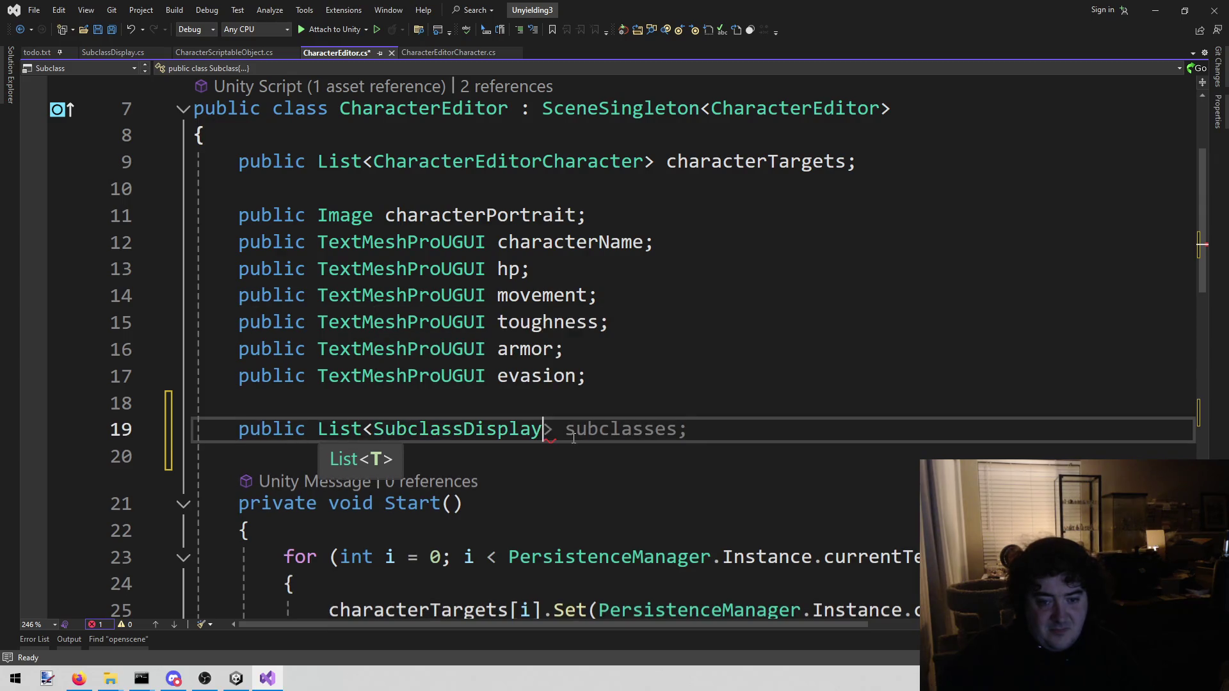
{"action": "key", "text": "Tab"}
{"action": "key", "text": "ctrl+s"}
Add a new line at the end of SetToCharacter for a loop.
{"action": "double_click", "coordinate": [573, 438]}
{"action": "scroll", "coordinate": [585, 437], "scroll_direction": "down", "scroll_amount": 7}
{"action": "left_click", "coordinate": [534, 398]}
{"action": "key", "text": "Return"}
Write the loop header 'for (int i = 0; i < storageCharacter.characterDefintion.subclasses.Count; ++i)' with braces.
{"action": "type", "text": "foirea"}
{"action": "key", "text": "BackSpace"}
{"action": "key", "text": "BackSpace"}
{"action": "key", "text": "BackSpace"}
{"action": "key", "text": "BackSpace"}
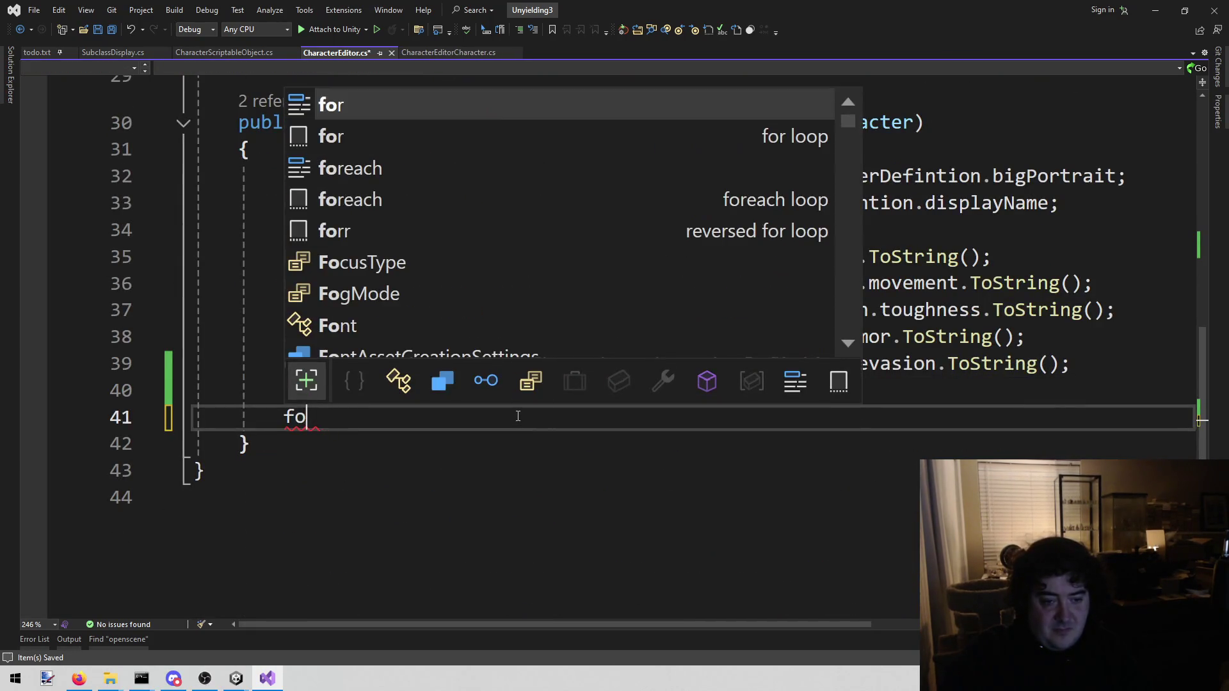
{"action": "type", "text": "r (int i = 0"}
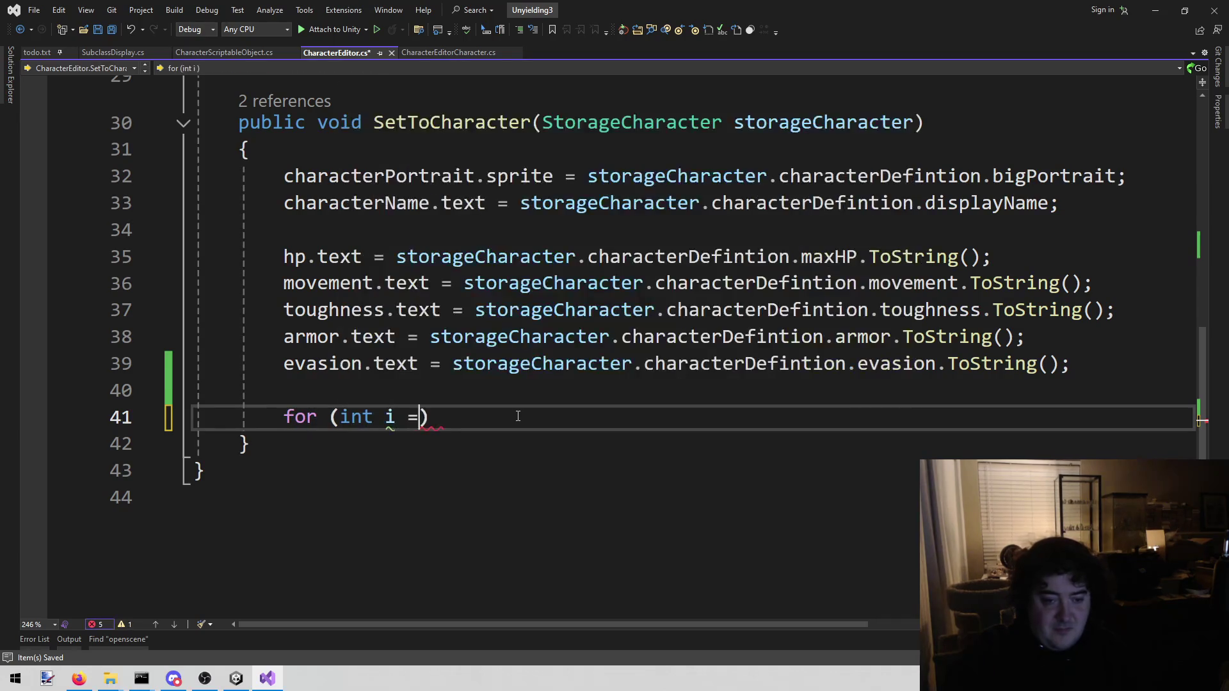
{"action": "type", "text": "; i < "}
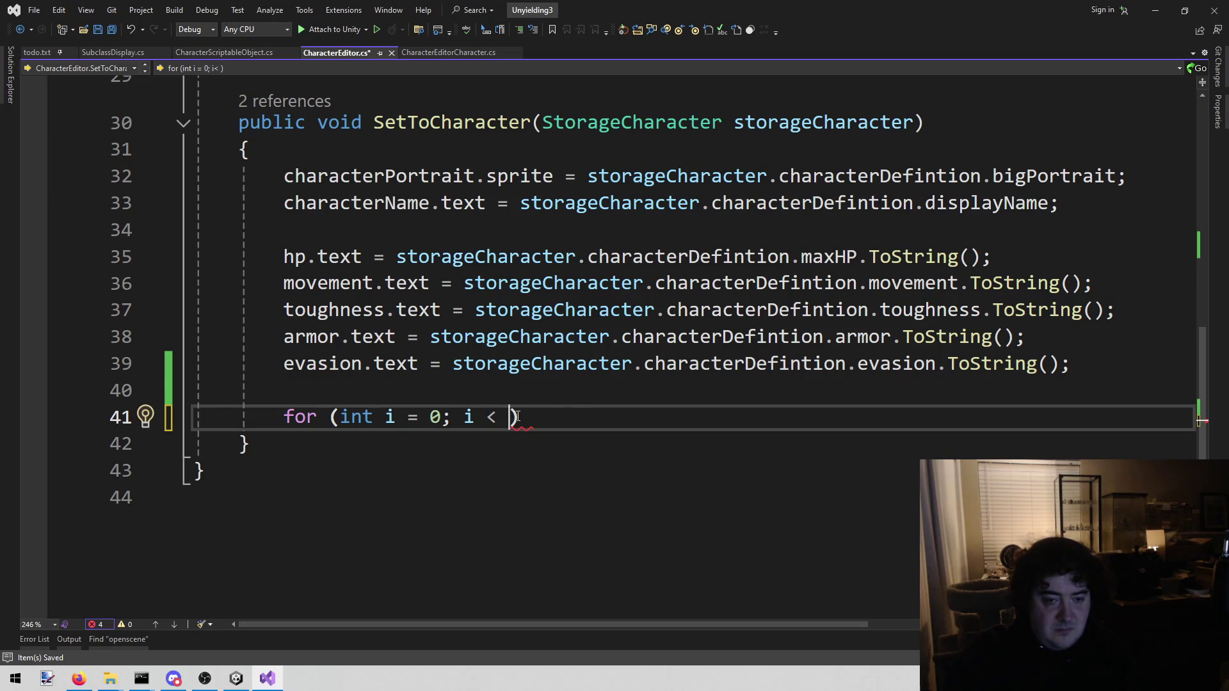
{"action": "type", "text": "storageCharacter."}
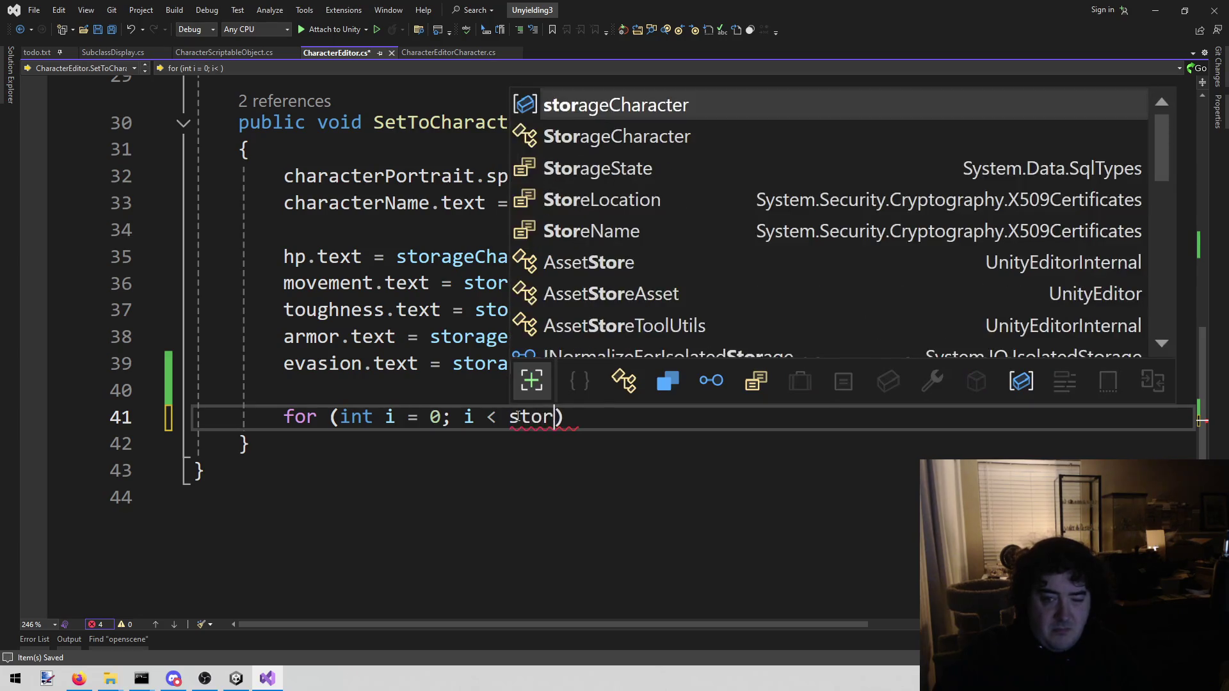
{"action": "key", "text": "Tab"}
{"action": "type", "text": "."}
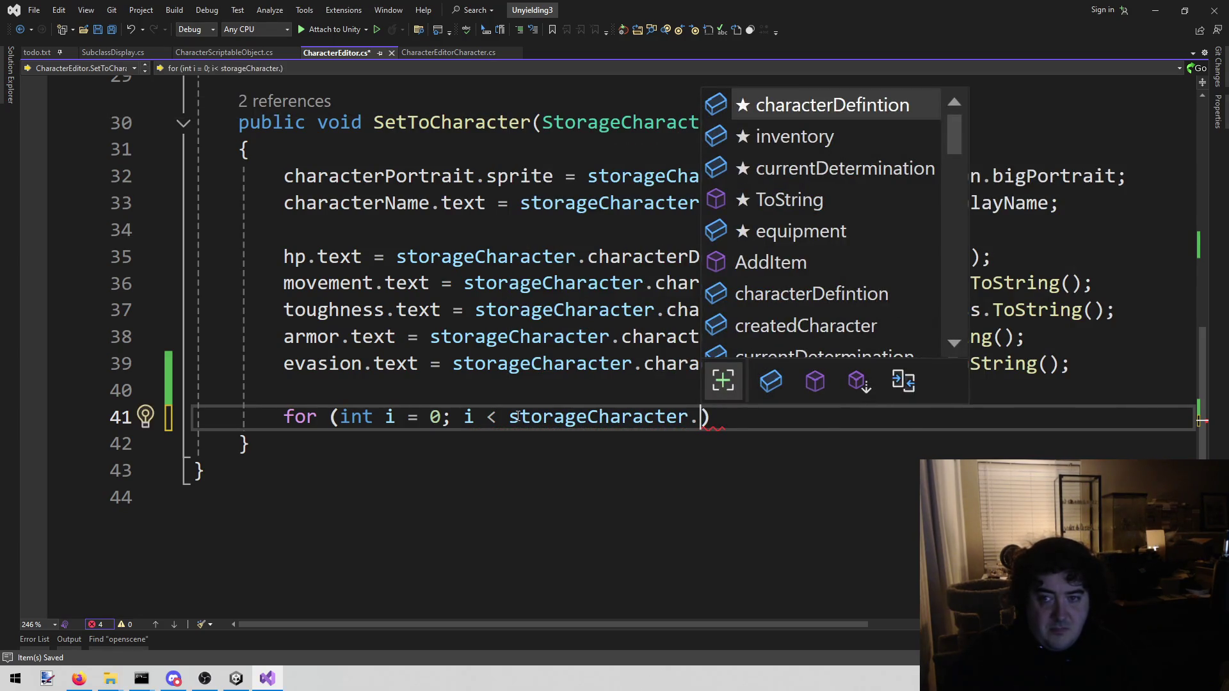
{"action": "key", "text": "Tab"}
{"action": "type", "text": "."}
{"action": "type", "text": "intion.i"}
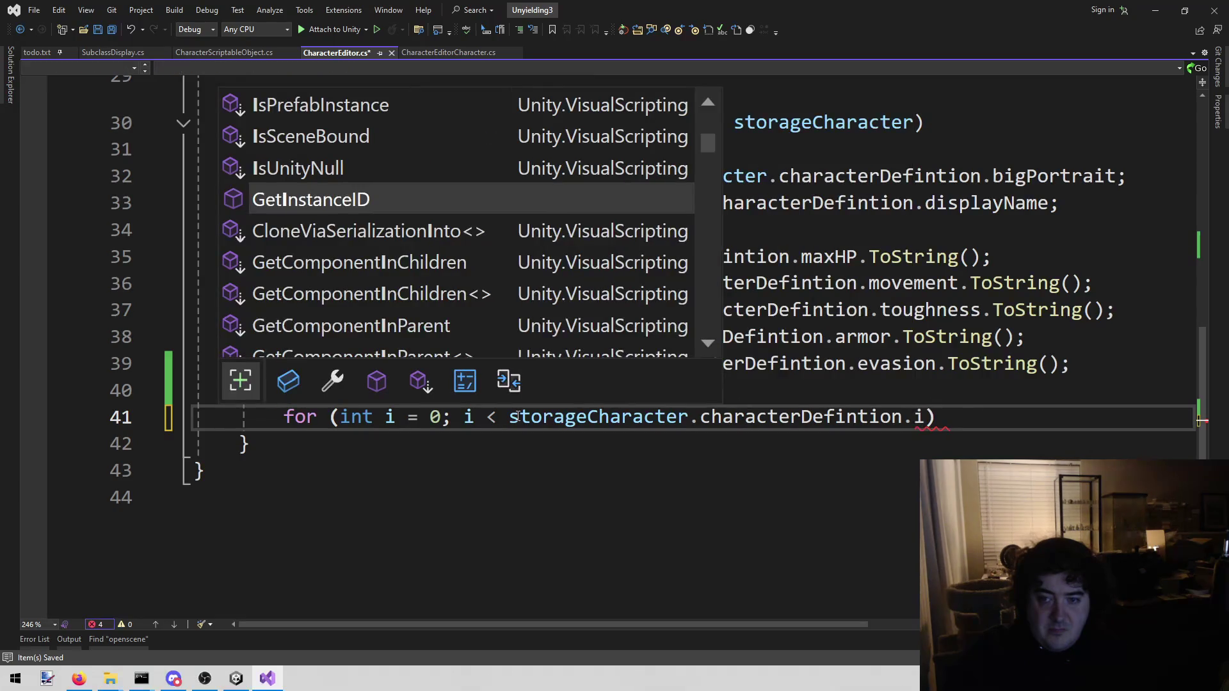
{"action": "key", "text": "BackSpace"}
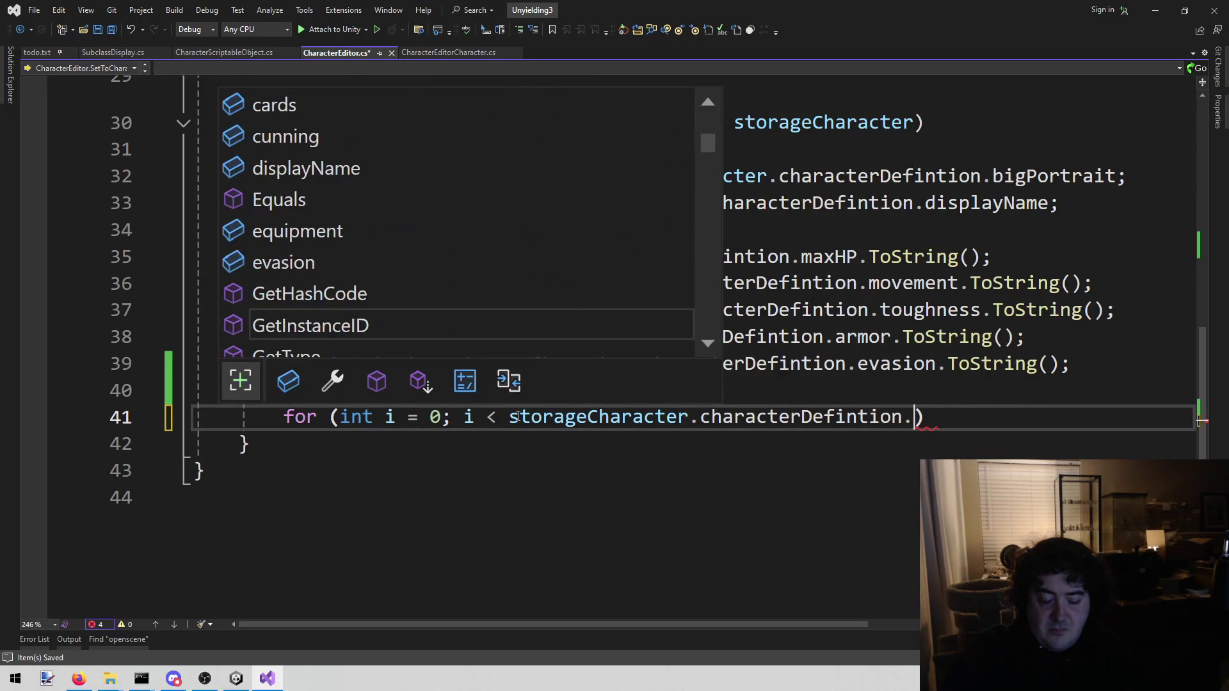
{"action": "type", "text": "su"}
{"action": "key", "text": "Tab"}
{"action": "type", "text": ".subcl"}
{"action": "key", "text": "BackSpace"}
{"action": "key", "text": "BackSpace"}
{"action": "key", "text": "BackSpace"}
{"action": "type", "text": ".co"}
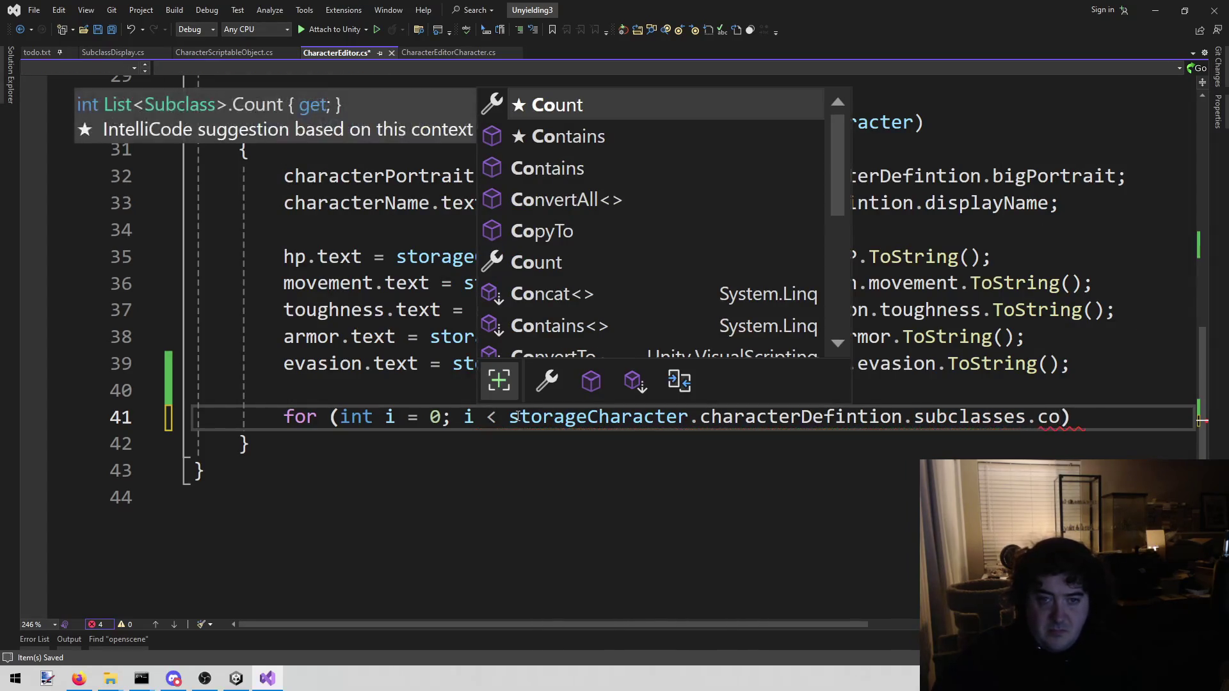
{"action": "key", "text": "Tab"}
{"action": "type", "text": "; ++i)"}
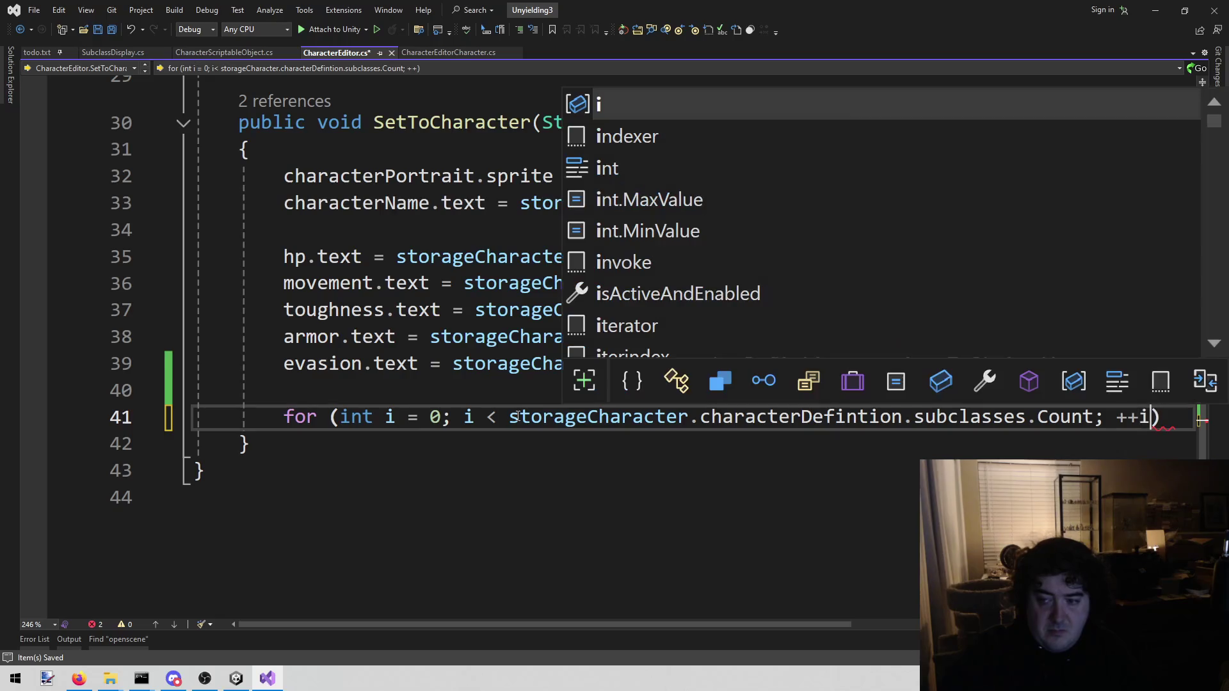
{"action": "key", "text": "Return"}
{"action": "type", "text": "{"}
{"action": "key", "text": "Return"}
{"action": "key", "text": "Return"}
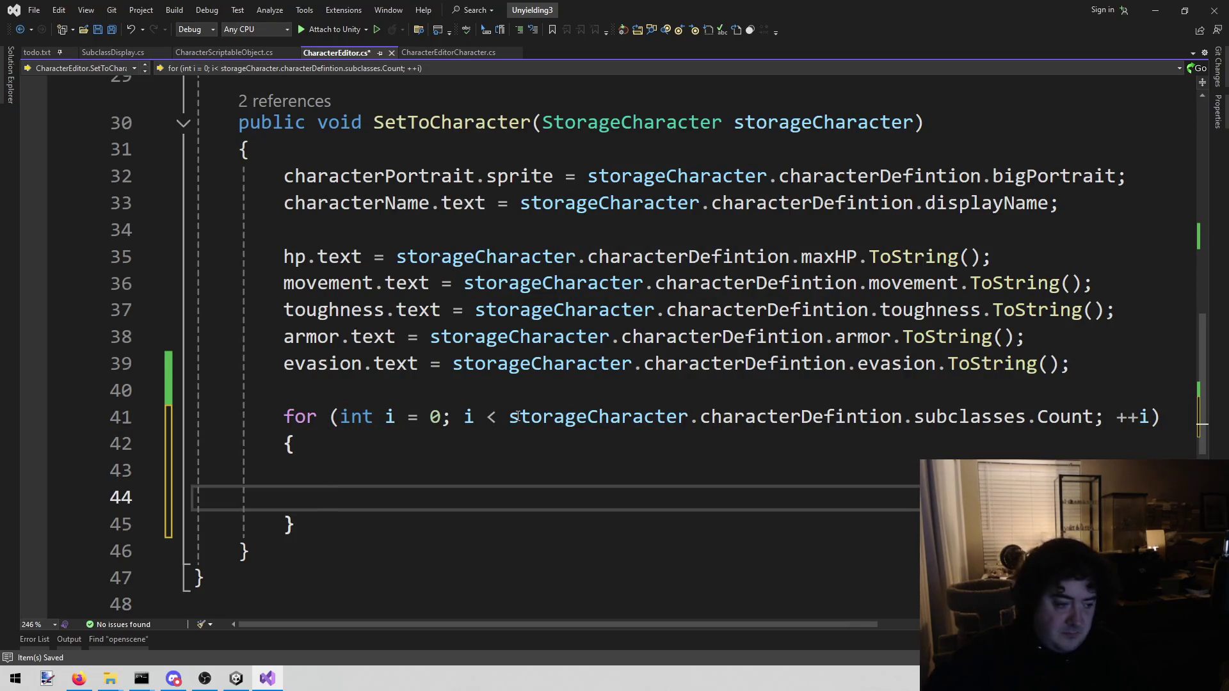
{"action": "key", "text": "Up"}
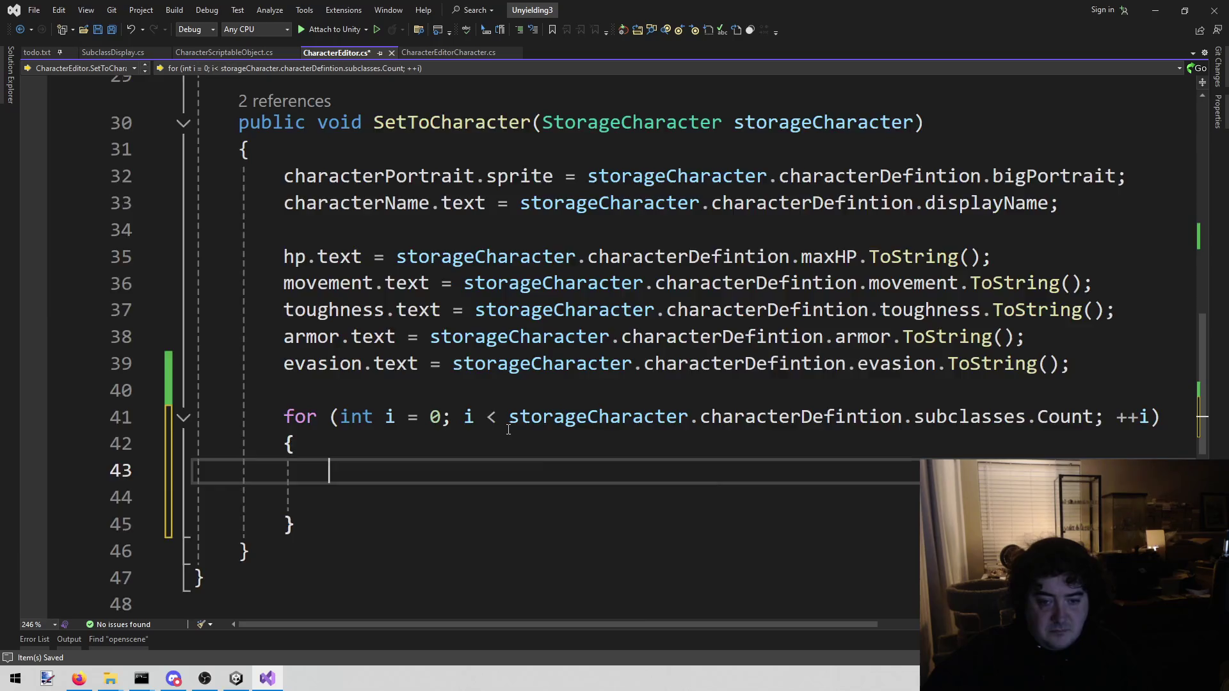
Start the loop body with 'subclasses[i].set(' after checking the subclasses field's type.
{"action": "scroll", "coordinate": [509, 429], "scroll_direction": "up", "scroll_amount": 6}
{"action": "scroll", "coordinate": [576, 320], "scroll_direction": "down", "scroll_amount": 6}
{"action": "scroll", "coordinate": [630, 202], "scroll_direction": "up", "scroll_amount": 6}
{"action": "left_click", "coordinate": [606, 279]}
{"action": "scroll", "coordinate": [385, 438], "scroll_direction": "down", "scroll_amount": 8}
{"action": "left_click", "coordinate": [487, 310]}
{"action": "type", "text": "subclasses[]"}
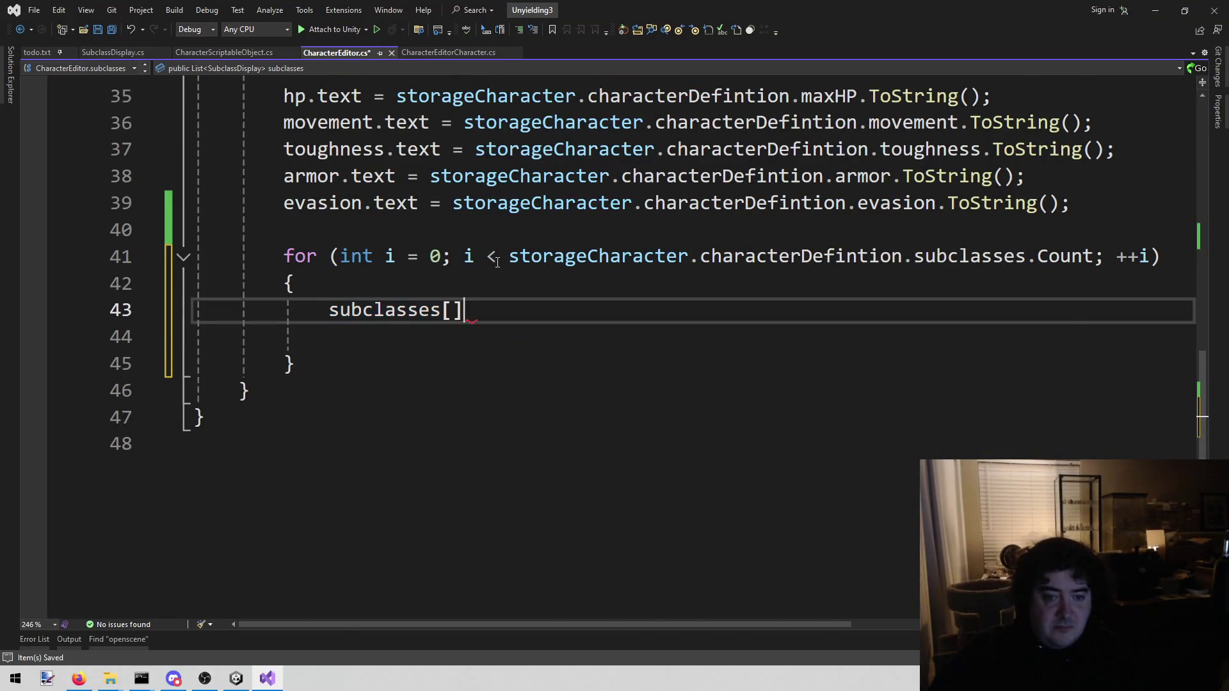
{"action": "key", "text": "Left"}
{"action": "type", "text": "i."}
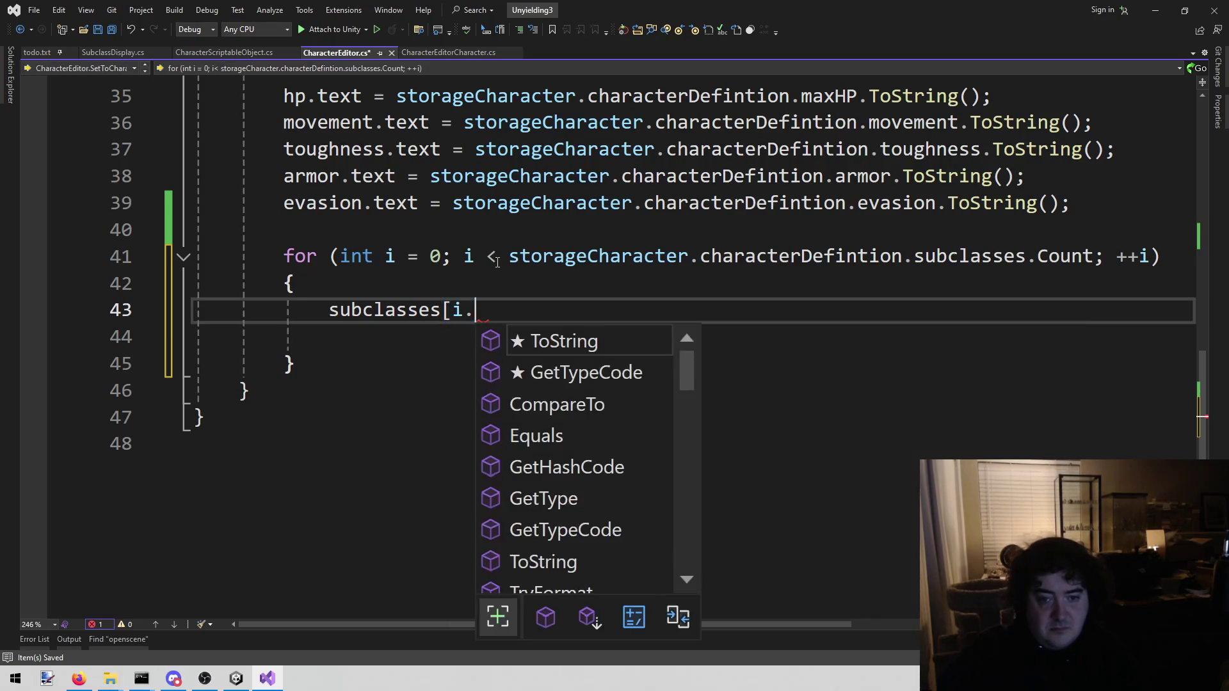
{"action": "key", "text": "BackSpace"}
{"action": "type", "text": "].set("}
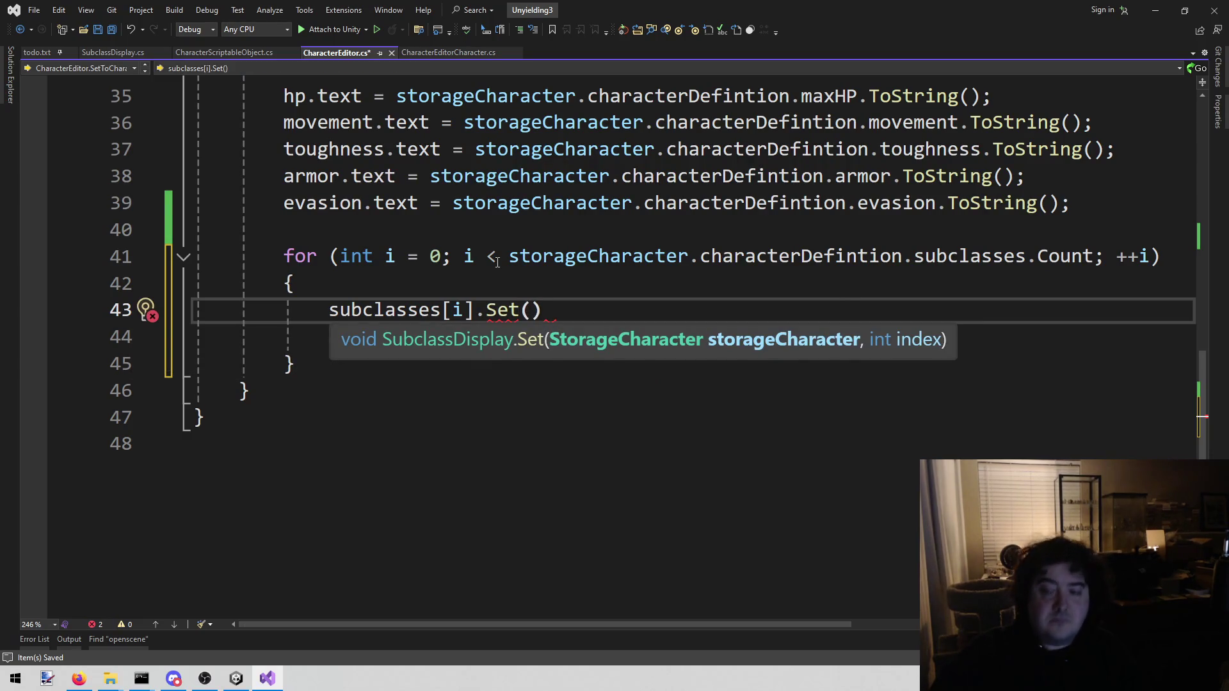
Pass the header's subclasses expression, indexed by i, as the Set call's argument.
{"action": "key", "text": "Up"}
{"action": "key", "text": "Up"}
{"action": "key", "text": "Left"}
{"action": "key", "text": "Left"}
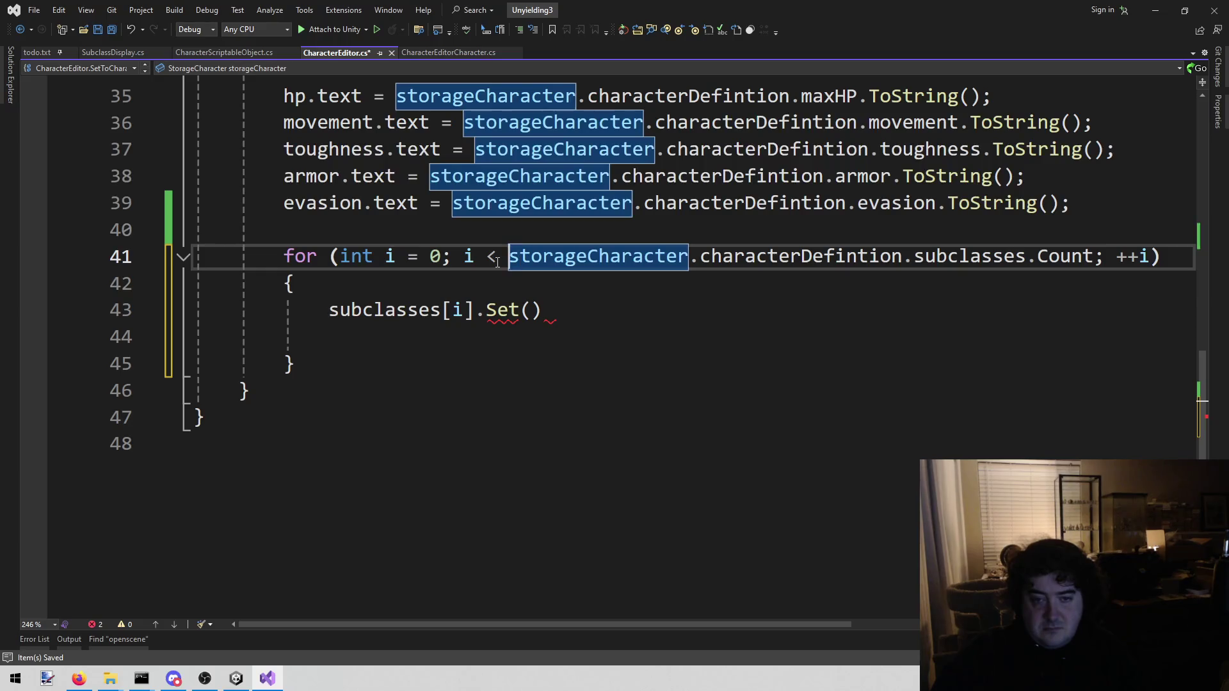
{"action": "key", "text": "ctrl+shift+Right"}
{"action": "key", "text": "ctrl+shift+Right"}
{"action": "key", "text": "ctrl+shift+Right"}
{"action": "key", "text": "shift+Left"}
{"action": "key", "text": "ctrl+c"}
{"action": "key", "text": "Down"}
{"action": "key", "text": "Down"}
{"action": "key", "text": "Left"}
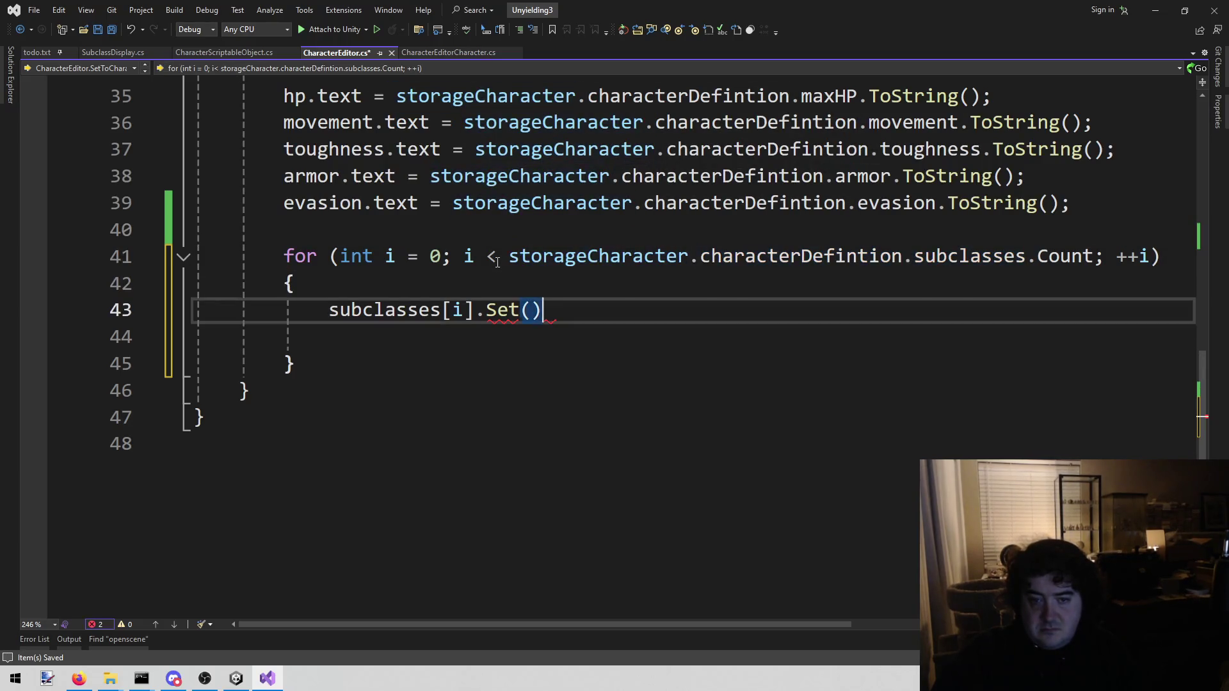
{"action": "key", "text": "ctrl+v"}
{"action": "type", "text": "["}
{"action": "type", "text": "i/"}
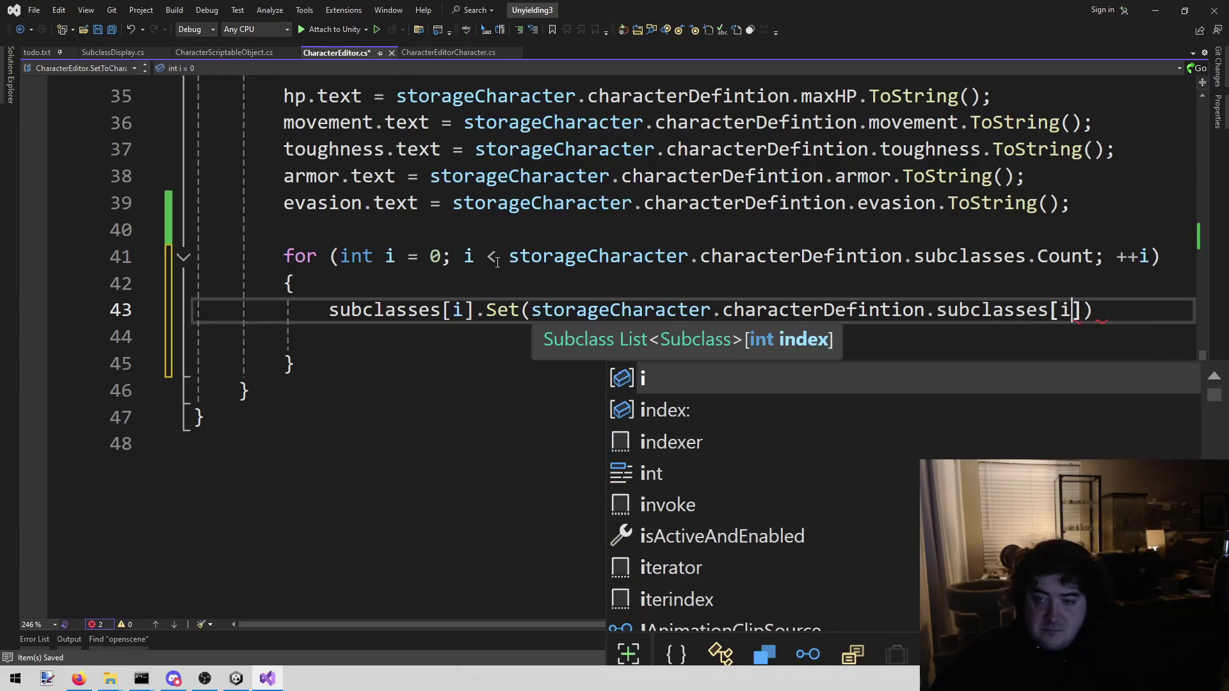
{"action": "key", "text": "BackSpace"}
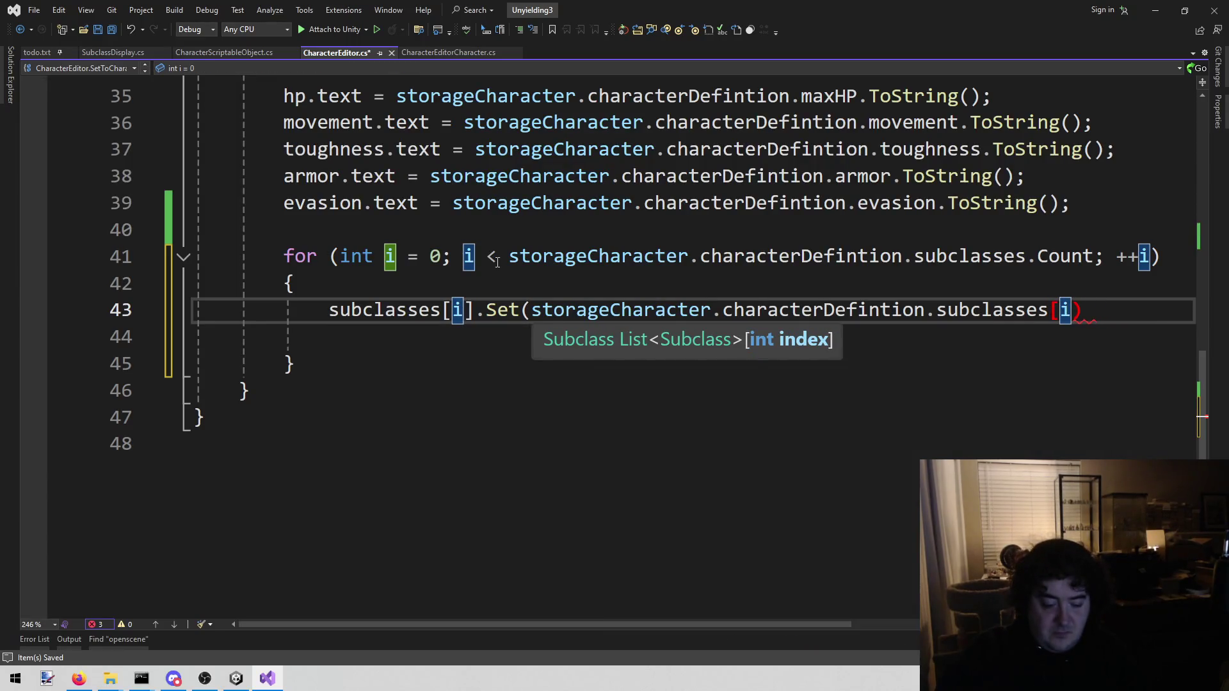
{"action": "type", "text": "]);"}
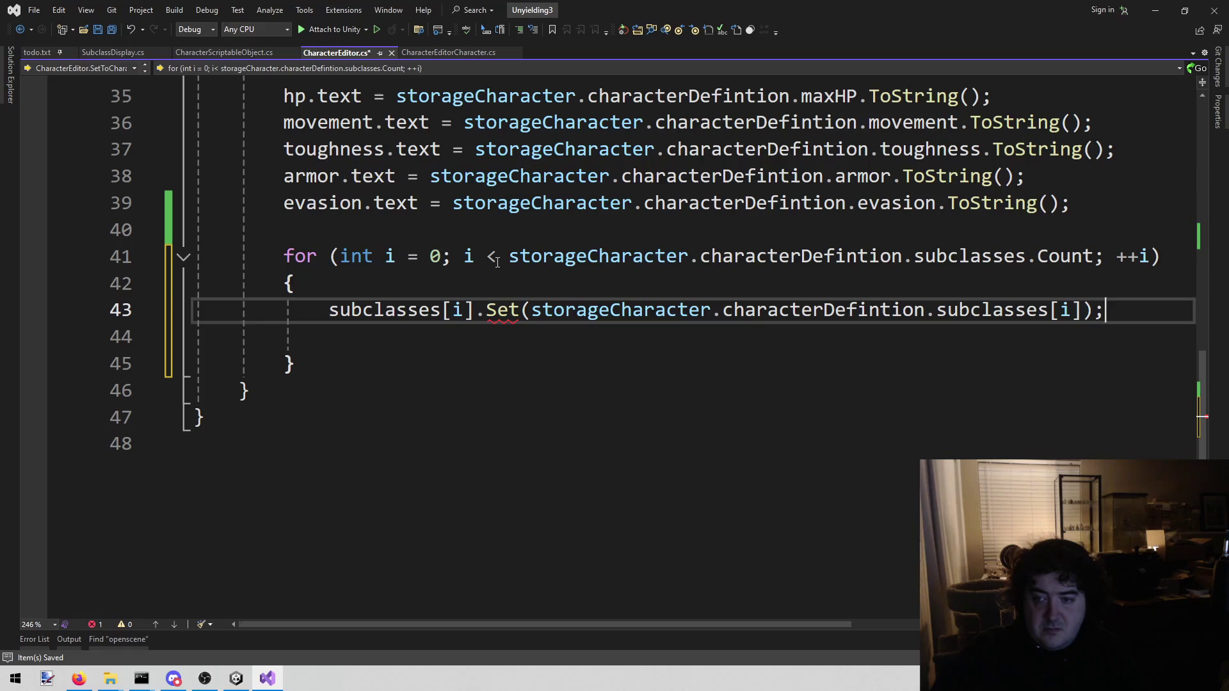
{"action": "key", "text": "Left"}
{"action": "key", "text": "Left"}
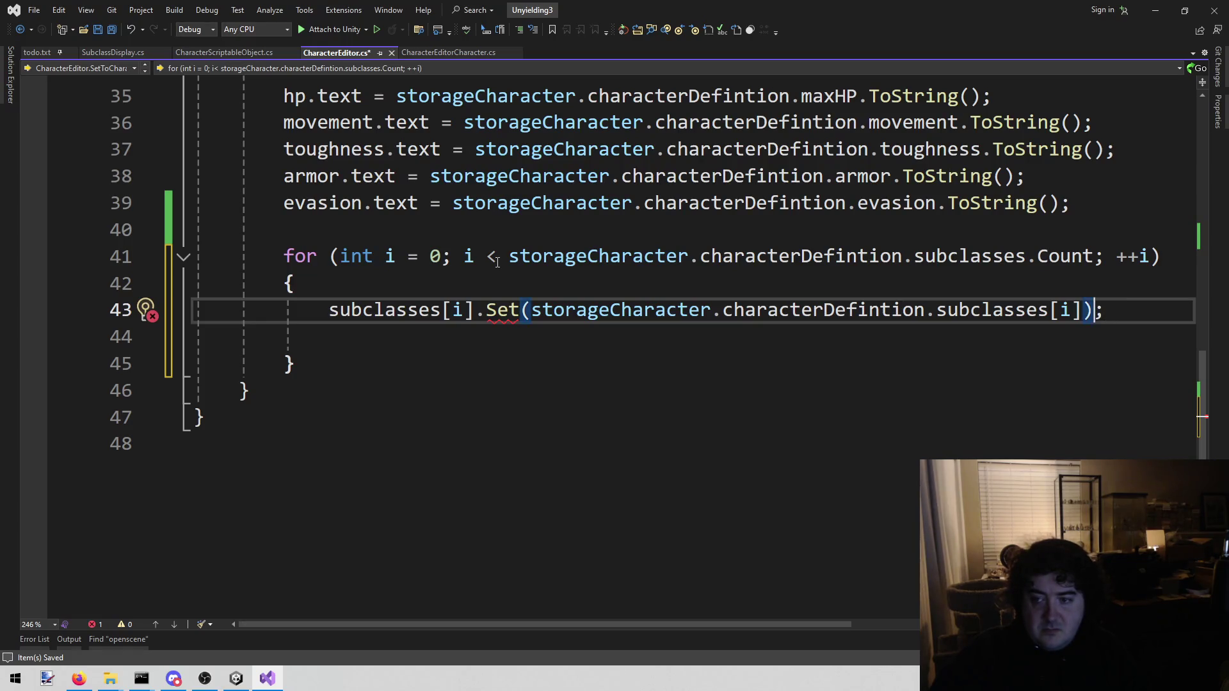
Change the call to subclasses[i].Set(storageCharacter, i).
{"action": "type", "text": ", io"}
{"action": "key", "text": "BackSpace"}
{"action": "key", "text": "Escape"}
{"action": "key", "text": "Up"}
{"action": "key", "text": "Up"}
{"action": "key", "text": "Up"}
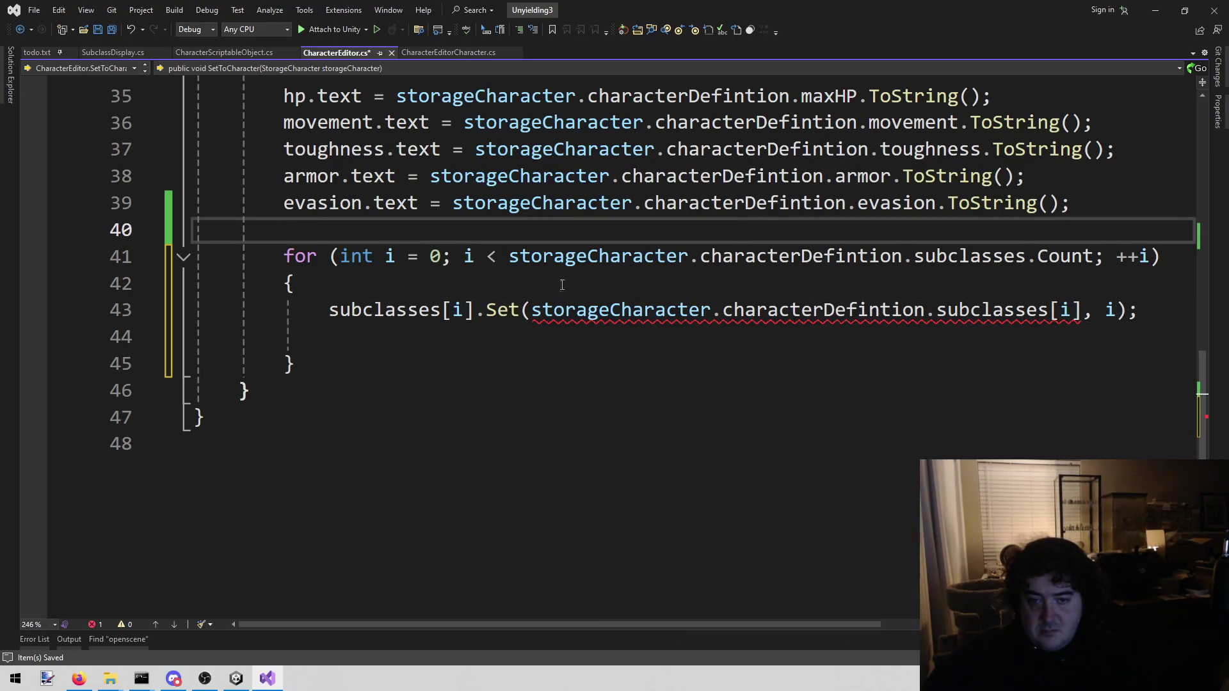
{"action": "mouse_move", "coordinate": [500, 312]}
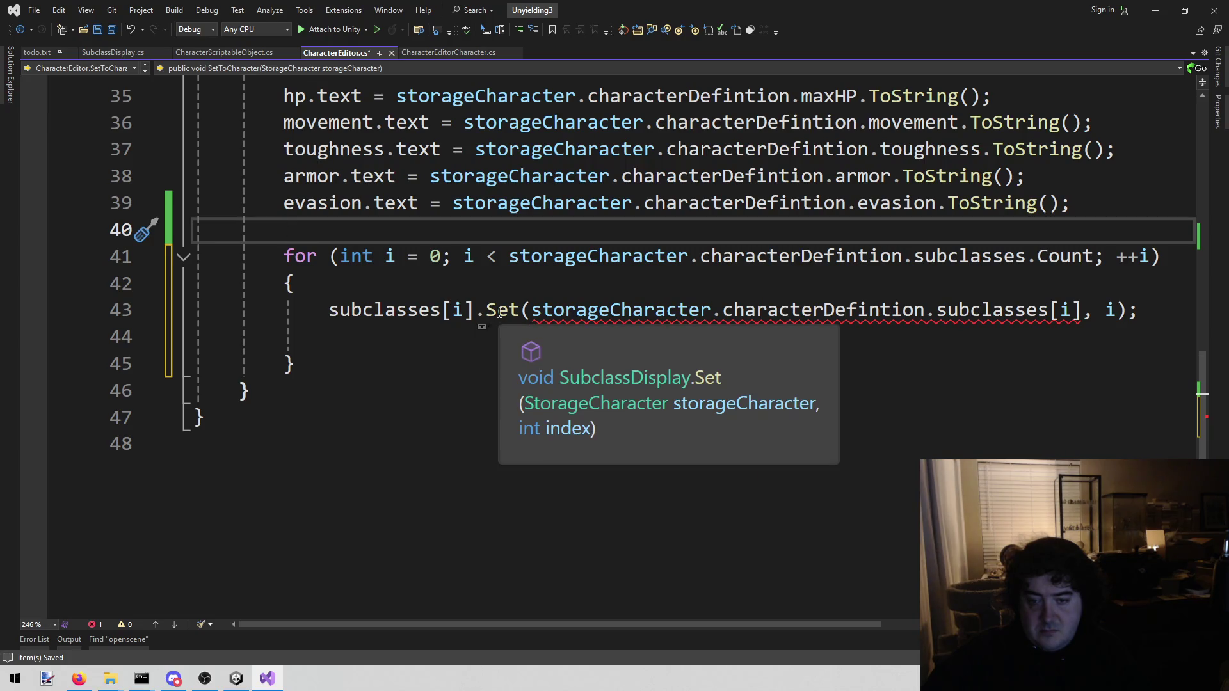
{"action": "left_click_drag", "start_coordinate": [937, 312], "coordinate": [1082, 311]}
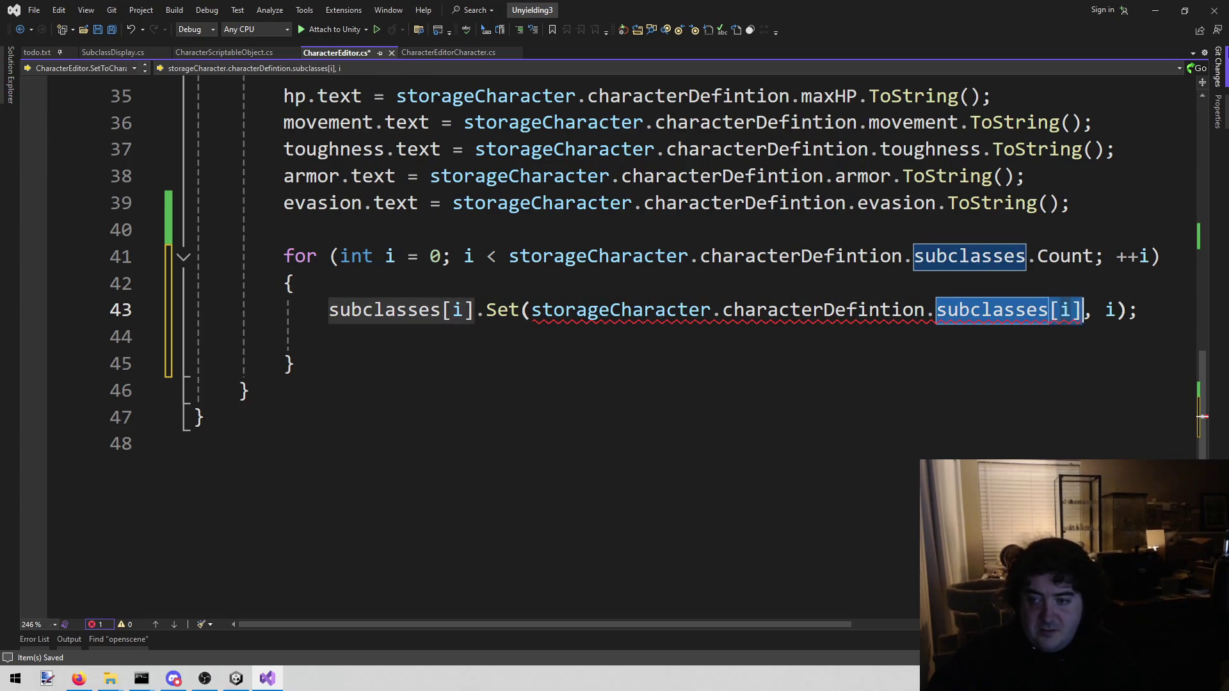
{"action": "key", "text": "BackSpace"}
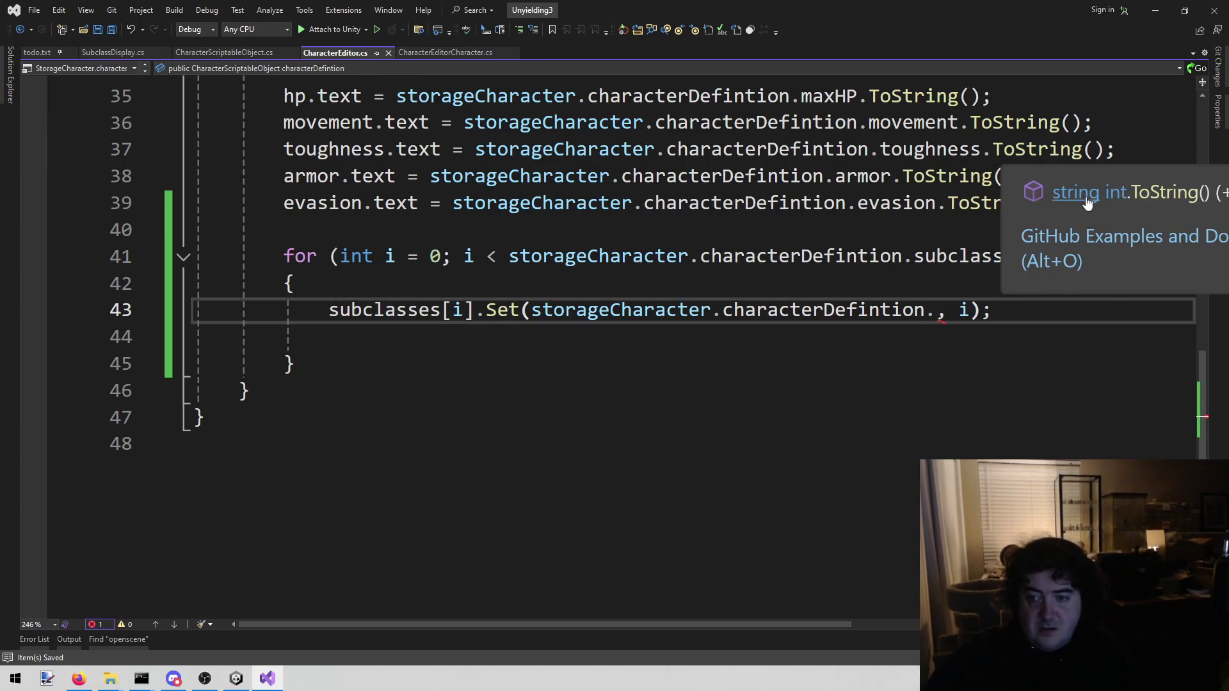
{"action": "key", "text": "BackSpace"}
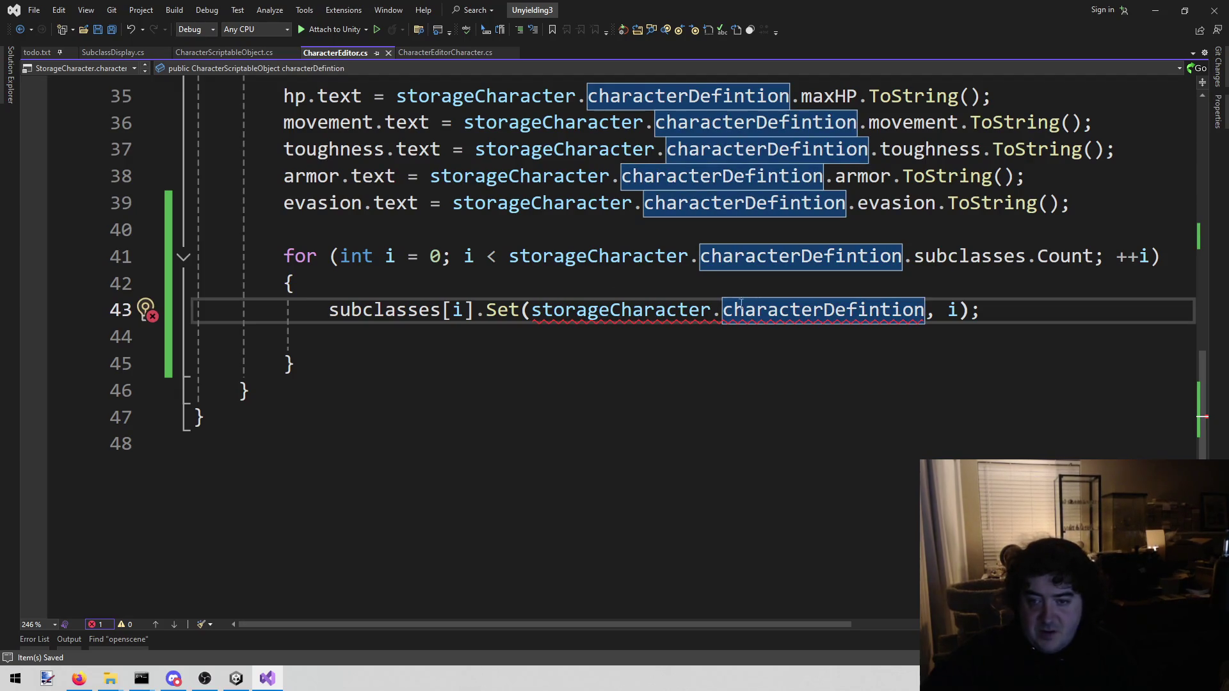
{"action": "type", "text": "."}
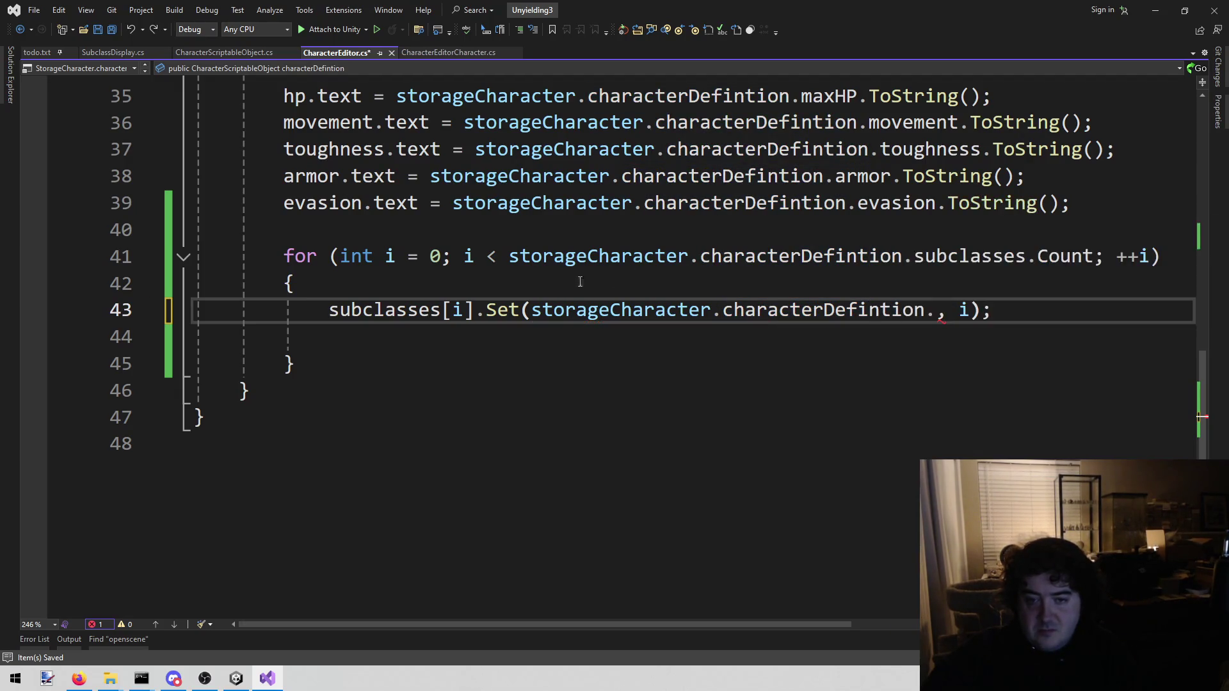
{"action": "mouse_move", "coordinate": [509, 309]}
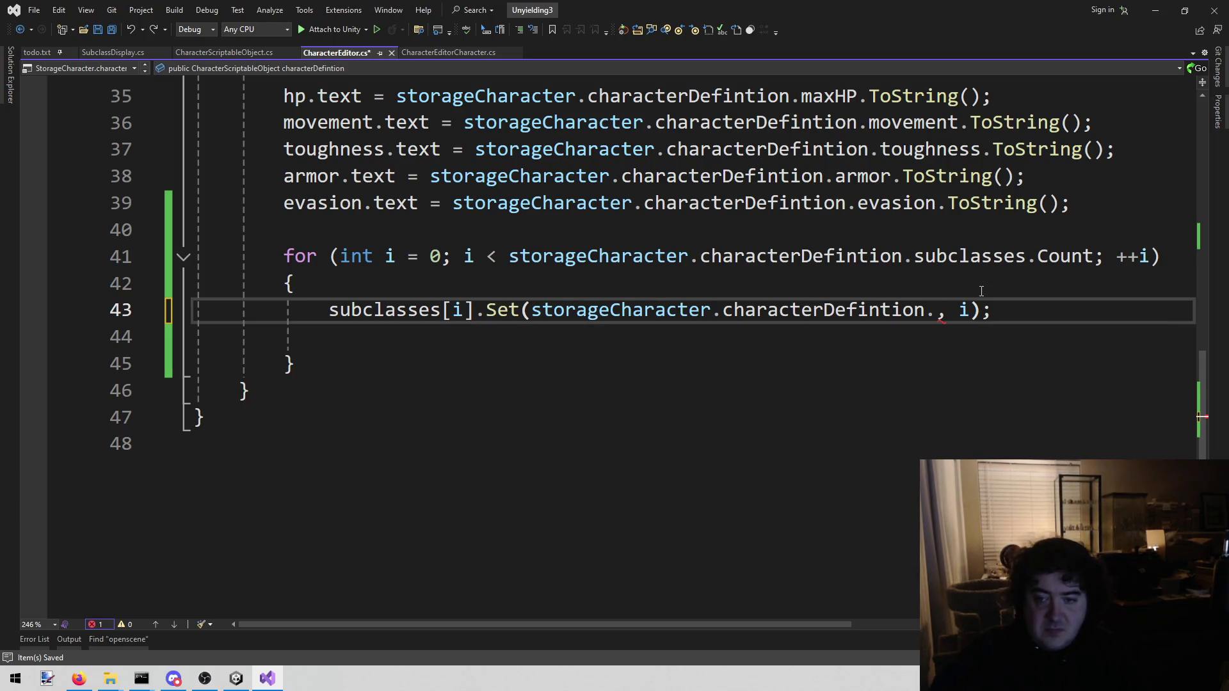
{"action": "key", "text": "ctrl+BackSpace"}
{"action": "key", "text": "ctrl+BackSpace"}
{"action": "key", "text": "ctrl+BackSpace"}
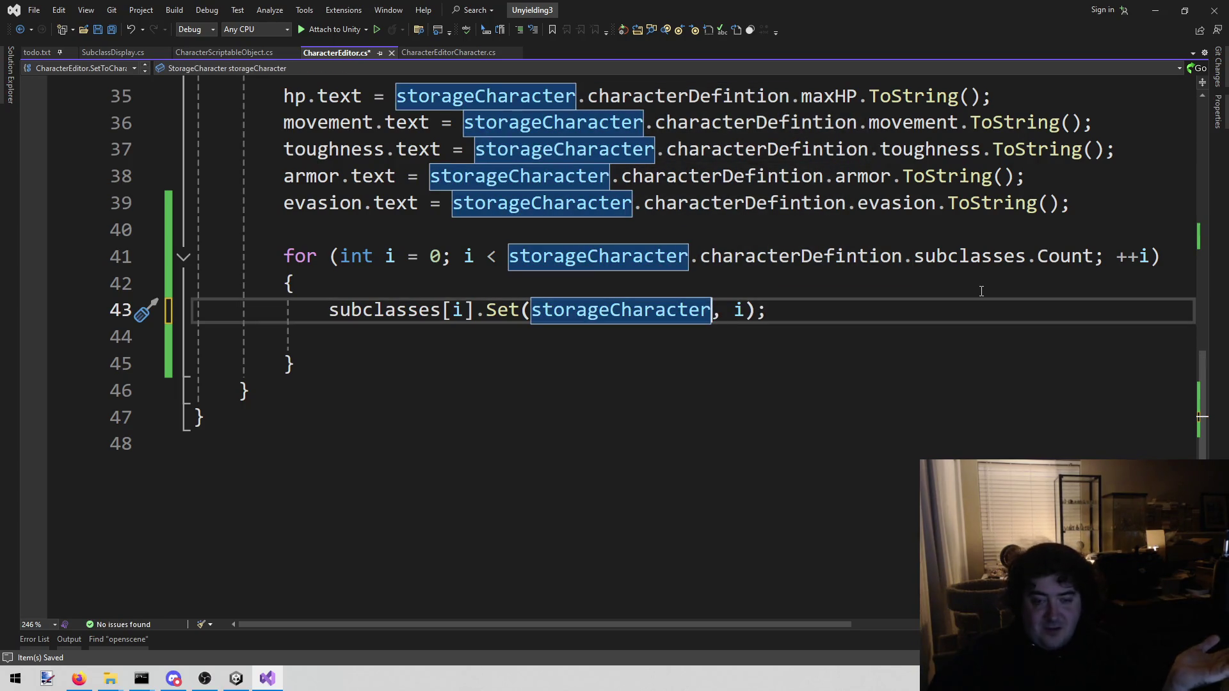
Delete the blank line inside the loop and save the script.
{"action": "key", "text": "Down"}
{"action": "key", "text": "shift+Home"}
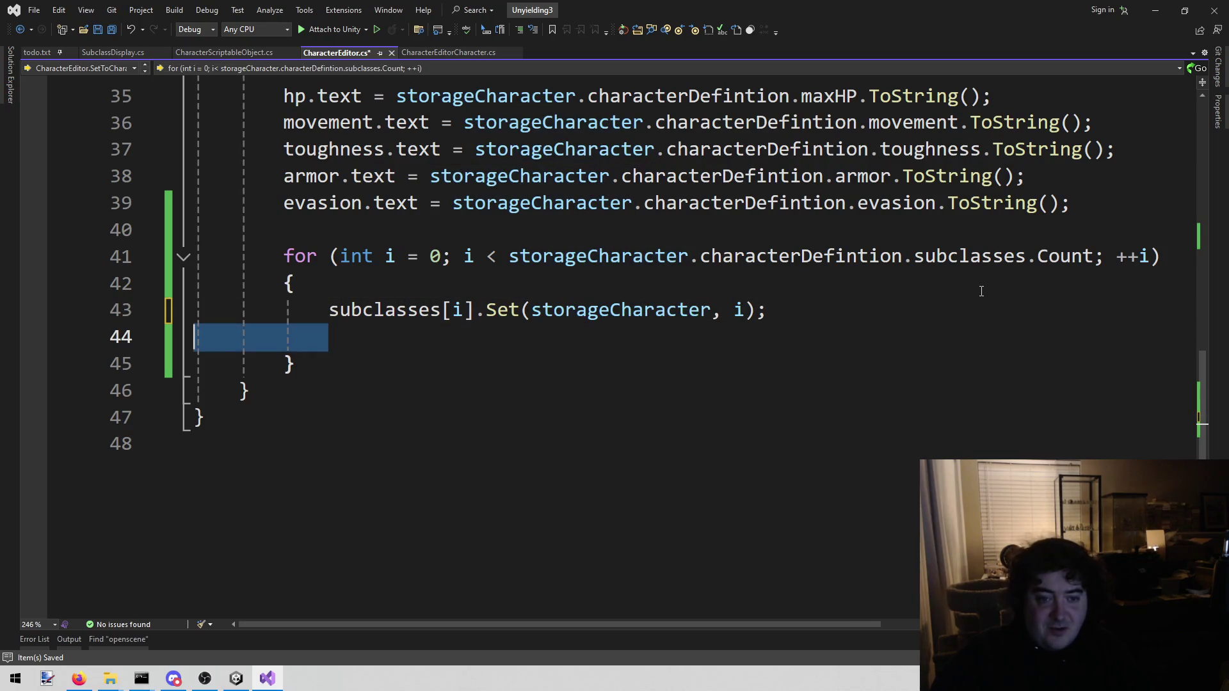
{"action": "key", "text": "BackSpace"}
{"action": "key", "text": "BackSpace"}
{"action": "key", "text": "ctrl+s"}
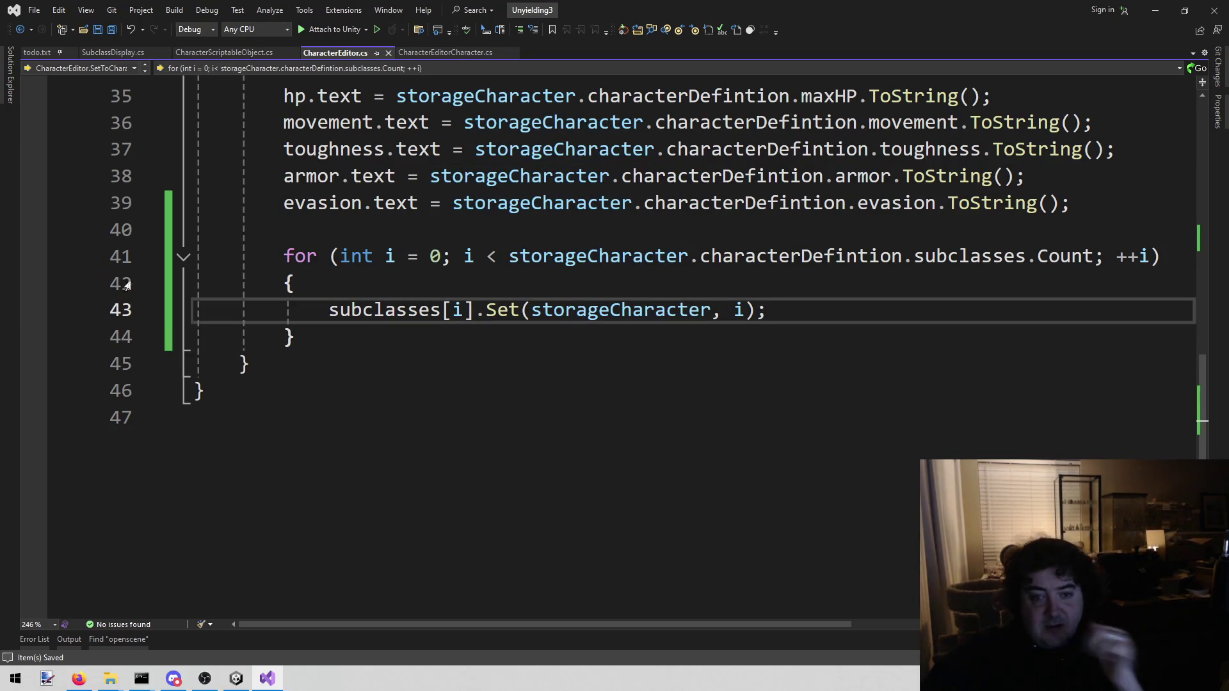
{"action": "scroll", "coordinate": [146, 337], "scroll_direction": "up", "scroll_amount": 2}
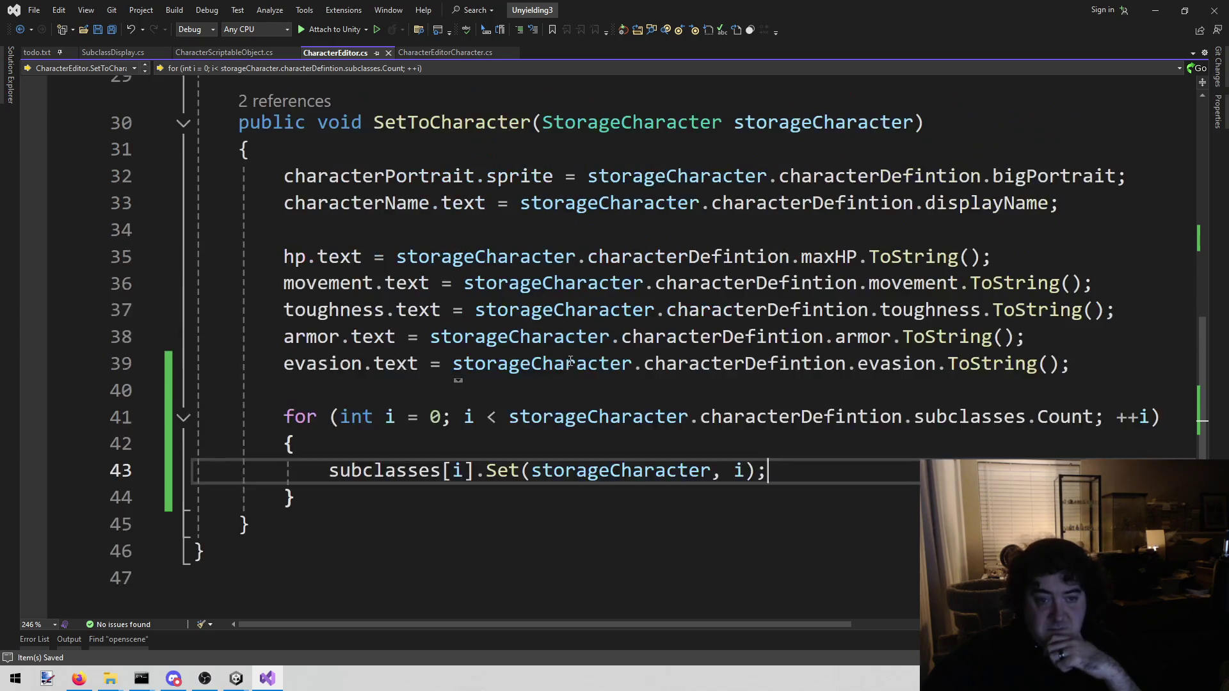
{"action": "scroll", "coordinate": [566, 366], "scroll_direction": "up", "scroll_amount": 10}
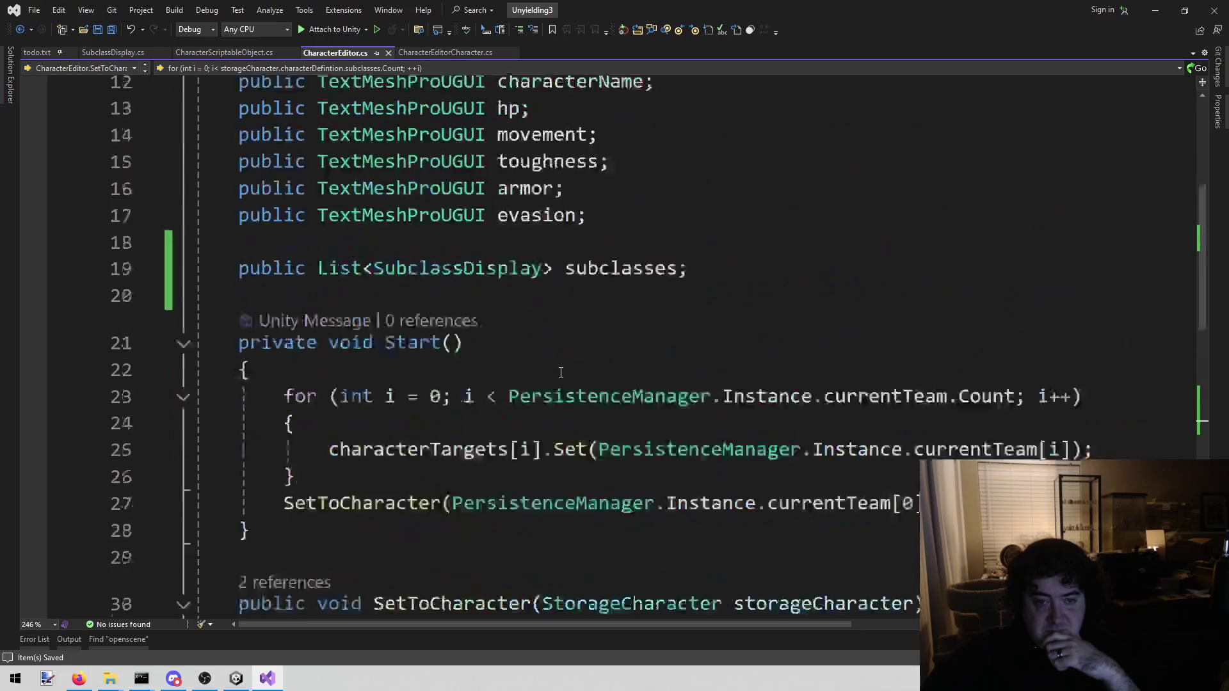
{"action": "scroll", "coordinate": [336, 460], "scroll_direction": "down", "scroll_amount": 10}
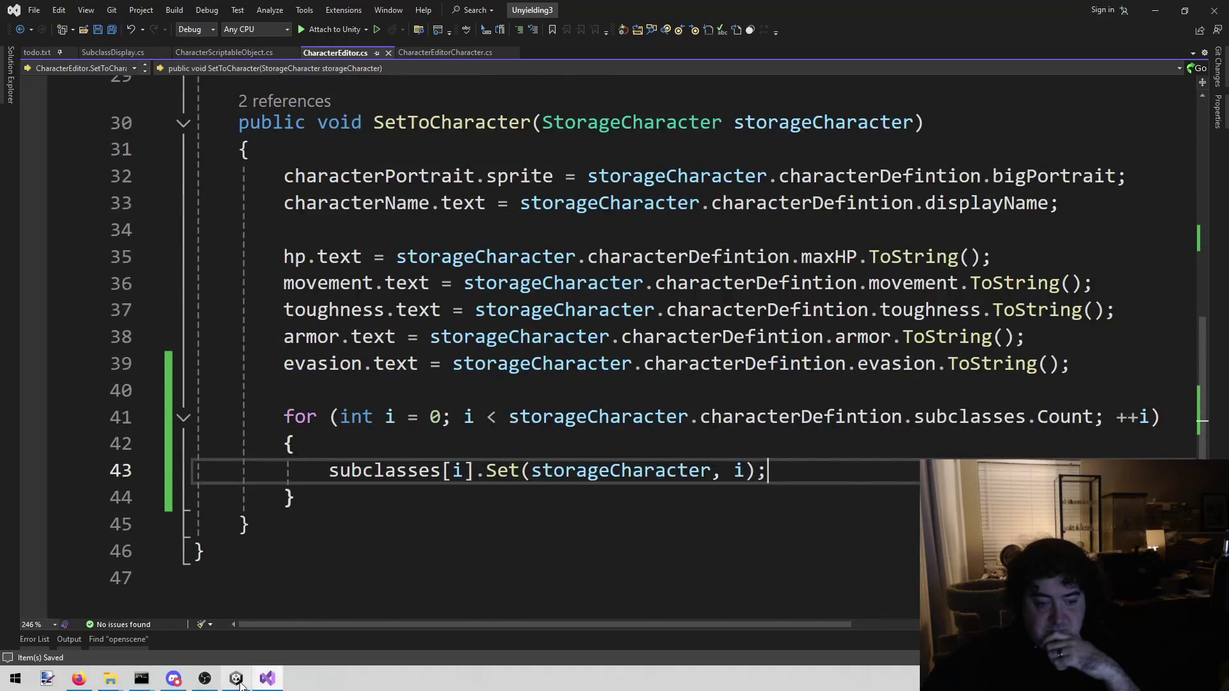
{"action": "left_click", "coordinate": [235, 677]}
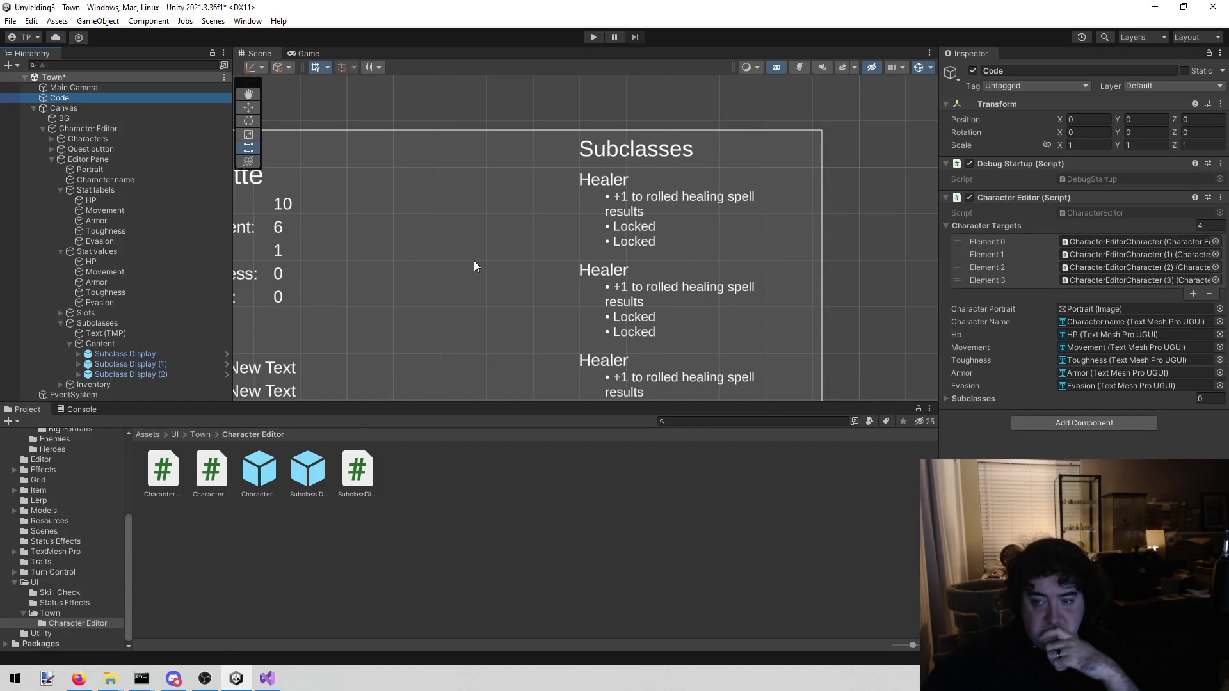
Add Subclass Display, (1) and (2) to the Character Editor's Subclasses list, save, and play.
{"action": "left_click", "coordinate": [946, 398]}
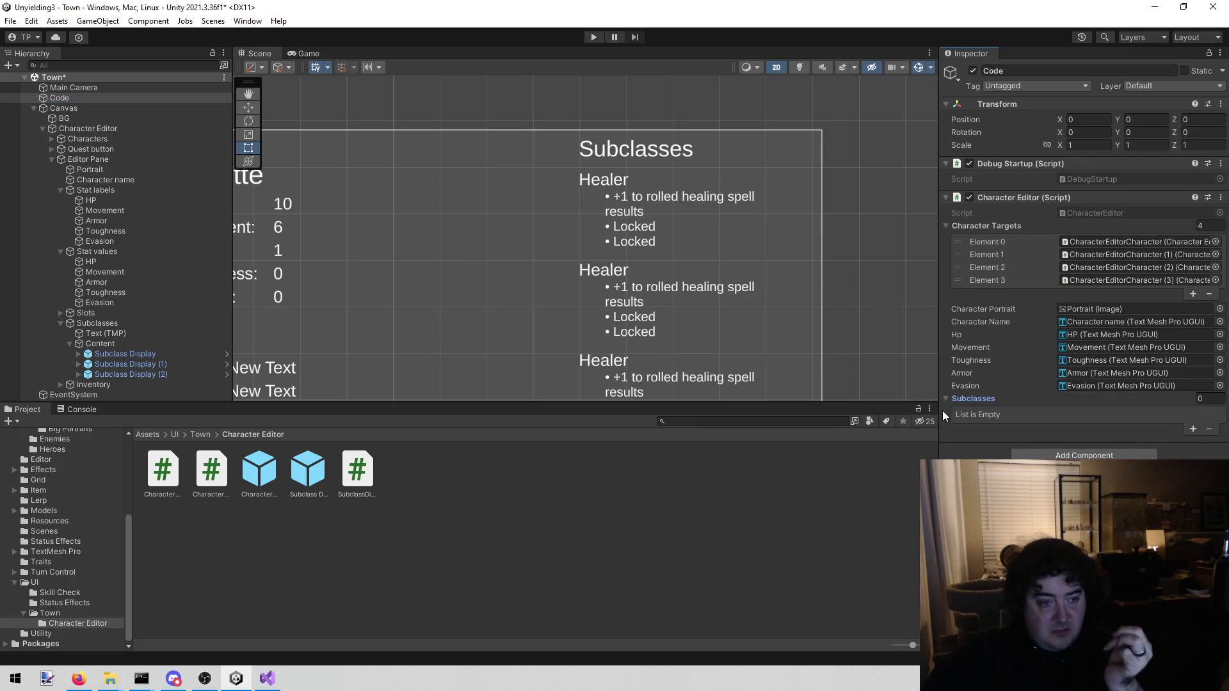
{"action": "left_click_drag", "start_coordinate": [128, 356], "coordinate": [988, 406]}
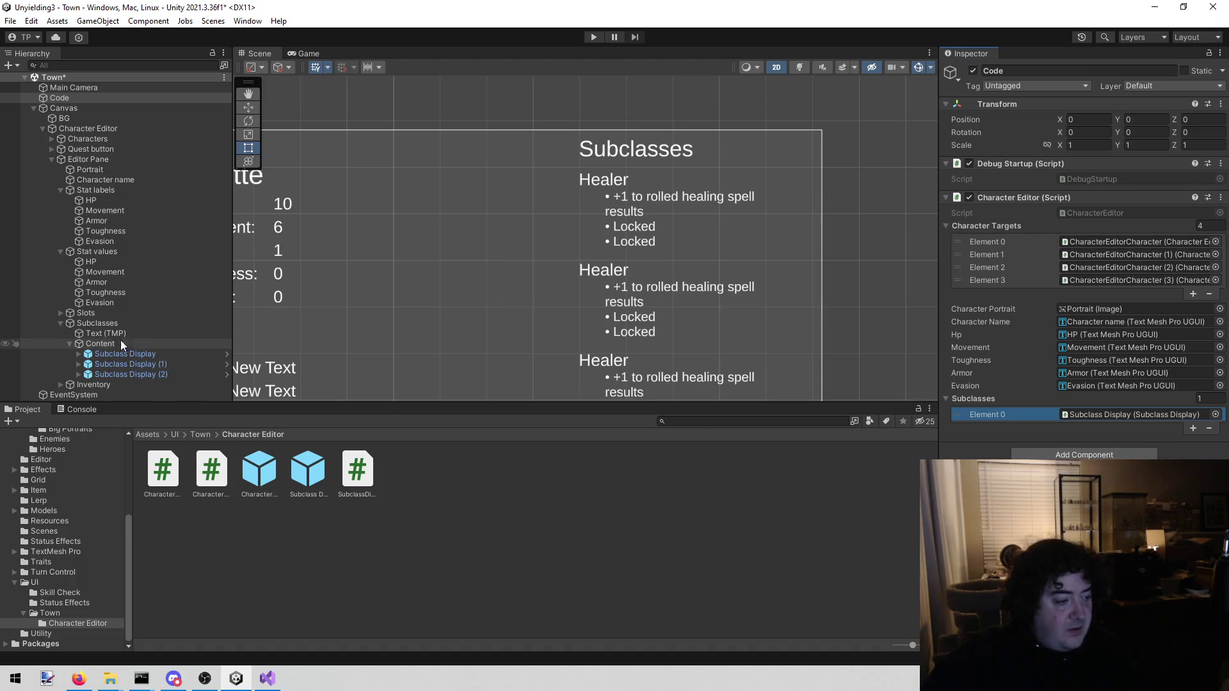
{"action": "left_click_drag", "start_coordinate": [145, 365], "coordinate": [986, 405]}
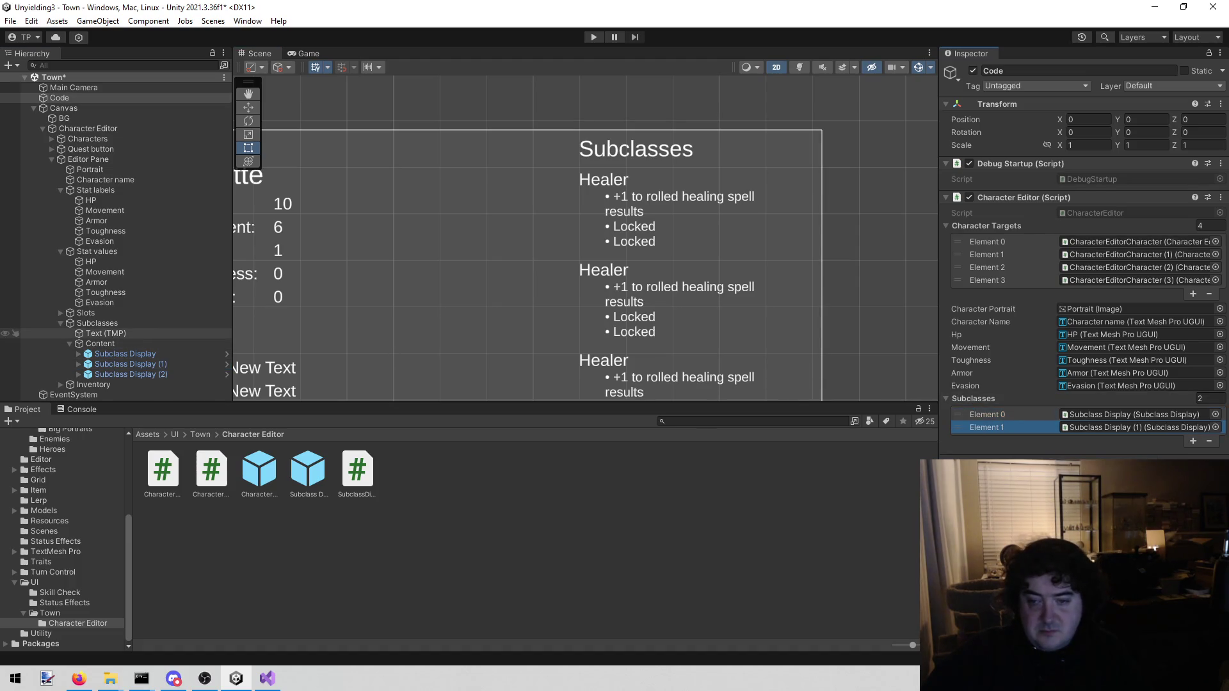
{"action": "mouse_move", "coordinate": [140, 374]}
{"action": "left_mouse_down"}
{"action": "mouse_move", "coordinate": [1024, 420]}
{"action": "mouse_move", "coordinate": [1014, 410]}
{"action": "left_mouse_up"}
{"action": "left_click", "coordinate": [550, 97]}
{"action": "key", "text": "ctrl+s"}
{"action": "left_click", "coordinate": [590, 33]}
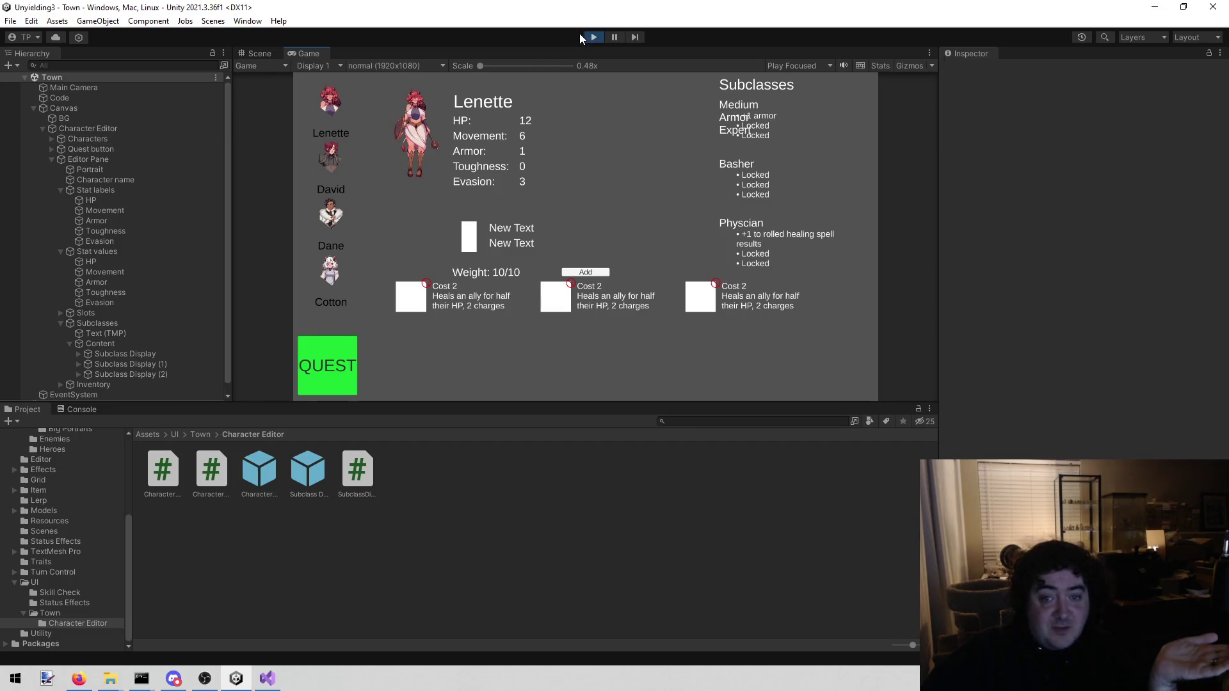
Switch between David, Dane and Cotton to compare their subclasses, then stop play mode.
{"action": "left_click", "coordinate": [335, 151]}
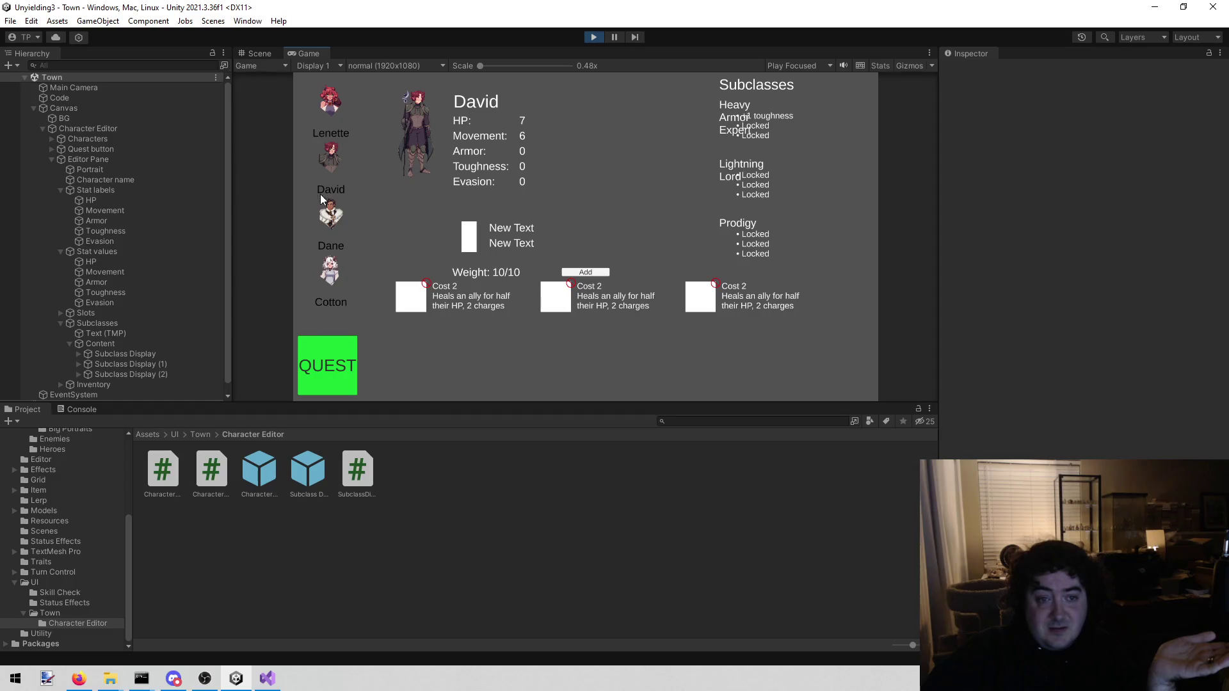
{"action": "left_click", "coordinate": [333, 215]}
{"action": "left_click", "coordinate": [334, 260]}
{"action": "left_click", "coordinate": [331, 200]}
{"action": "left_click", "coordinate": [330, 163]}
{"action": "left_click", "coordinate": [330, 259]}
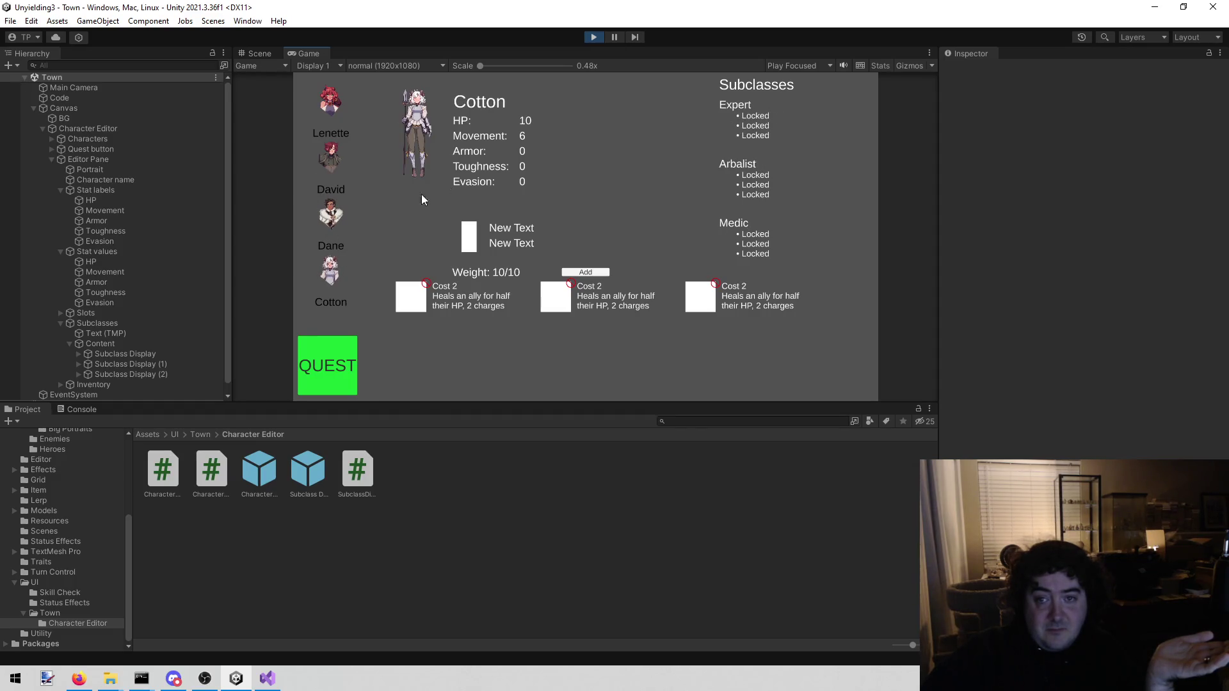
{"action": "left_click", "coordinate": [599, 37]}
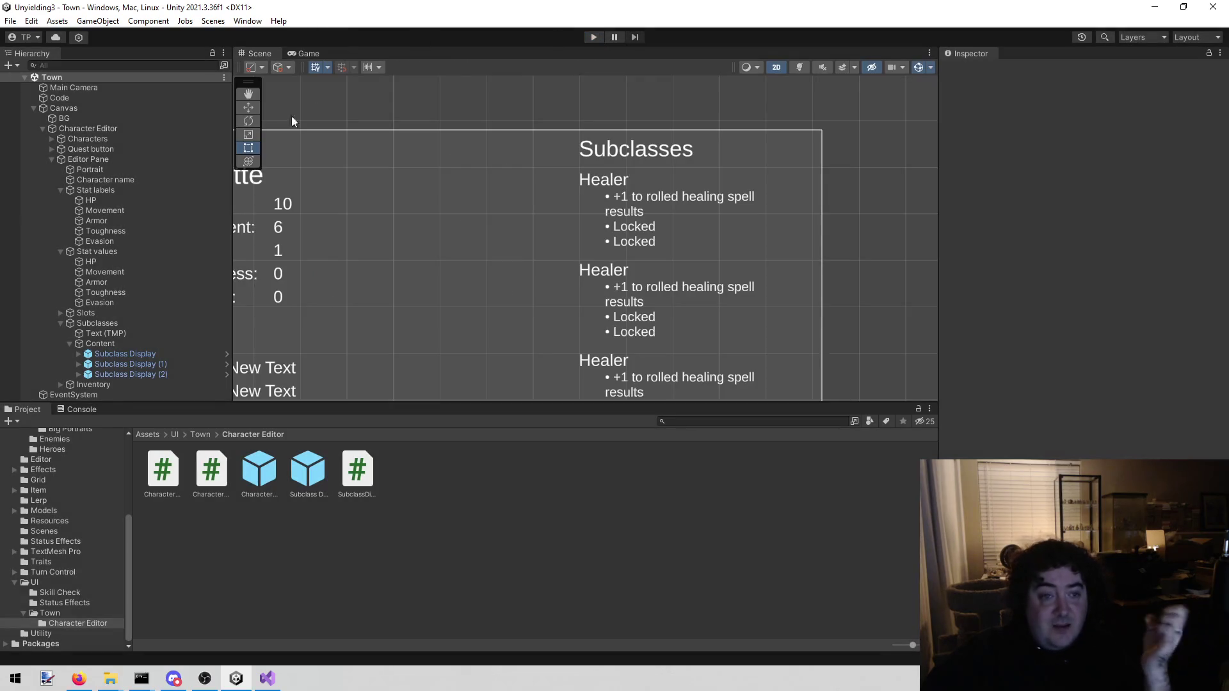
Open the Subclass Display prefab for editing from the Project window.
{"action": "left_click", "coordinate": [258, 482]}
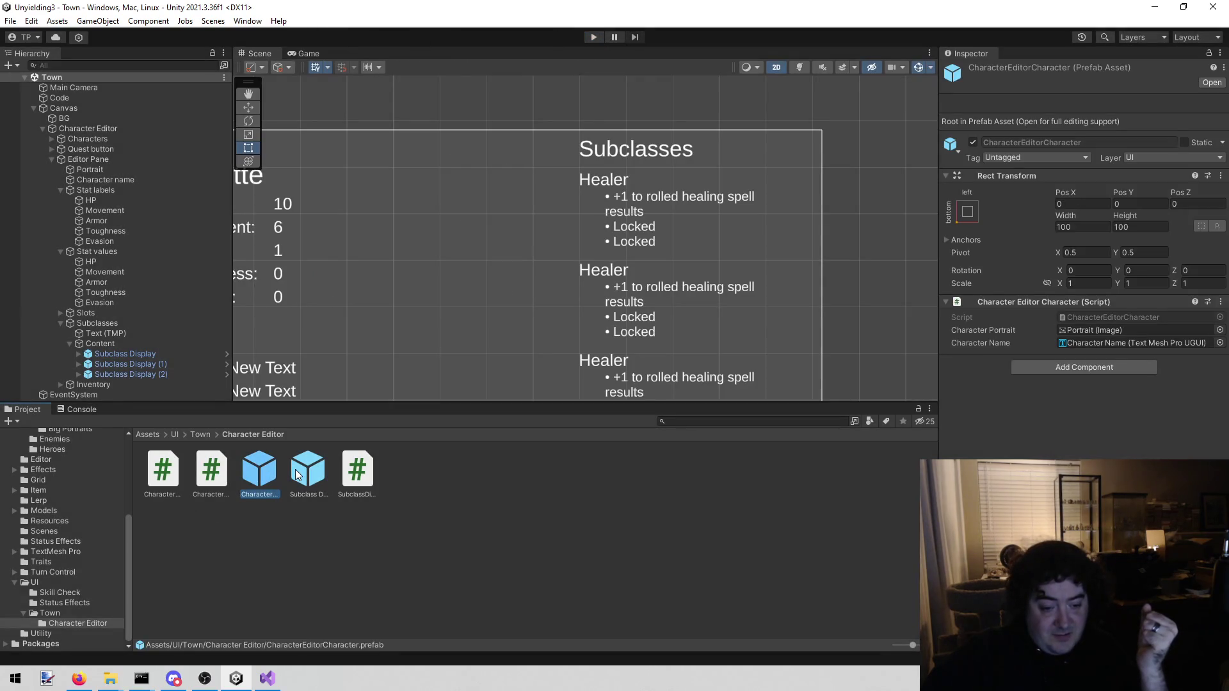
{"action": "left_click", "coordinate": [298, 475]}
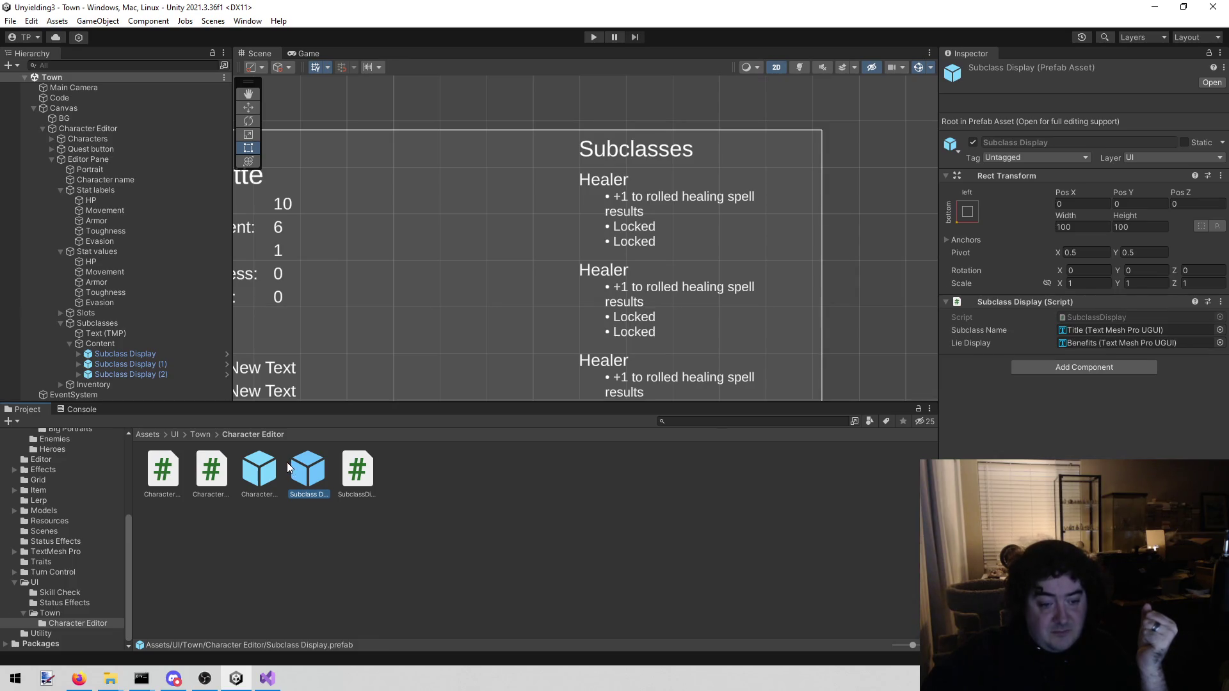
{"action": "double_click", "coordinate": [297, 462]}
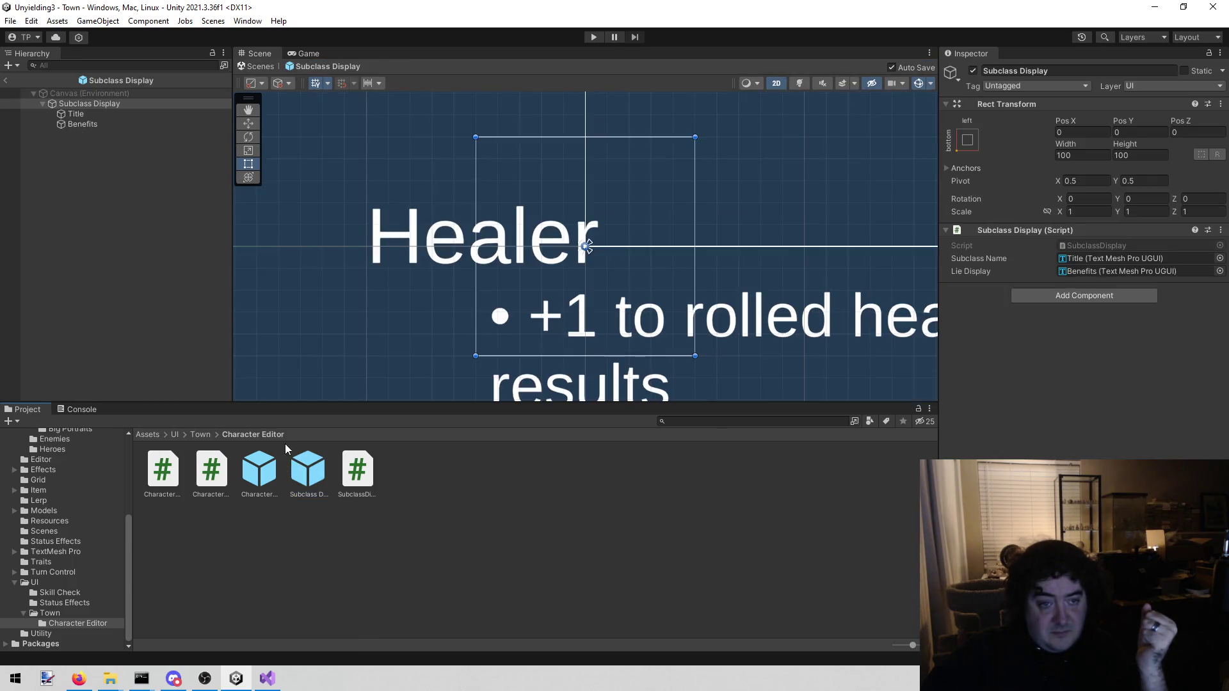
Widen the prefab's Title text box to 548.495 and run the game again.
{"action": "left_click", "coordinate": [112, 114]}
{"action": "scroll", "coordinate": [349, 148], "scroll_direction": "down", "scroll_amount": 5}
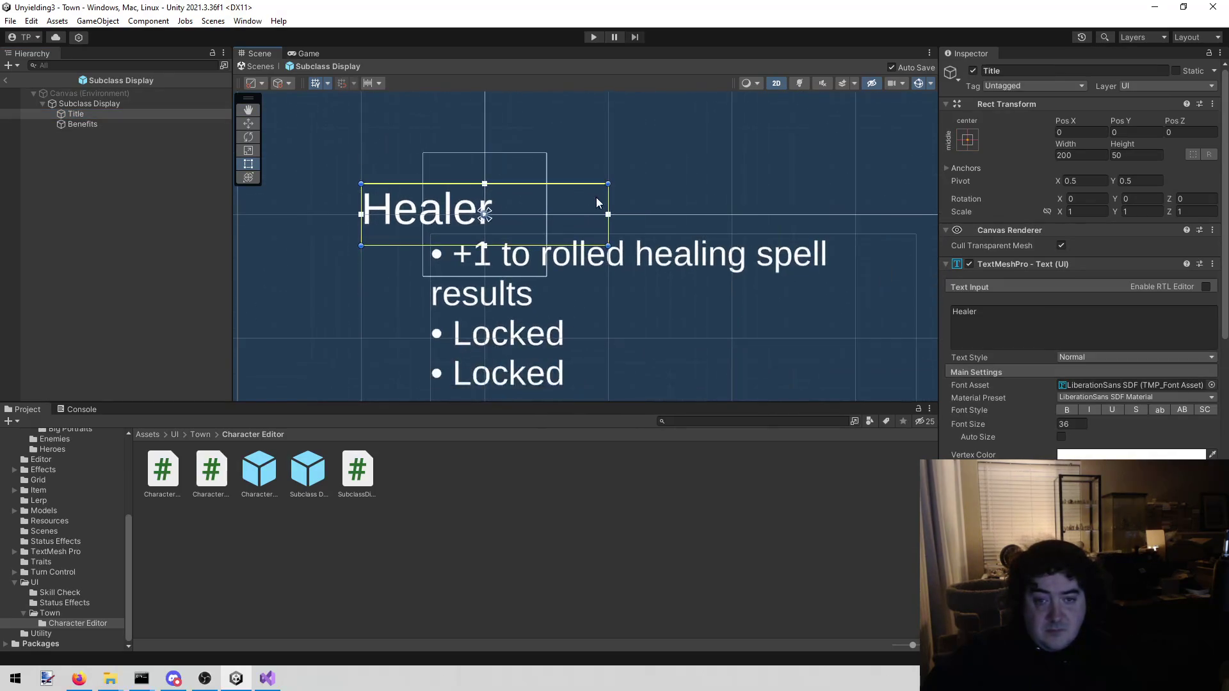
{"action": "left_click_drag", "start_coordinate": [605, 199], "coordinate": [1037, 200]}
{"action": "left_click_drag", "start_coordinate": [541, 141], "coordinate": [347, 178]}
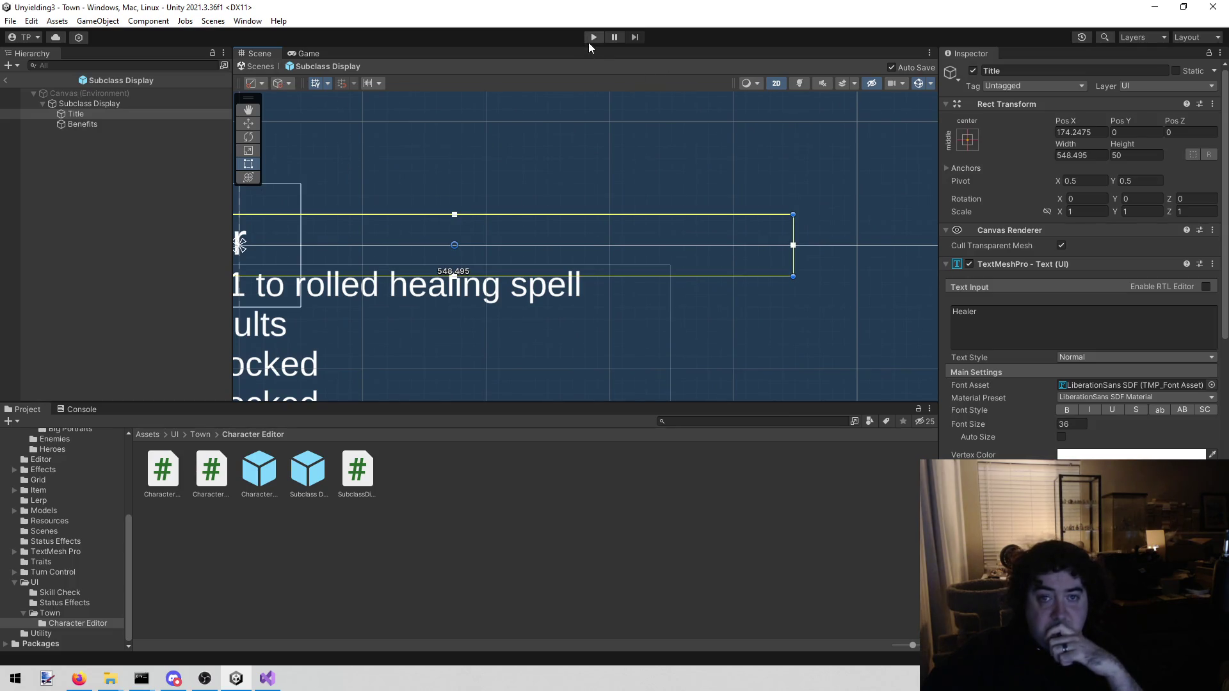
{"action": "left_click", "coordinate": [590, 39]}
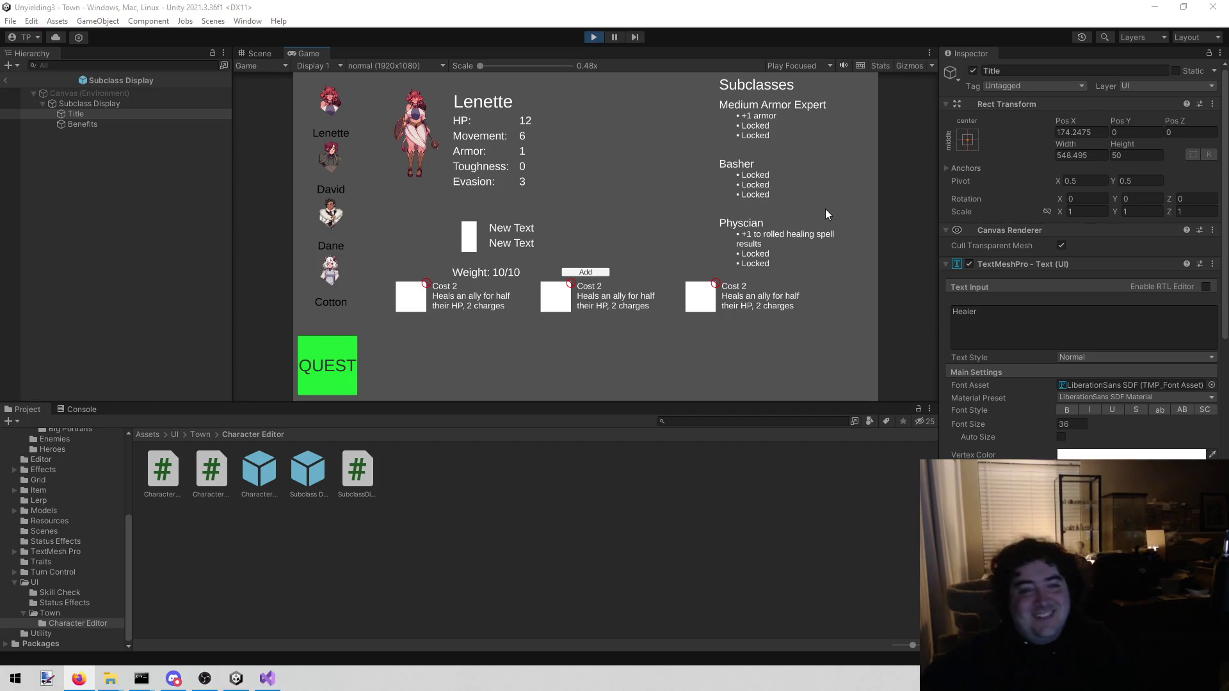
{"action": "left_click", "coordinate": [344, 149]}
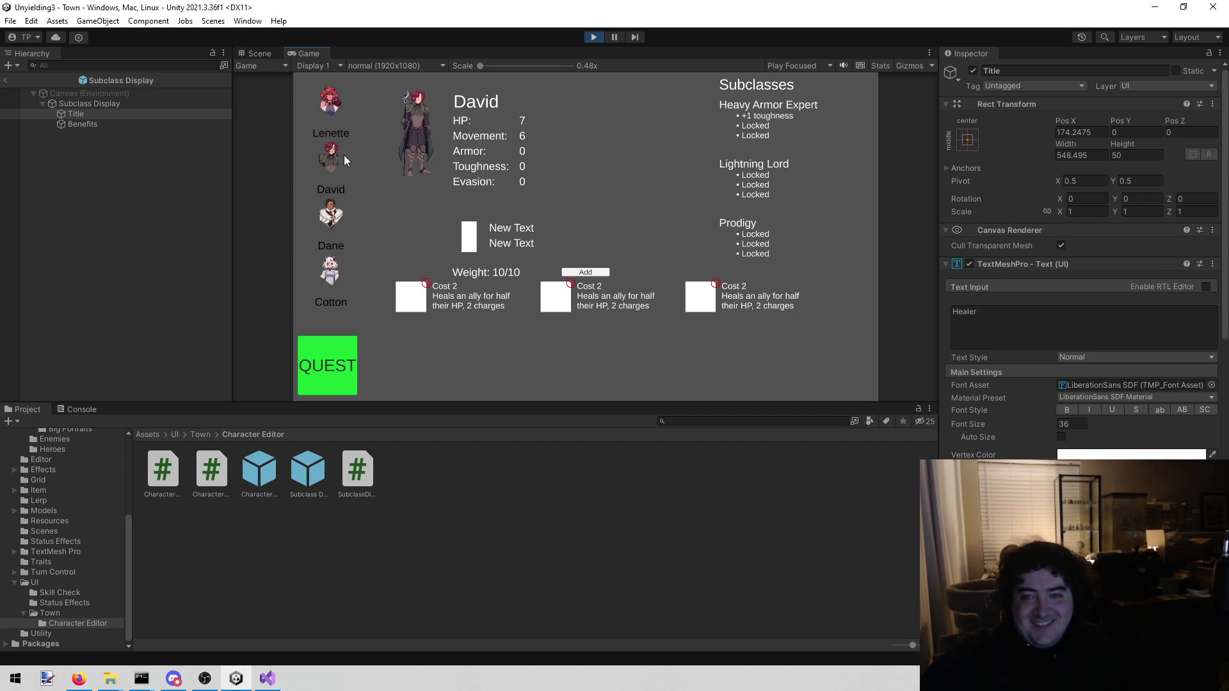
{"action": "left_click", "coordinate": [341, 221]}
{"action": "left_click", "coordinate": [338, 269]}
{"action": "left_click", "coordinate": [330, 101]}
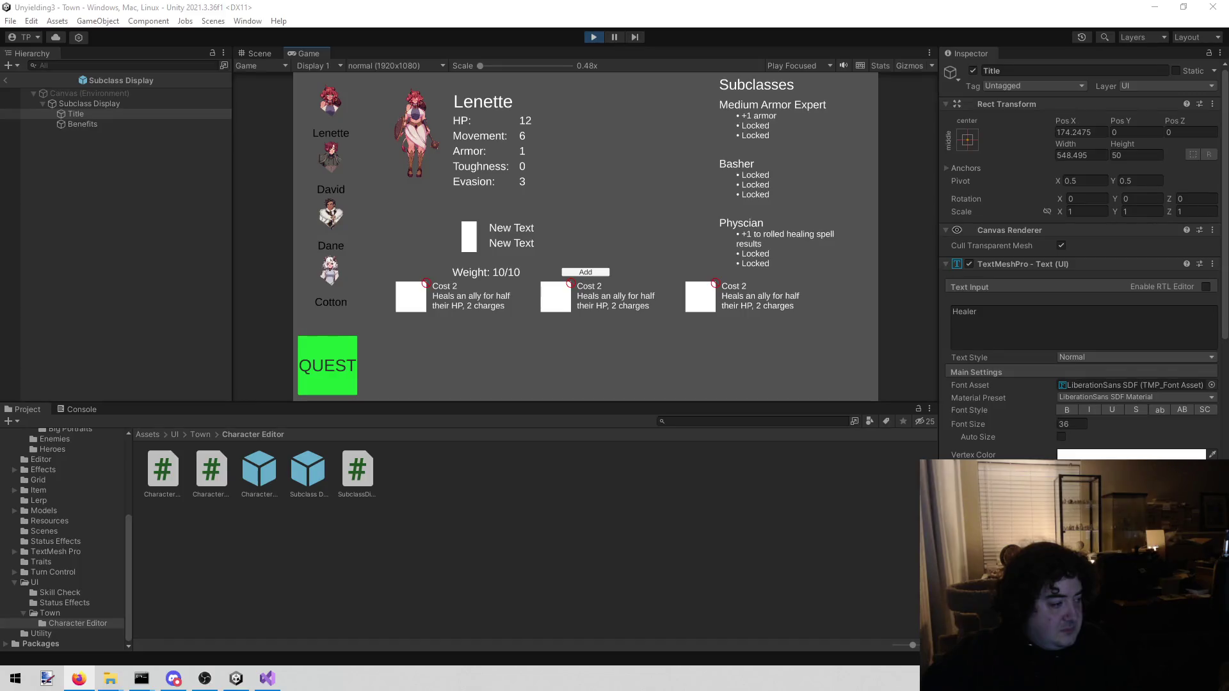
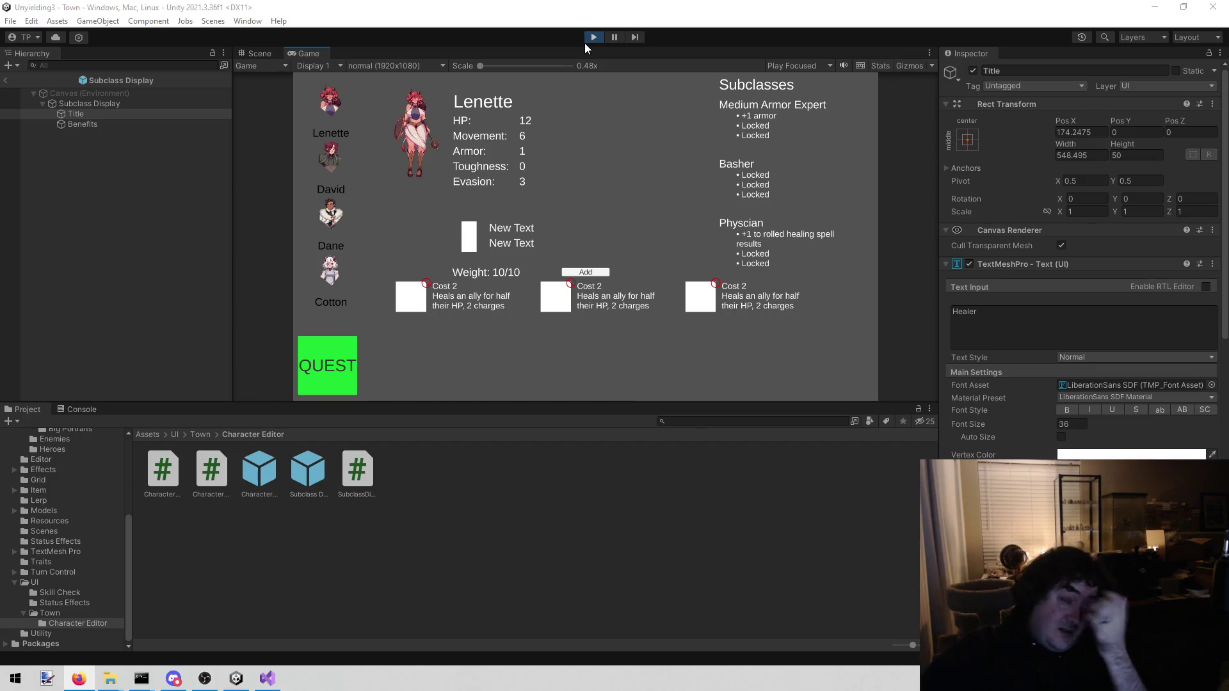
Leave Subclass Display prefab editing for the Town scene and stop play mode.
{"action": "left_click", "coordinate": [7, 80]}
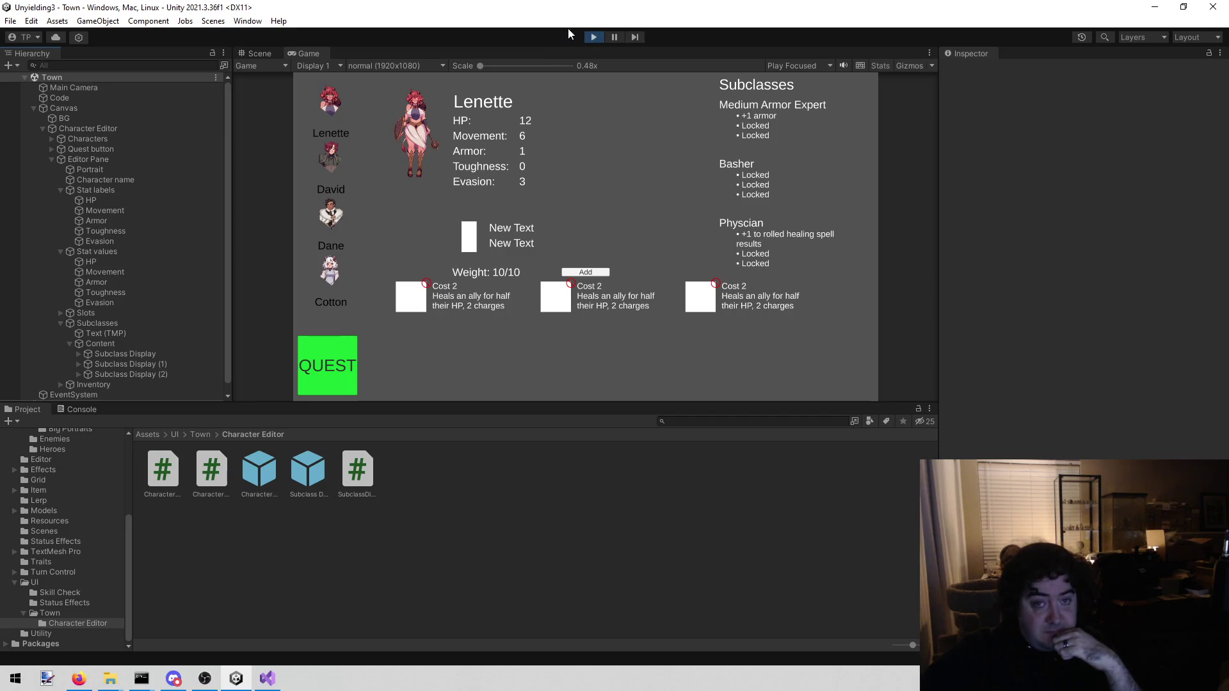
{"action": "left_click", "coordinate": [593, 37]}
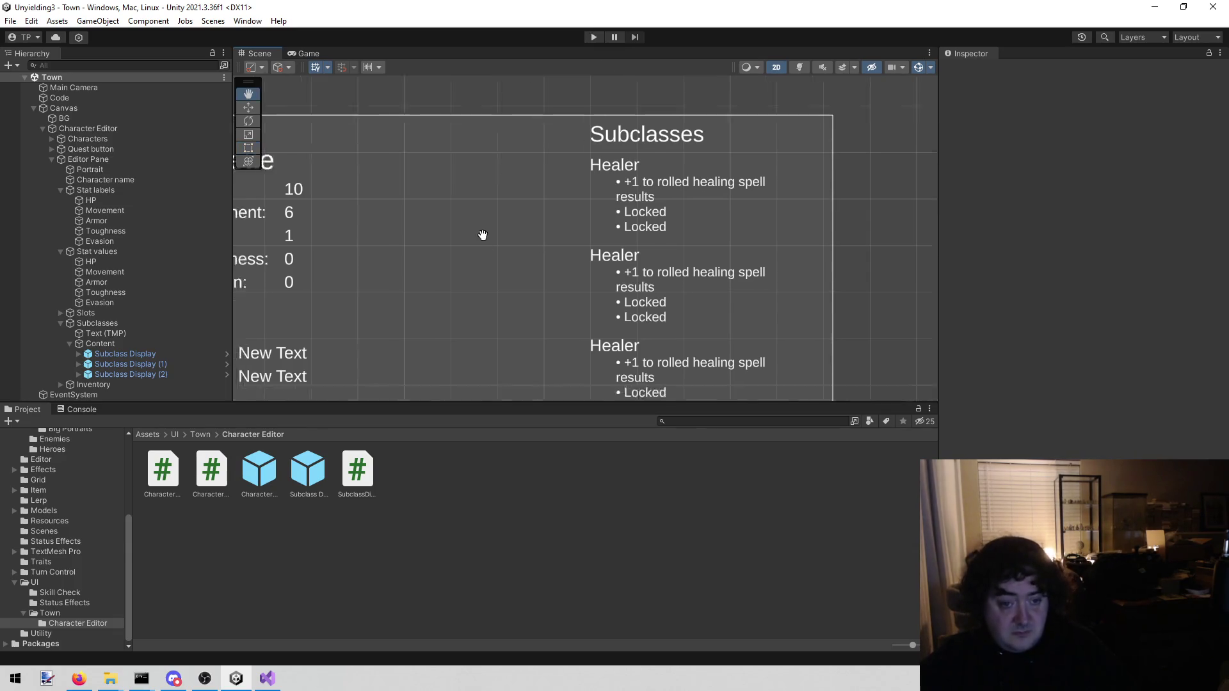
Collapse the Subclasses, Stat values and Stat labels groups in the Town hierarchy.
{"action": "scroll", "coordinate": [548, 176], "scroll_direction": "down", "scroll_amount": 3}
{"action": "mouse_move", "coordinate": [548, 175]}
{"action": "left_mouse_down"}
{"action": "mouse_move", "coordinate": [571, 172]}
{"action": "mouse_move", "coordinate": [548, 212]}
{"action": "left_mouse_up"}
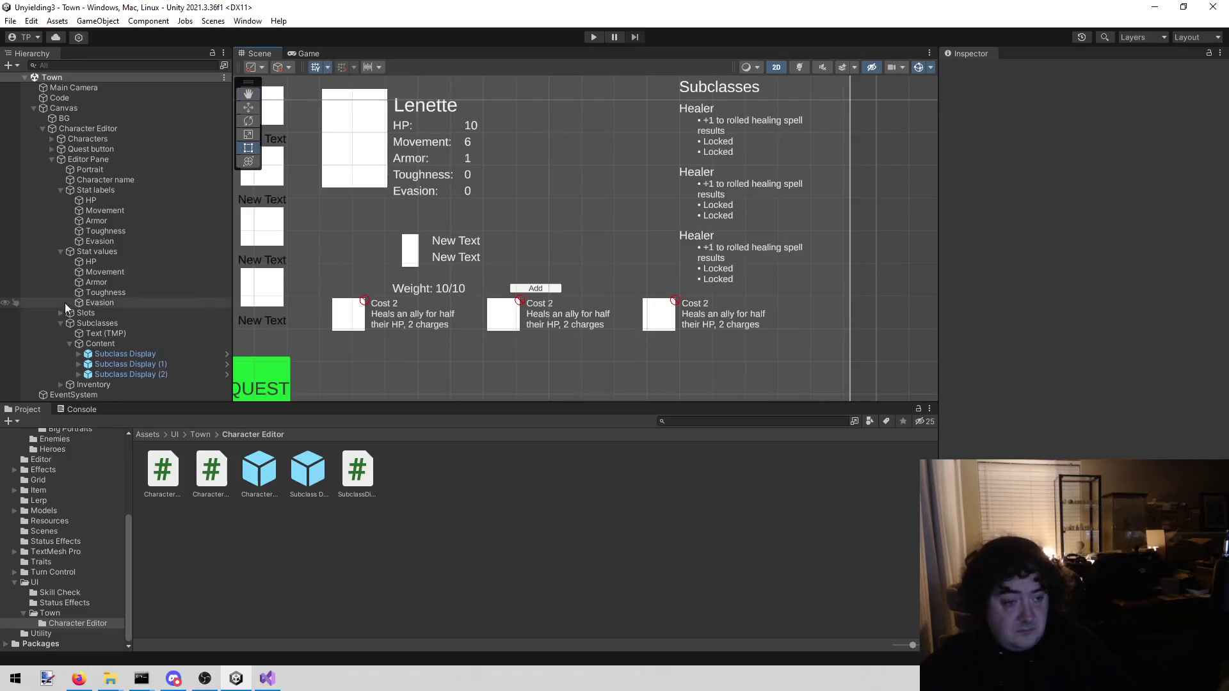
{"action": "left_click", "coordinate": [61, 324]}
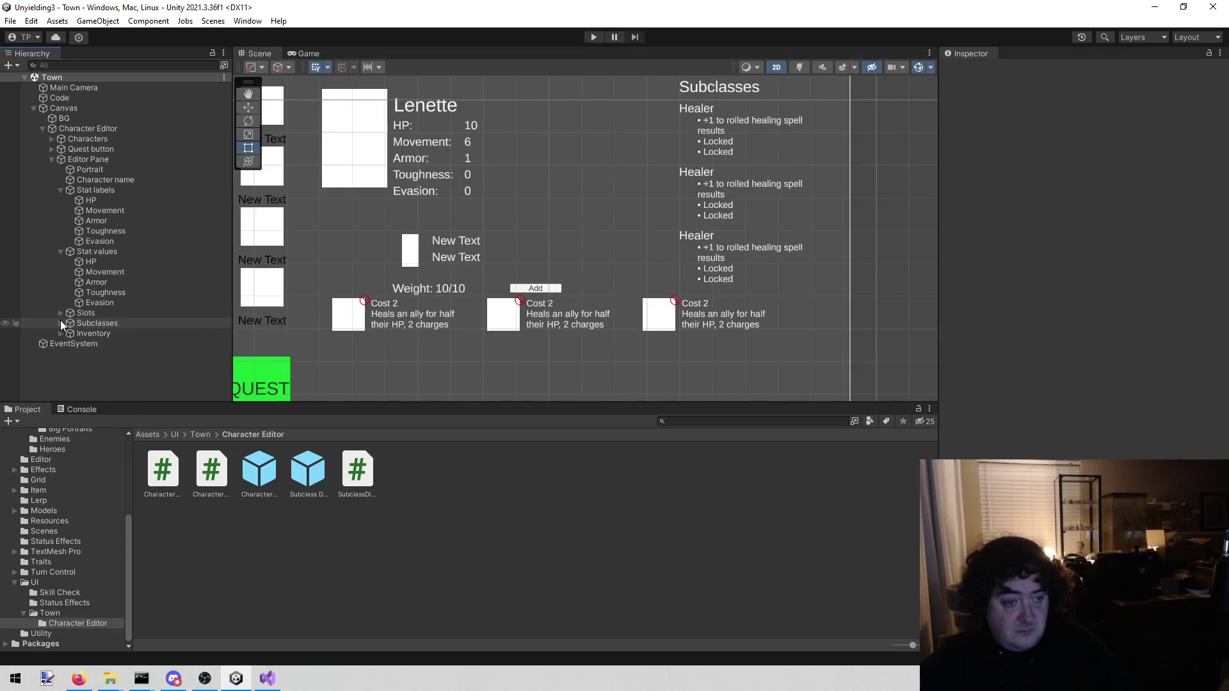
{"action": "left_click", "coordinate": [59, 251]}
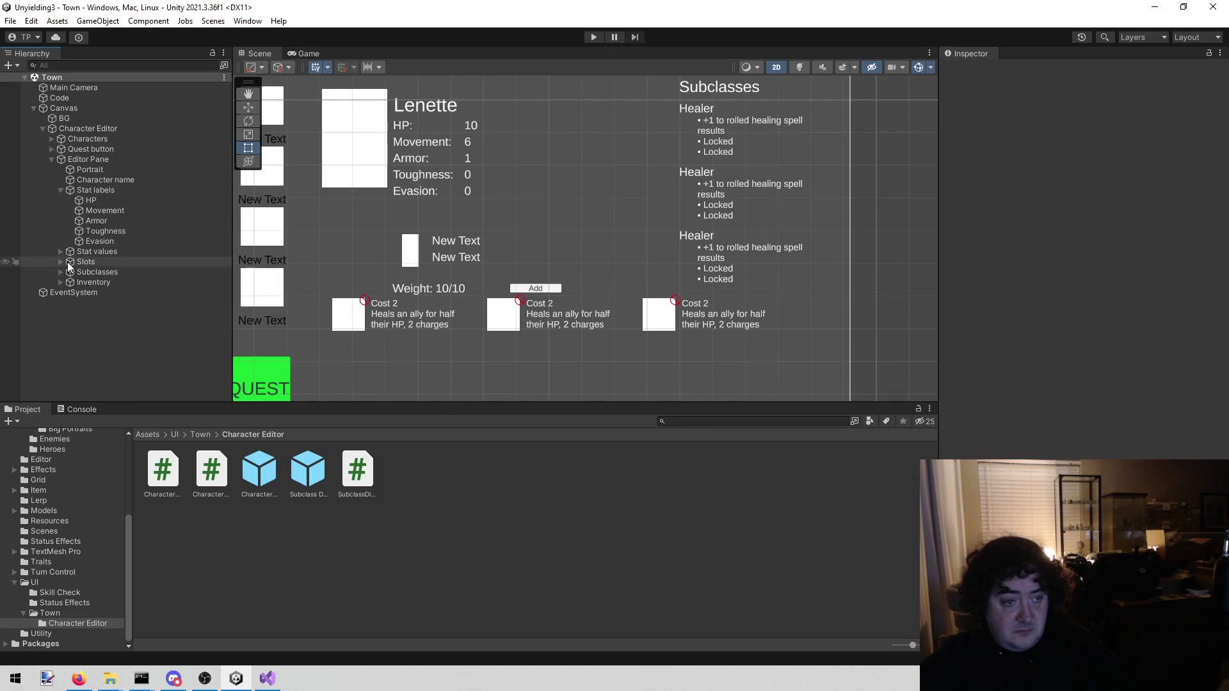
{"action": "left_click", "coordinate": [64, 190]}
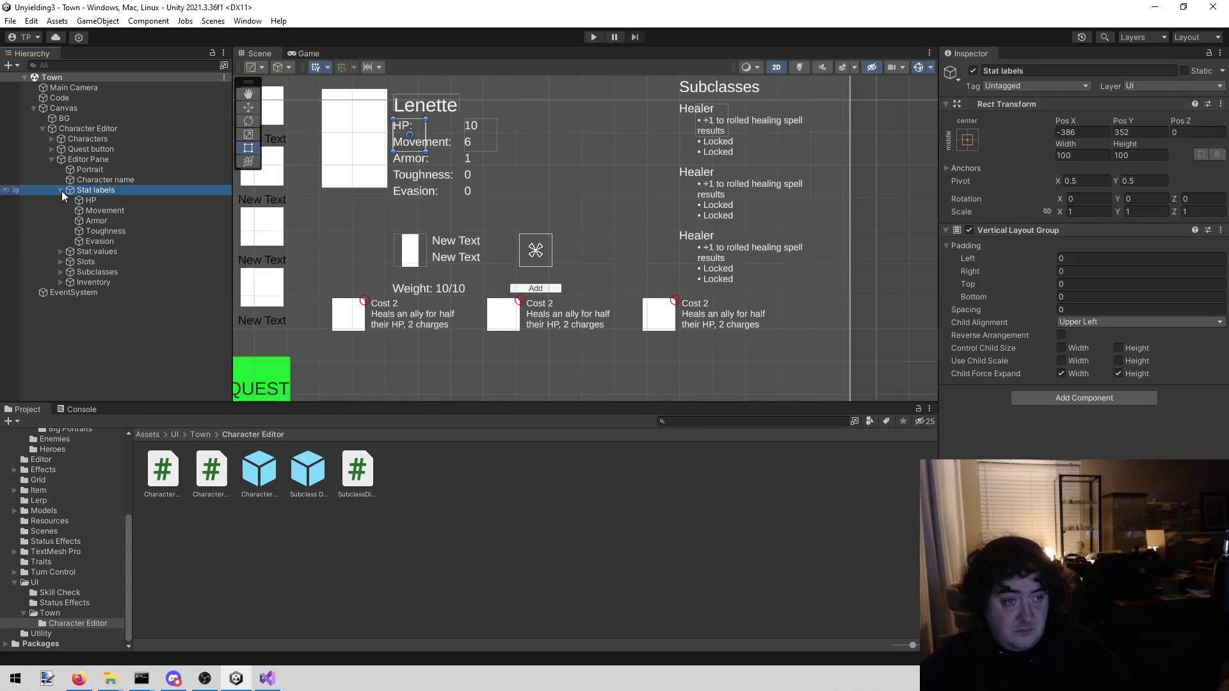
{"action": "left_click", "coordinate": [61, 191]}
Expand Slots and WeaponSlotDisplay to reveal its Normal and Light children.
{"action": "left_click", "coordinate": [61, 211]}
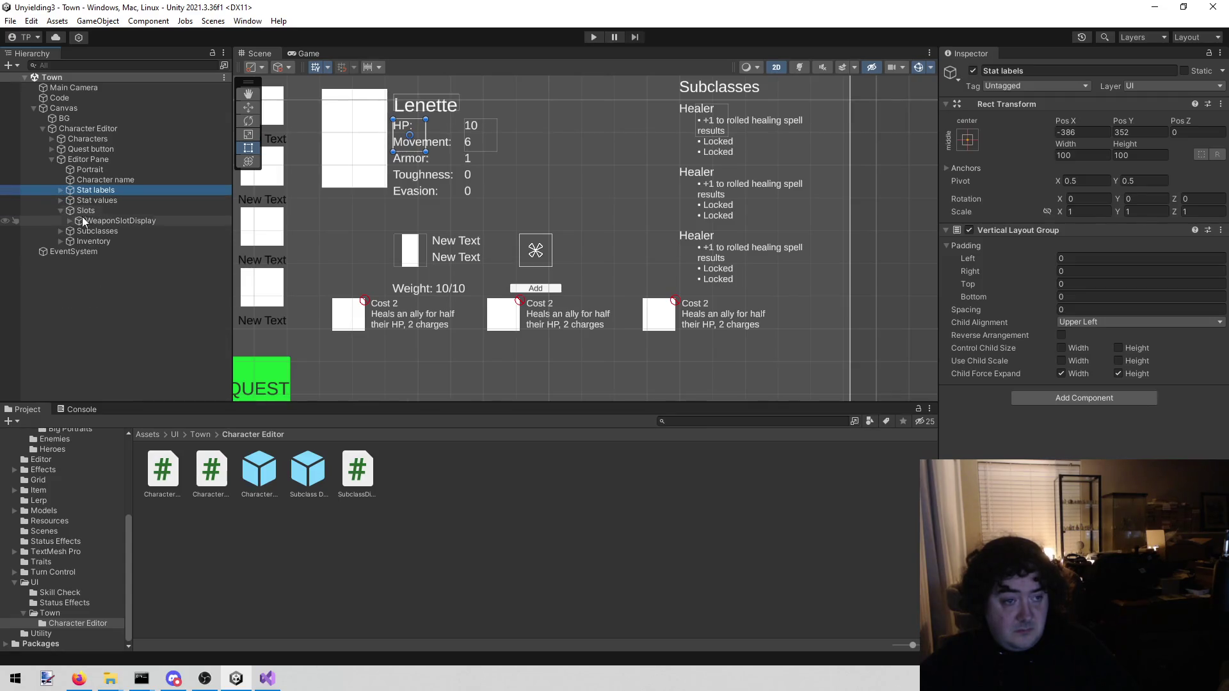
{"action": "left_click", "coordinate": [77, 221]}
{"action": "left_click", "coordinate": [70, 221]}
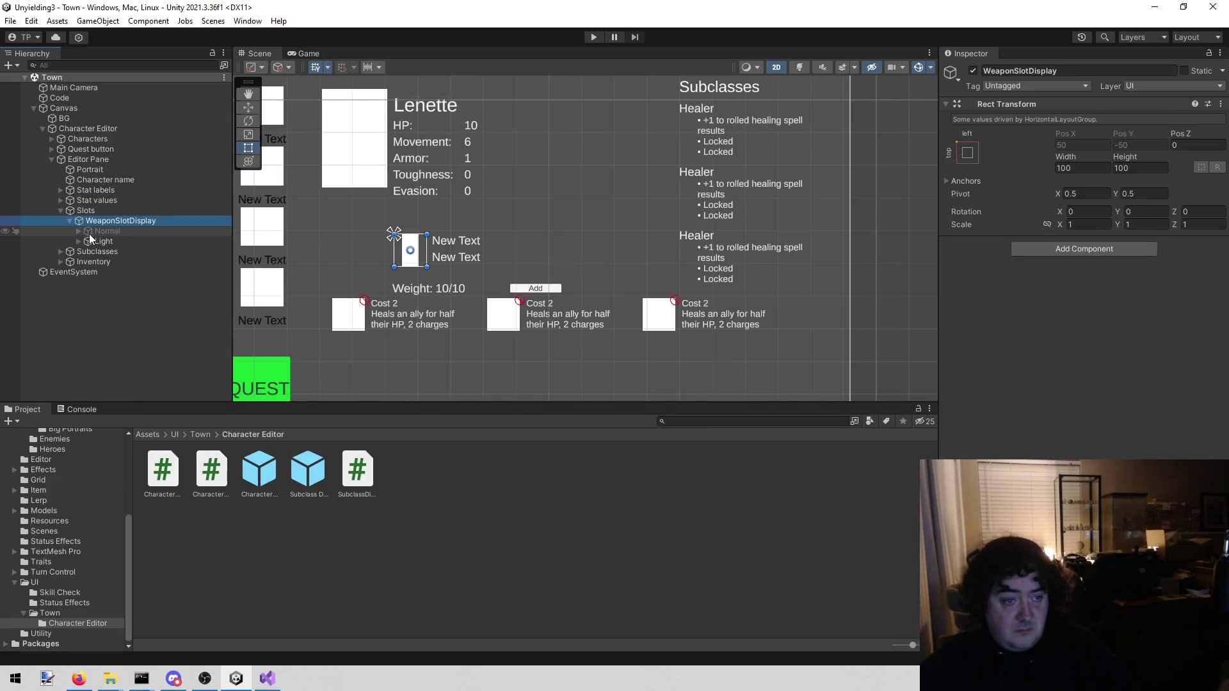
{"action": "left_click", "coordinate": [74, 231]}
{"action": "left_click", "coordinate": [74, 230]}
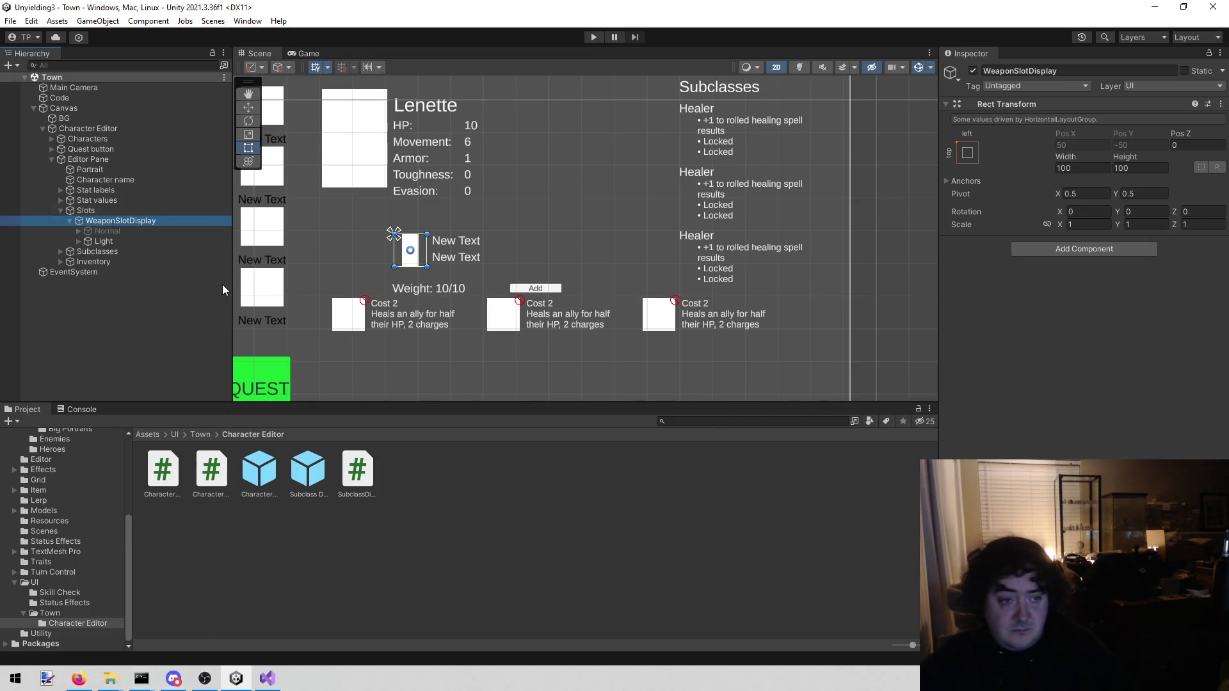
Review the SubclassDisplay list code in CharacterEditor.cs, then return to the Unity editor.
{"action": "left_click", "coordinate": [355, 499]}
{"action": "key", "text": "Down"}
{"action": "scroll", "coordinate": [342, 509], "scroll_direction": "up", "scroll_amount": 7}
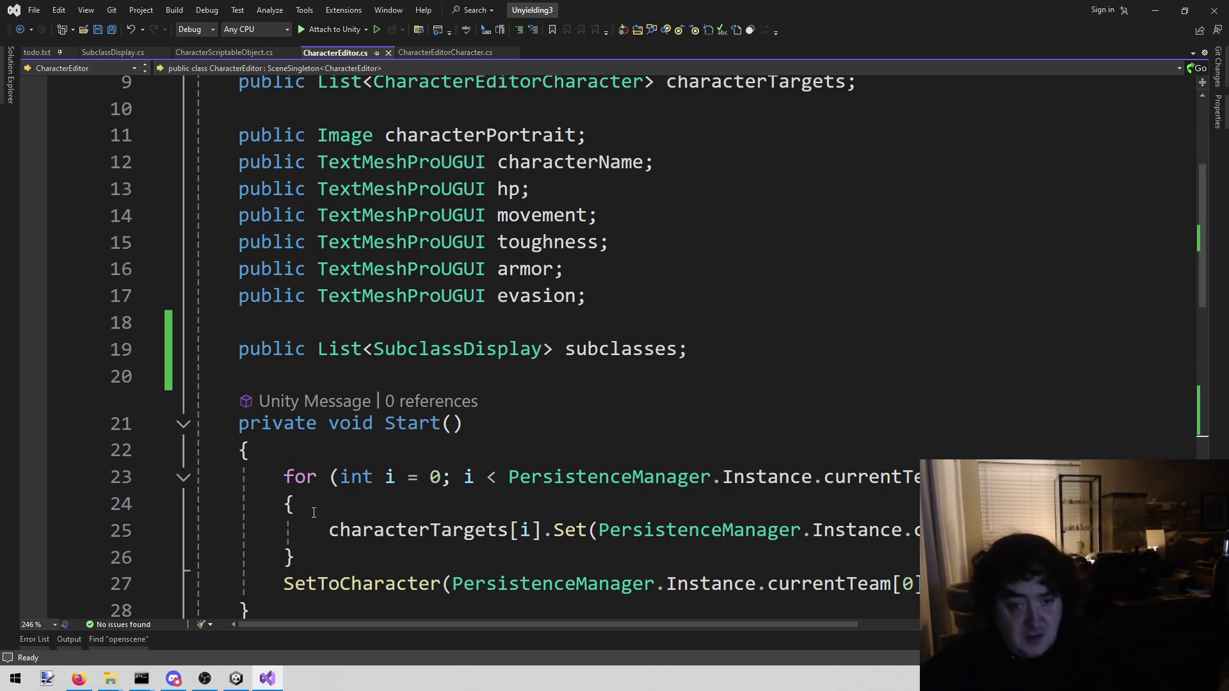
{"action": "scroll", "coordinate": [564, 307], "scroll_direction": "down", "scroll_amount": 7}
{"action": "scroll", "coordinate": [590, 452], "scroll_direction": "up", "scroll_amount": 7}
{"action": "scroll", "coordinate": [590, 452], "scroll_direction": "up", "scroll_amount": 3}
{"action": "scroll", "coordinate": [590, 433], "scroll_direction": "down", "scroll_amount": 3}
{"action": "left_click", "coordinate": [577, 401]}
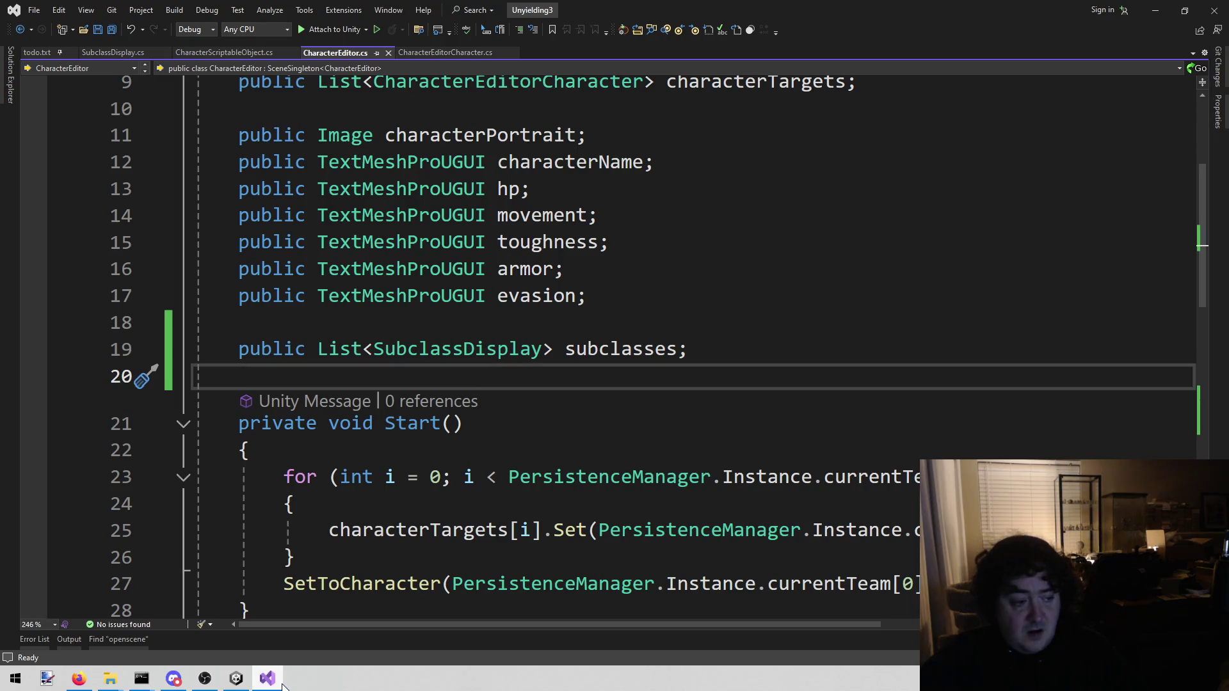
{"action": "mouse_move", "coordinate": [236, 678]}
{"action": "left_click", "coordinate": [301, 618]}
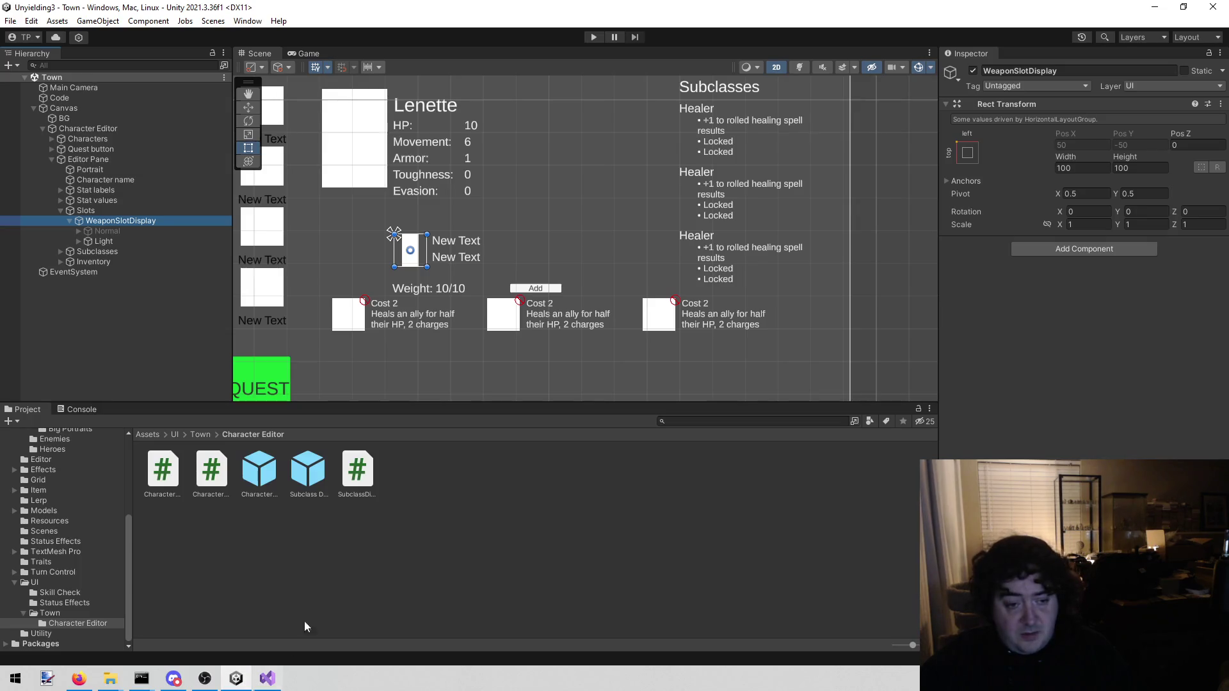
Create a C# script named SlotDisplay in the Character Editor folder, keeping that name.
{"action": "right_click", "coordinate": [312, 582]}
{"action": "mouse_move", "coordinate": [469, 250]}
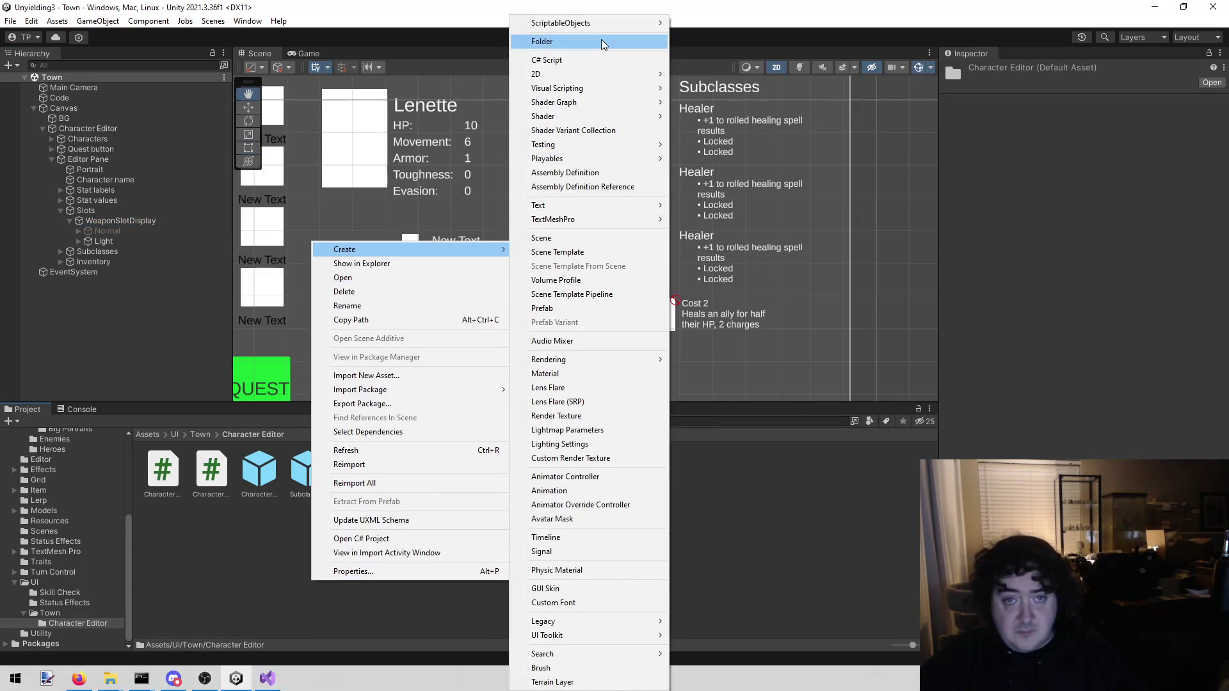
{"action": "left_click", "coordinate": [595, 58]}
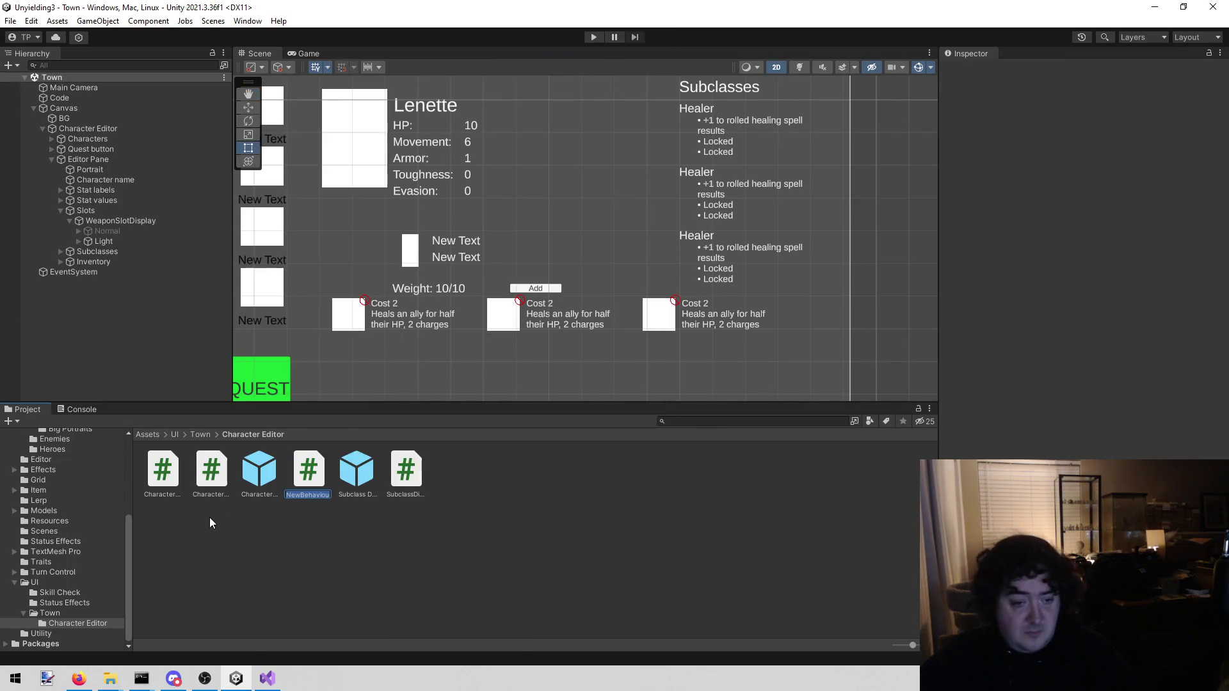
{"action": "type", "text": "SlotDisplay"}
{"action": "key", "text": "Return"}
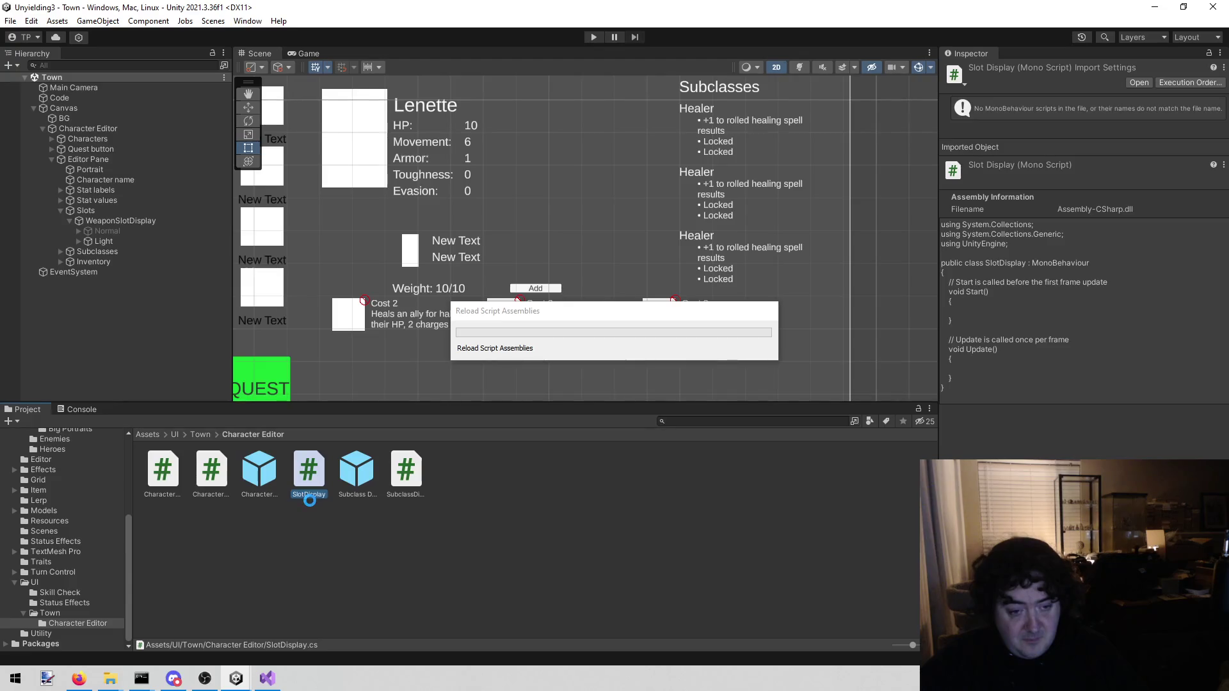
{"action": "left_click", "coordinate": [313, 494]}
{"action": "key", "text": "End"}
{"action": "key", "text": "Return"}
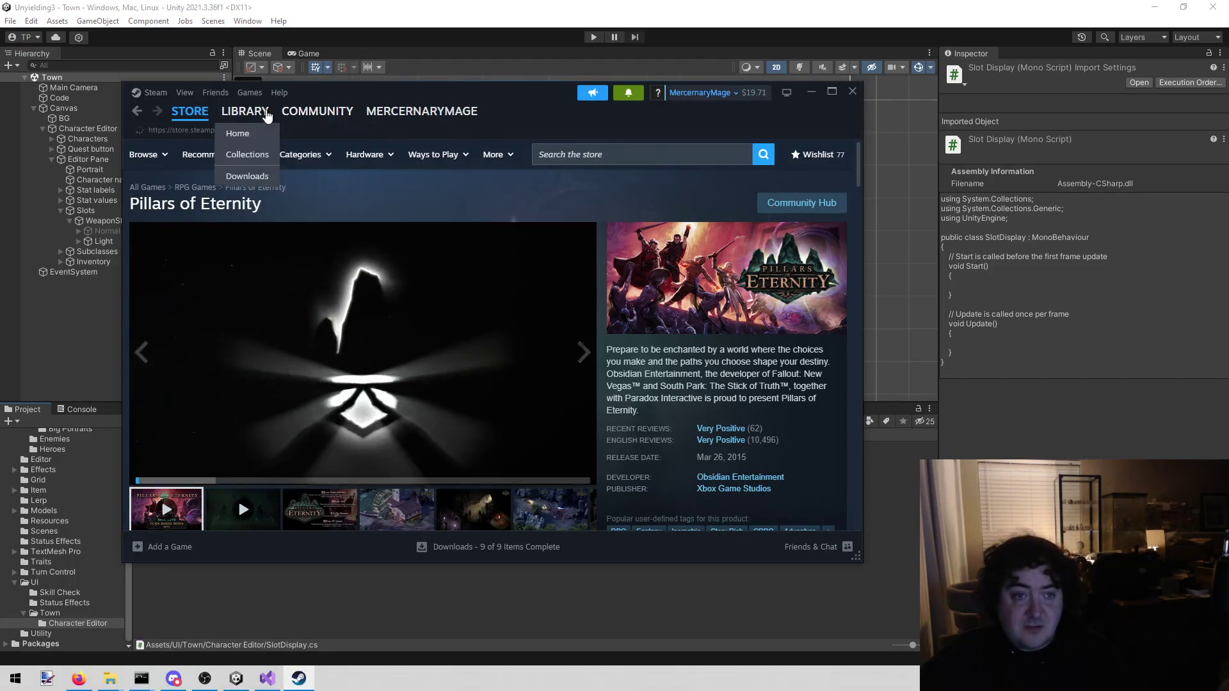
{"action": "left_click", "coordinate": [245, 111]}
{"action": "double_click", "coordinate": [153, 196]}
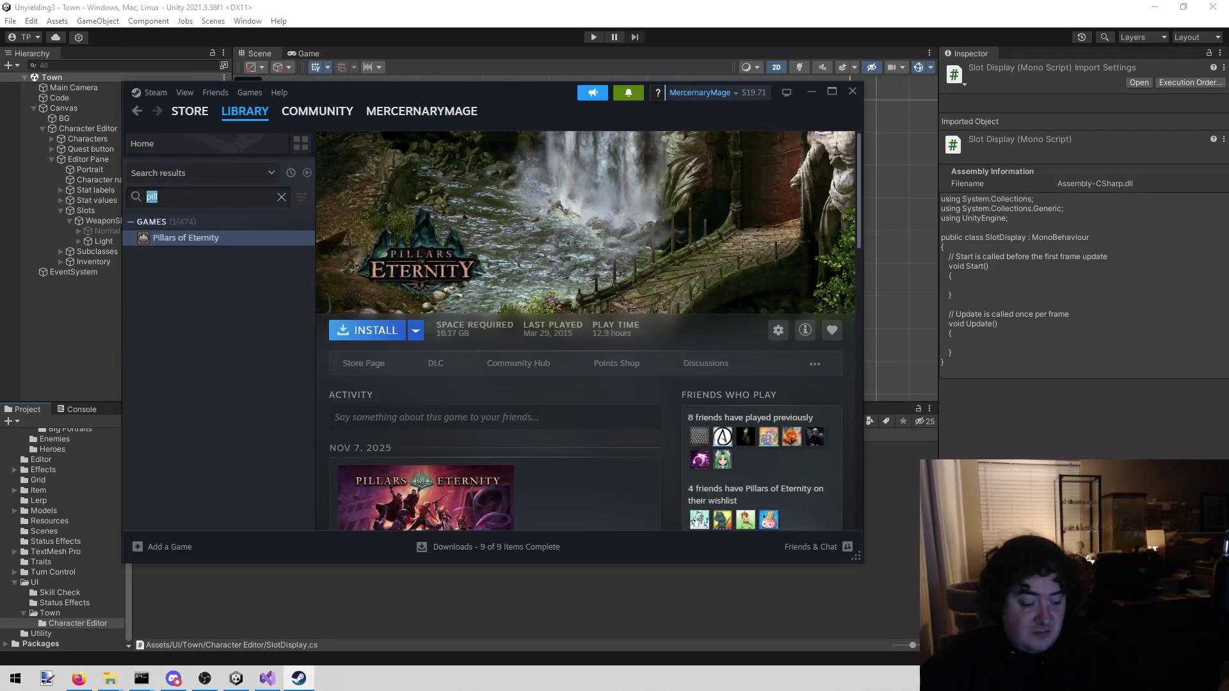
{"action": "type", "text": "jumpo"}
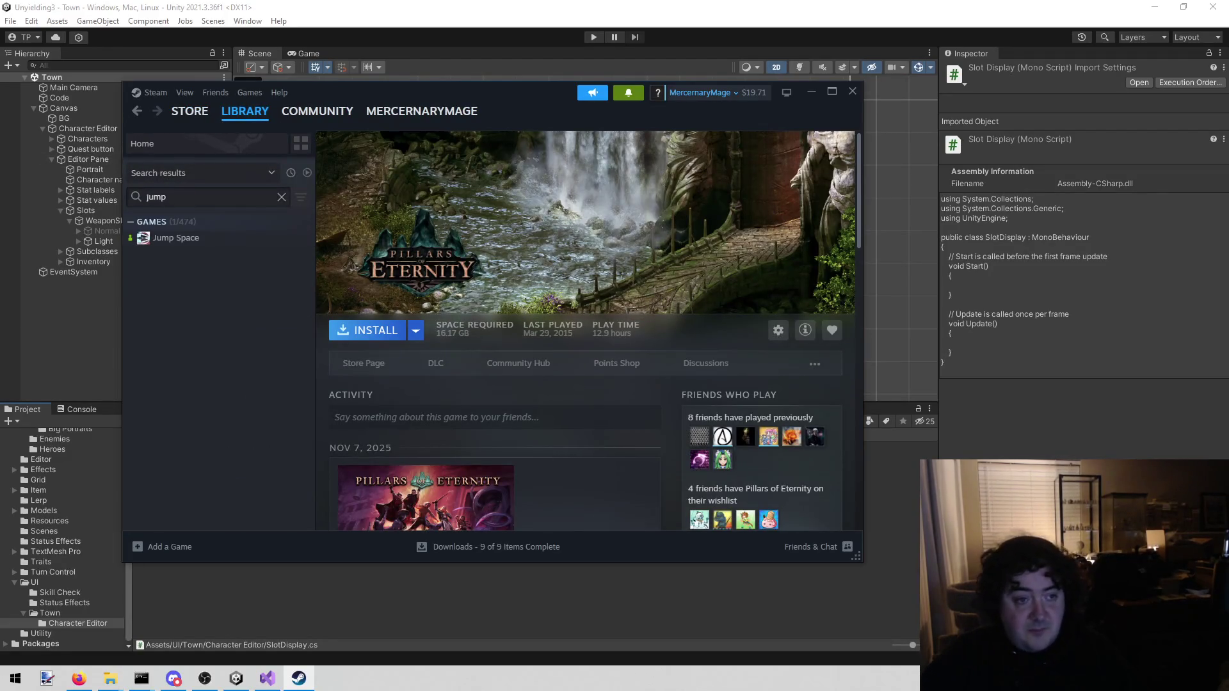
{"action": "left_click", "coordinate": [236, 238]}
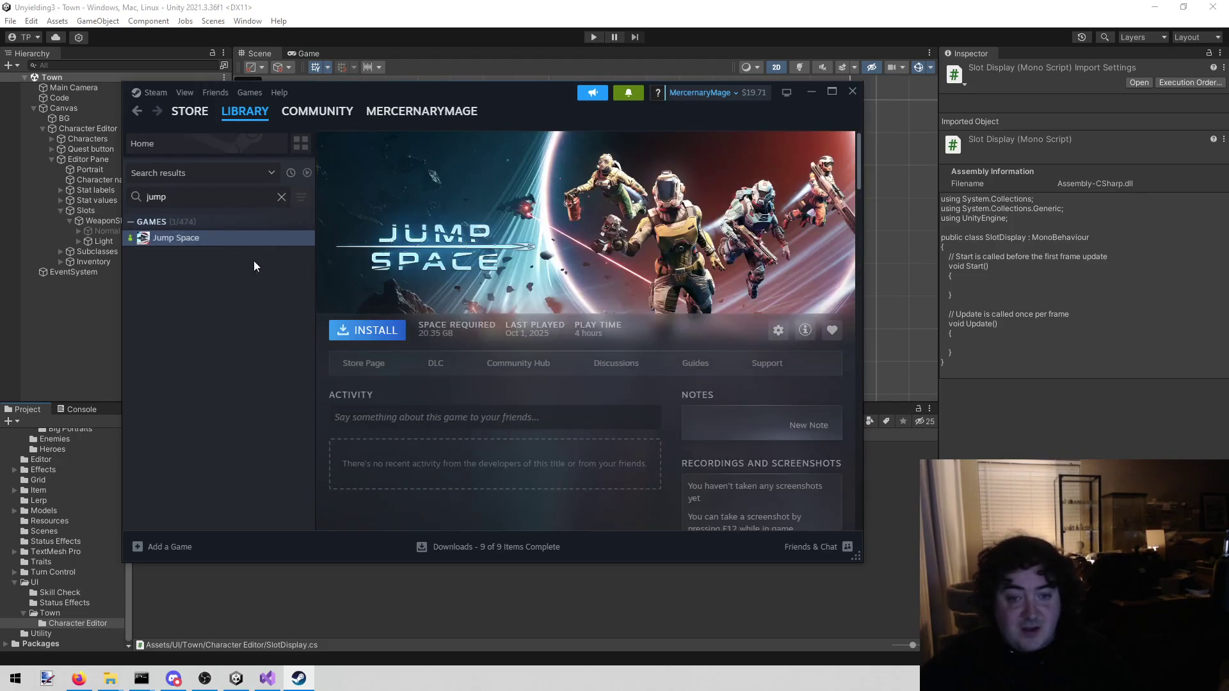
{"action": "left_click", "coordinate": [367, 356]}
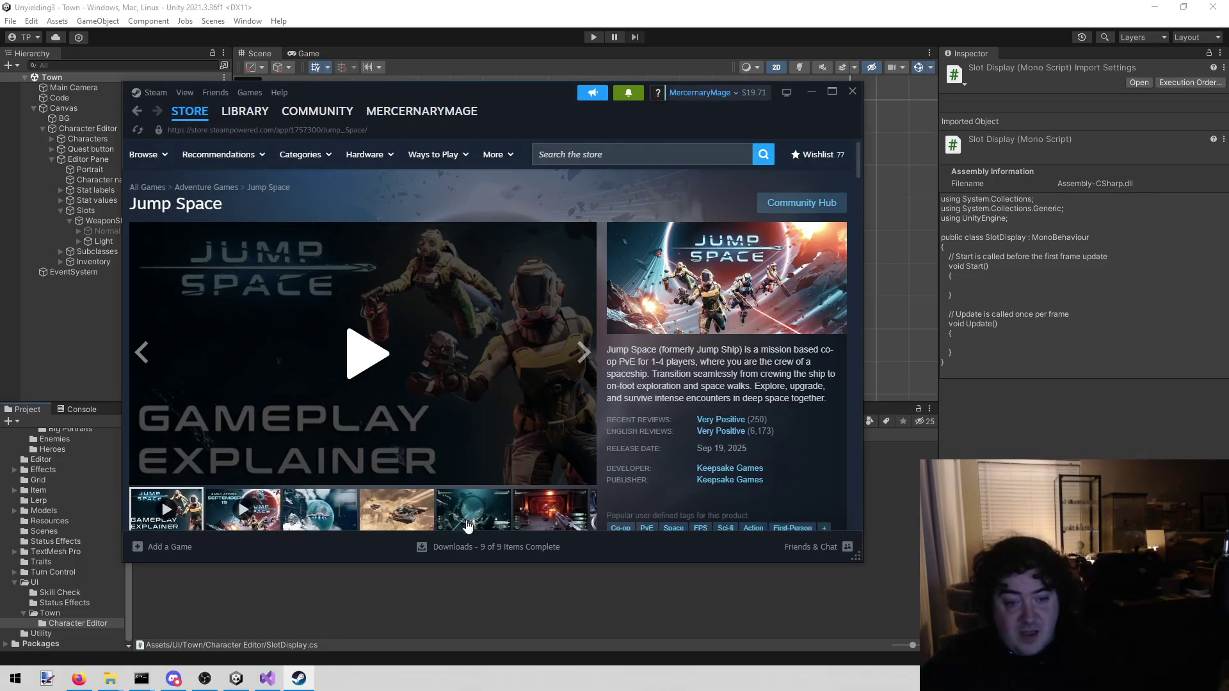
{"action": "left_click", "coordinate": [389, 522]}
{"action": "left_click", "coordinate": [458, 520]}
{"action": "left_click", "coordinate": [523, 519]}
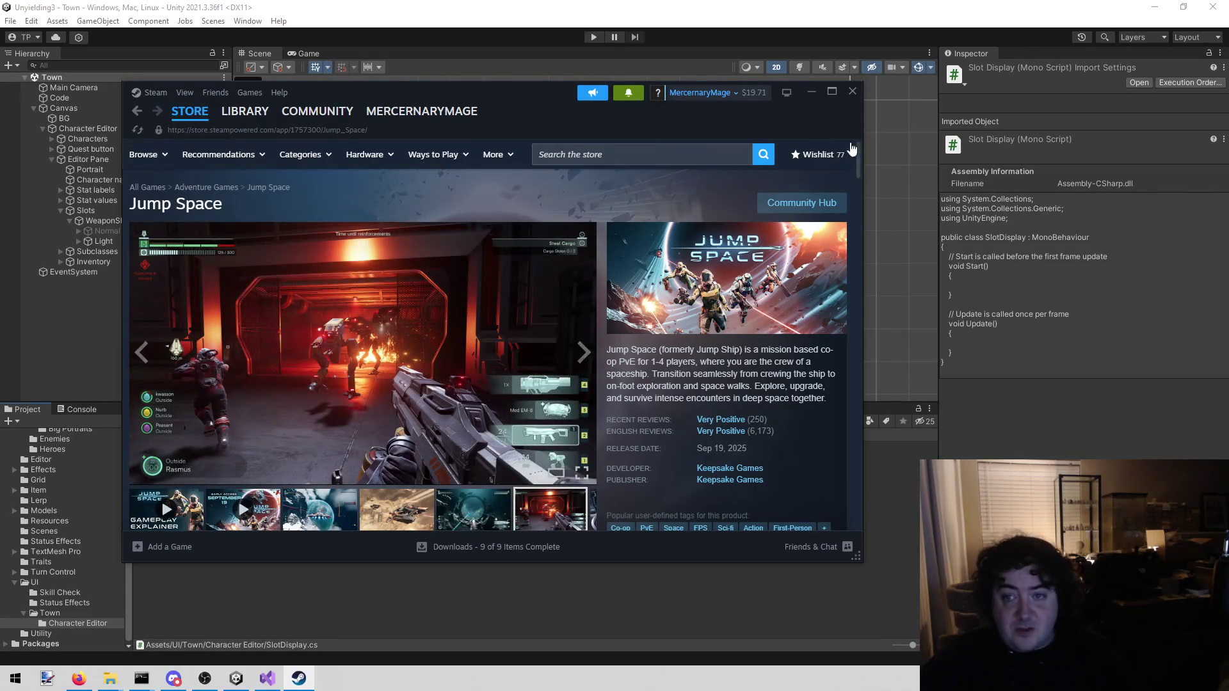
{"action": "left_click", "coordinate": [852, 91]}
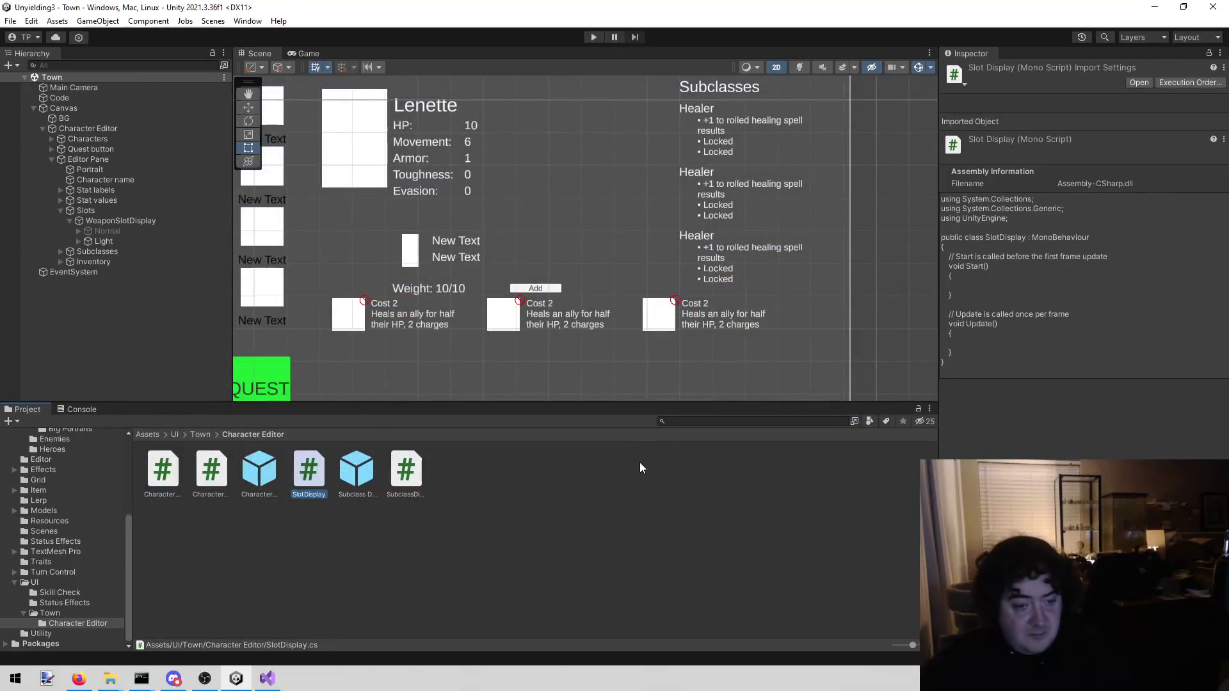
Attach the SlotDisplay script to the WeaponSlotDisplay object.
{"action": "left_click", "coordinate": [158, 221]}
{"action": "left_click_drag", "start_coordinate": [308, 470], "coordinate": [1193, 412]}
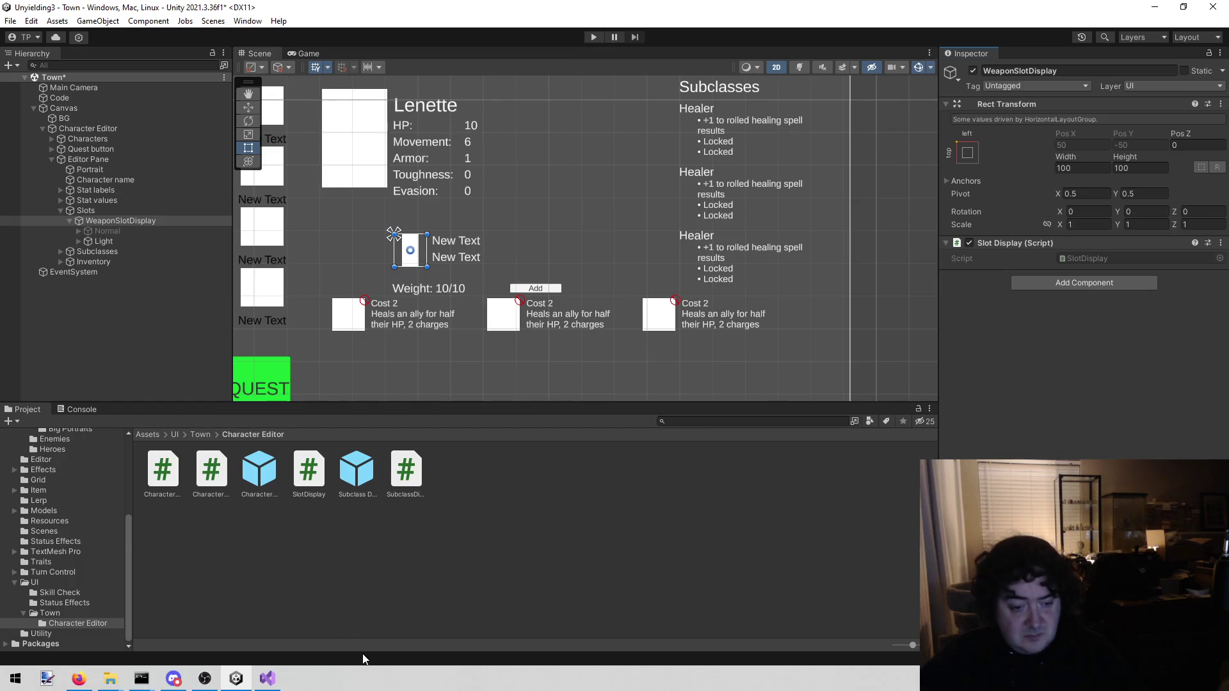
{"action": "left_click", "coordinate": [267, 678]}
{"action": "left_click", "coordinate": [456, 427]}
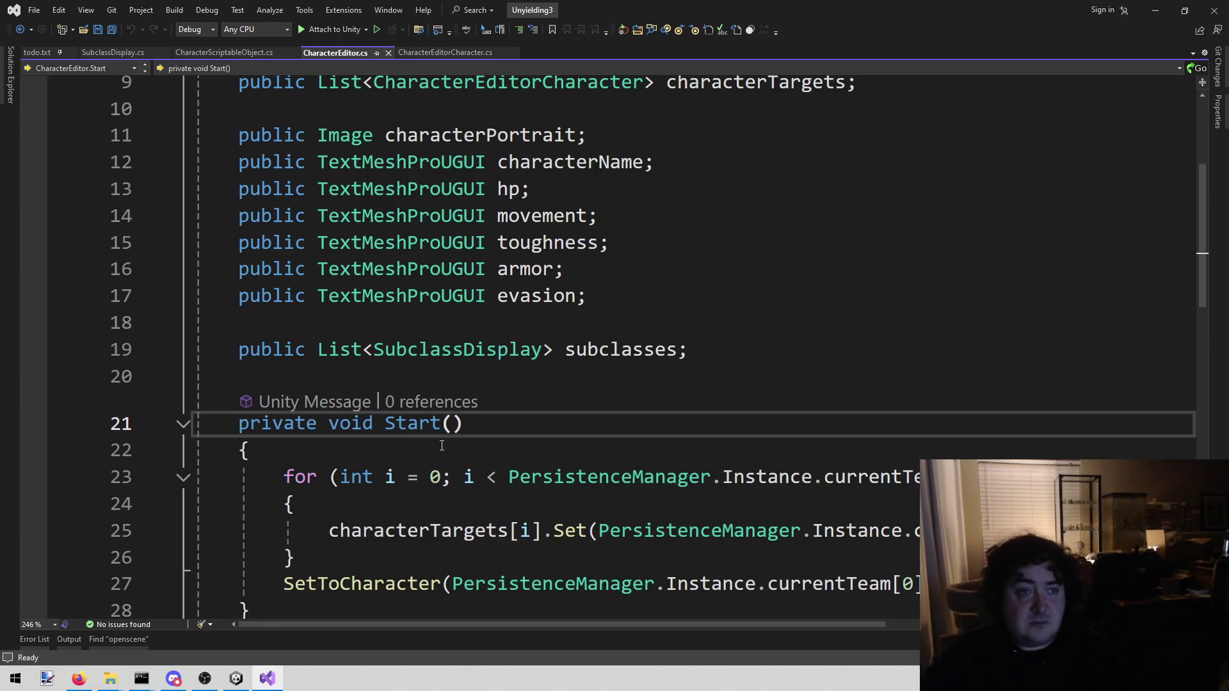
Open SlotDisplay.cs in Visual Studio and delete its default Start and Update methods.
{"action": "key", "text": "ctrl+shift+o"}
{"action": "type", "text": "slot"}
{"action": "key", "text": "Return"}
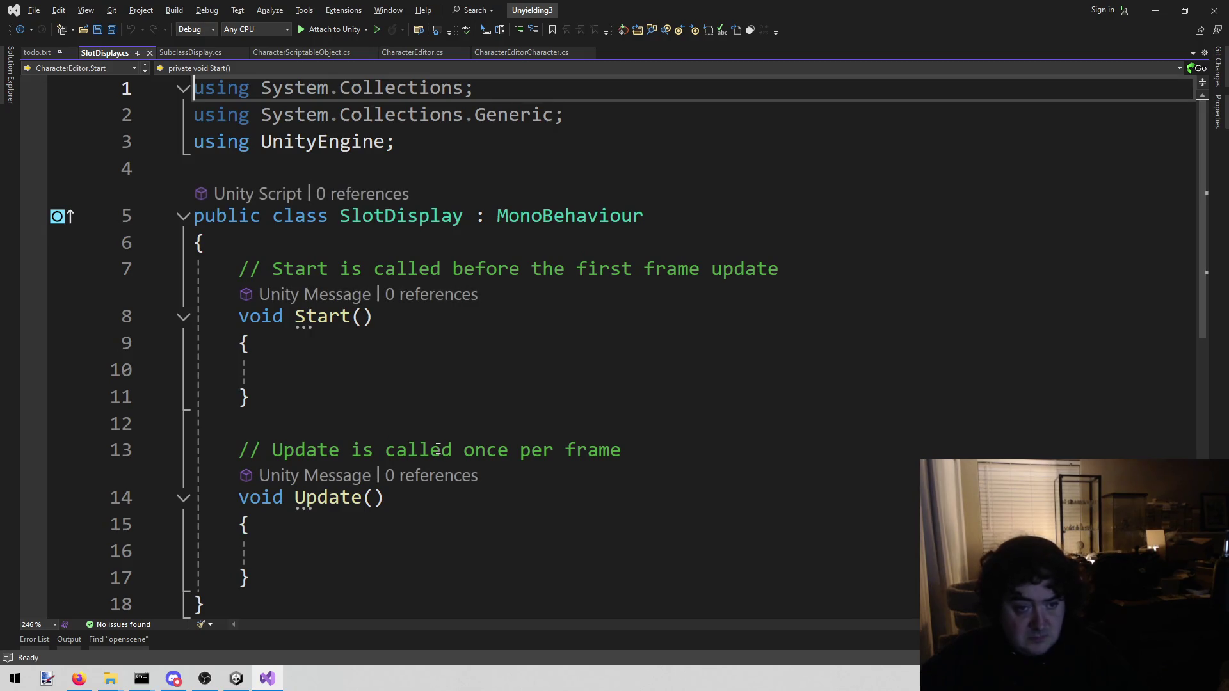
{"action": "scroll", "coordinate": [169, 480], "scroll_direction": "down", "scroll_amount": 2}
{"action": "left_click", "coordinate": [247, 419]}
{"action": "mouse_move", "coordinate": [247, 419]}
{"action": "left_mouse_down"}
{"action": "mouse_move", "coordinate": [286, 365]}
{"action": "mouse_move", "coordinate": [242, 269]}
{"action": "left_mouse_up"}
{"action": "key", "text": "BackSpace"}
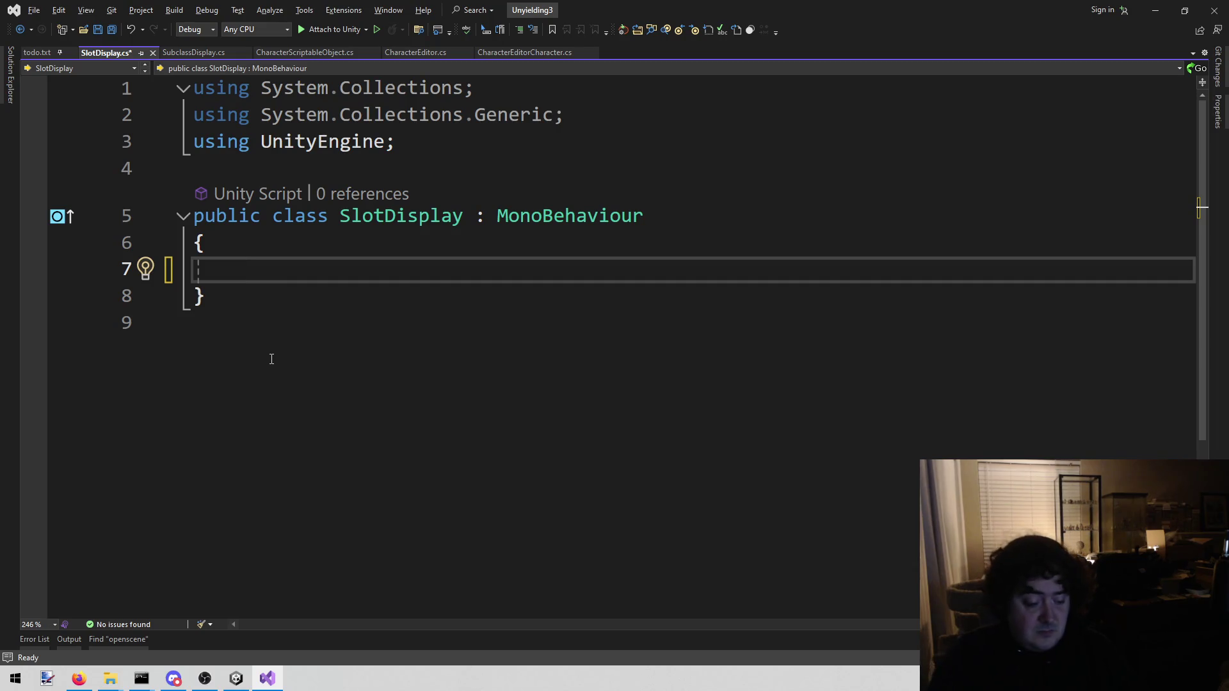
{"action": "left_click", "coordinate": [234, 678]}
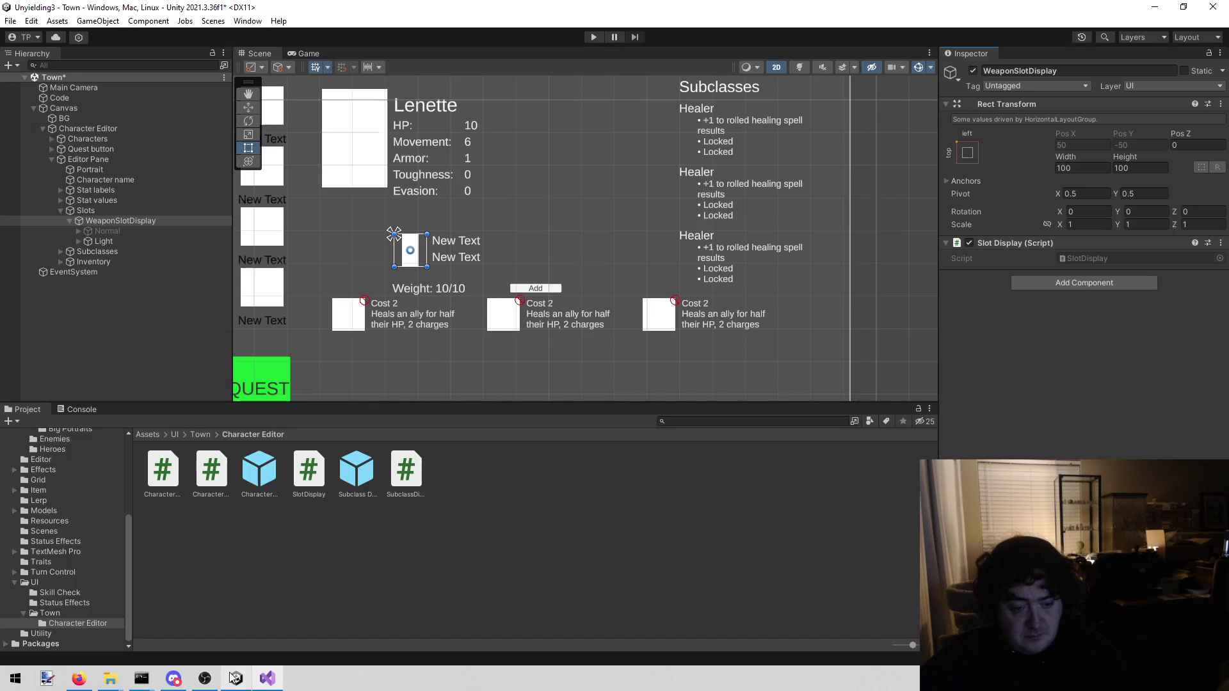
Inspect WeaponSlotDisplay's Normal (Icon, Weapon Name) and Light (S1, S1 (1)) children.
{"action": "left_click", "coordinate": [131, 231]}
{"action": "left_click", "coordinate": [76, 230]}
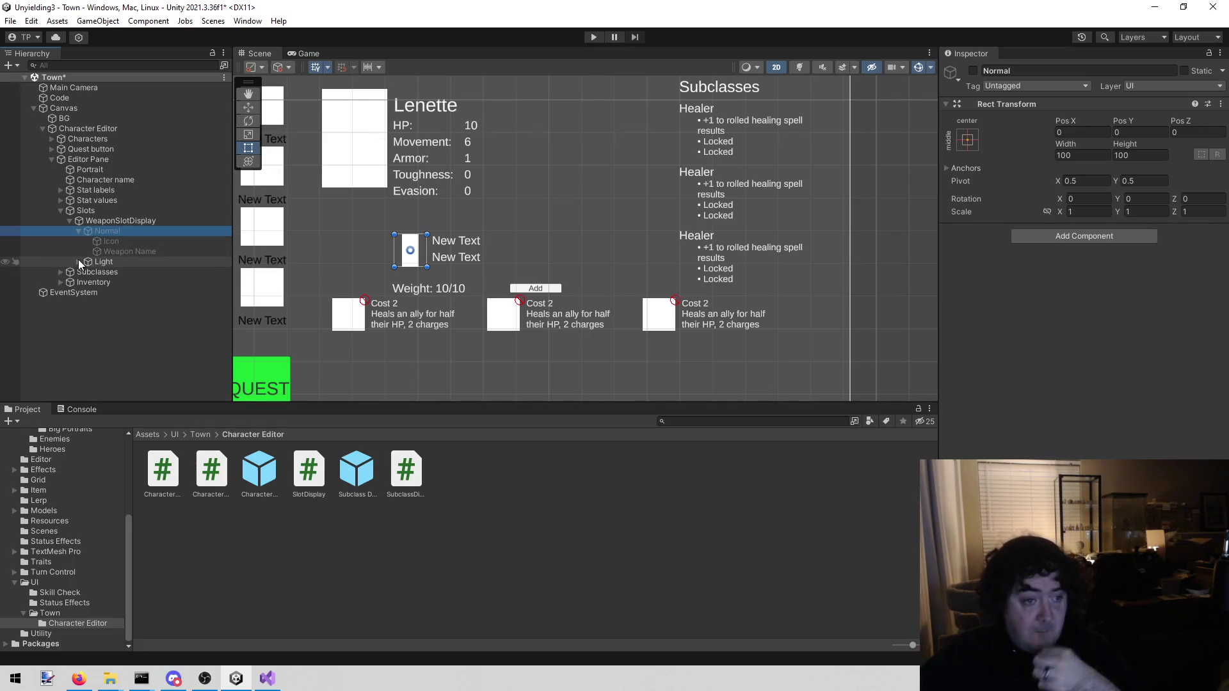
{"action": "left_click", "coordinate": [78, 260]}
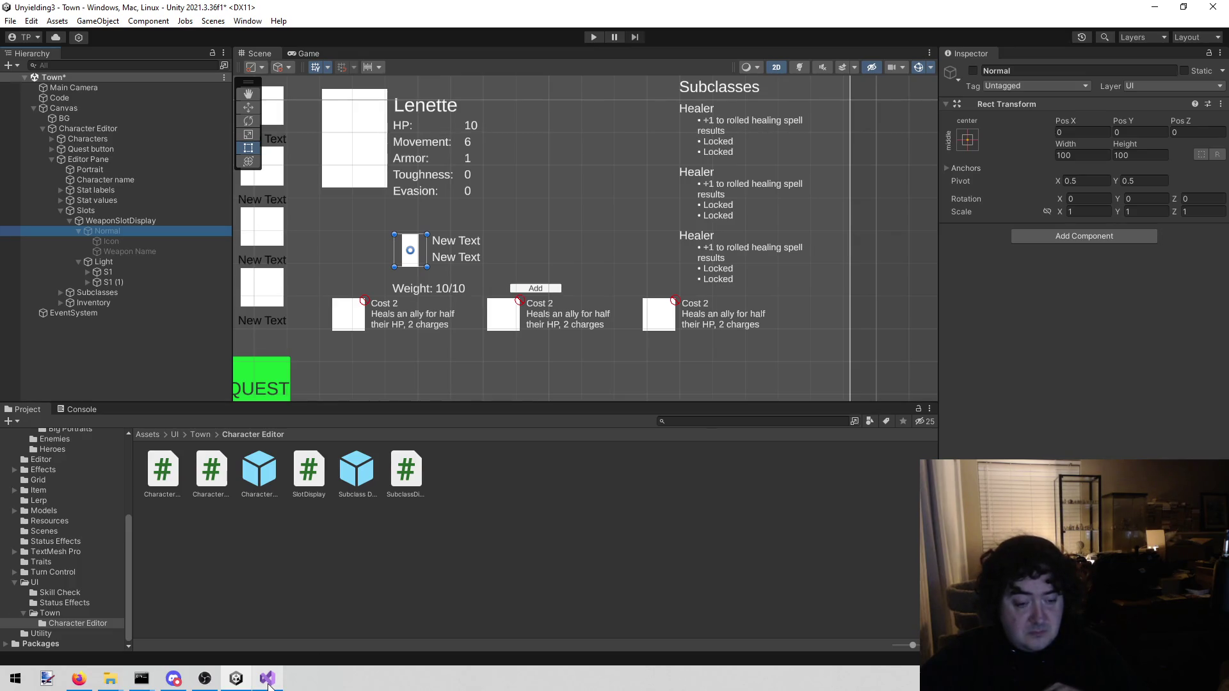
{"action": "mouse_move", "coordinate": [266, 678]}
{"action": "left_click", "coordinate": [627, 588]}
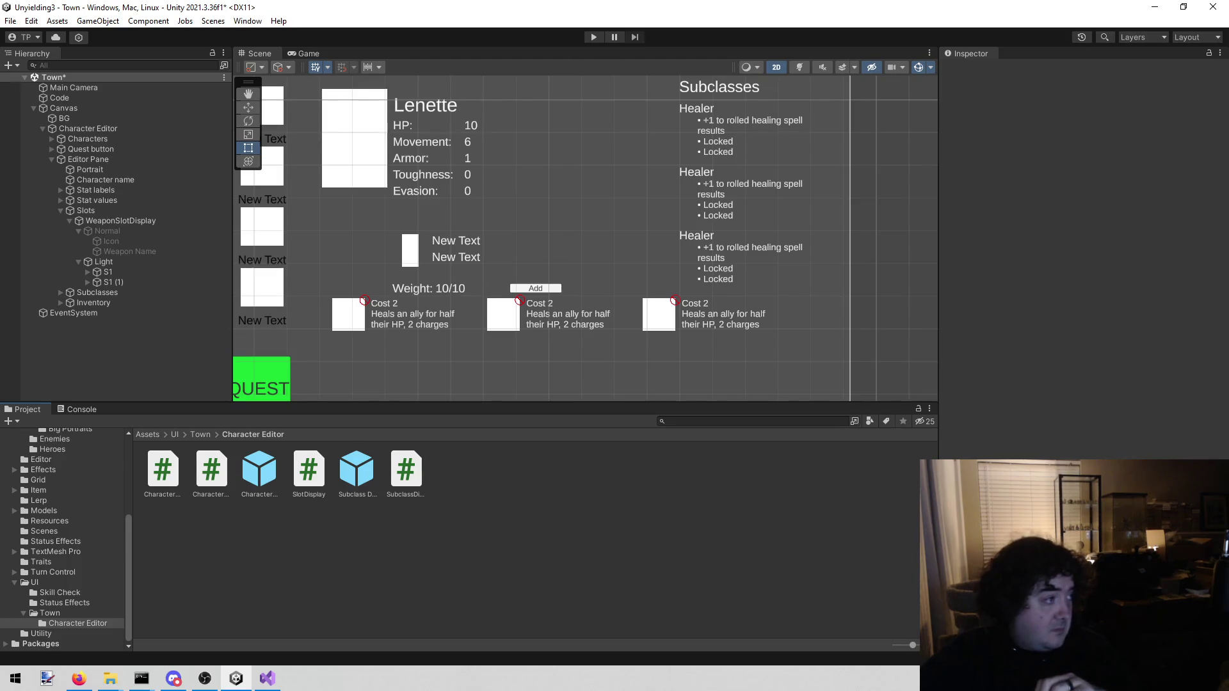
{"action": "key", "text": "alt+Tab"}
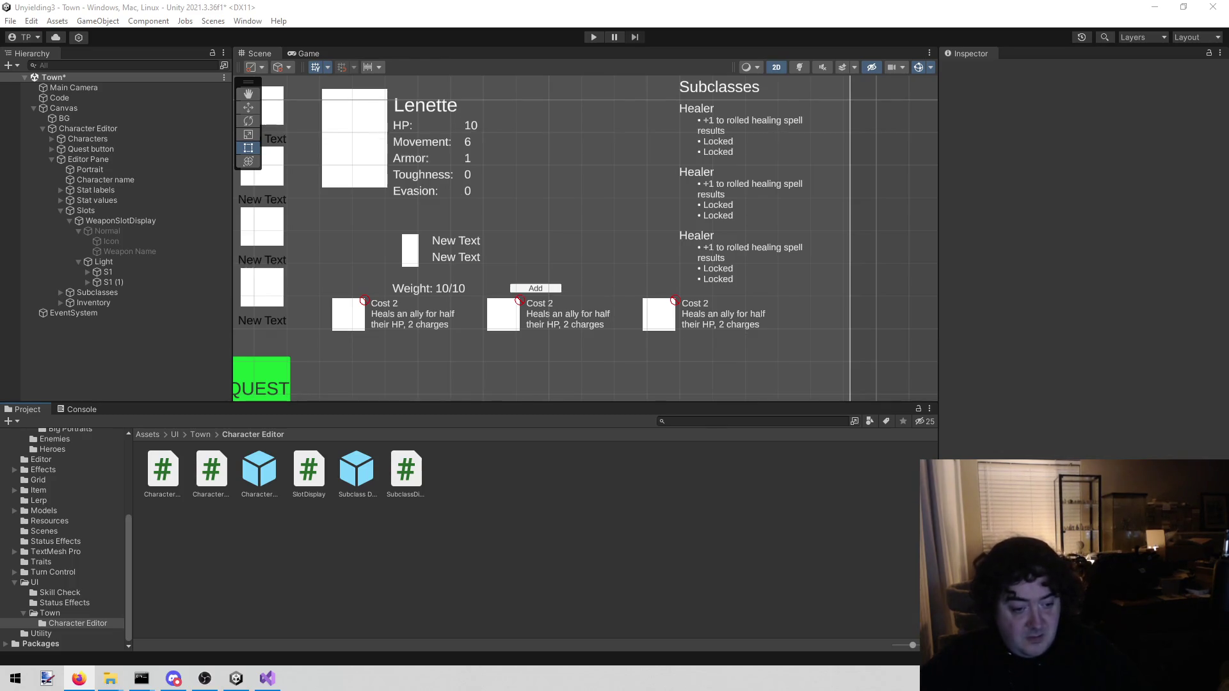
Add a nested SlotElement class to SlotDisplay with a TextMeshProUGUI weaponName field.
{"action": "left_click", "coordinate": [267, 680]}
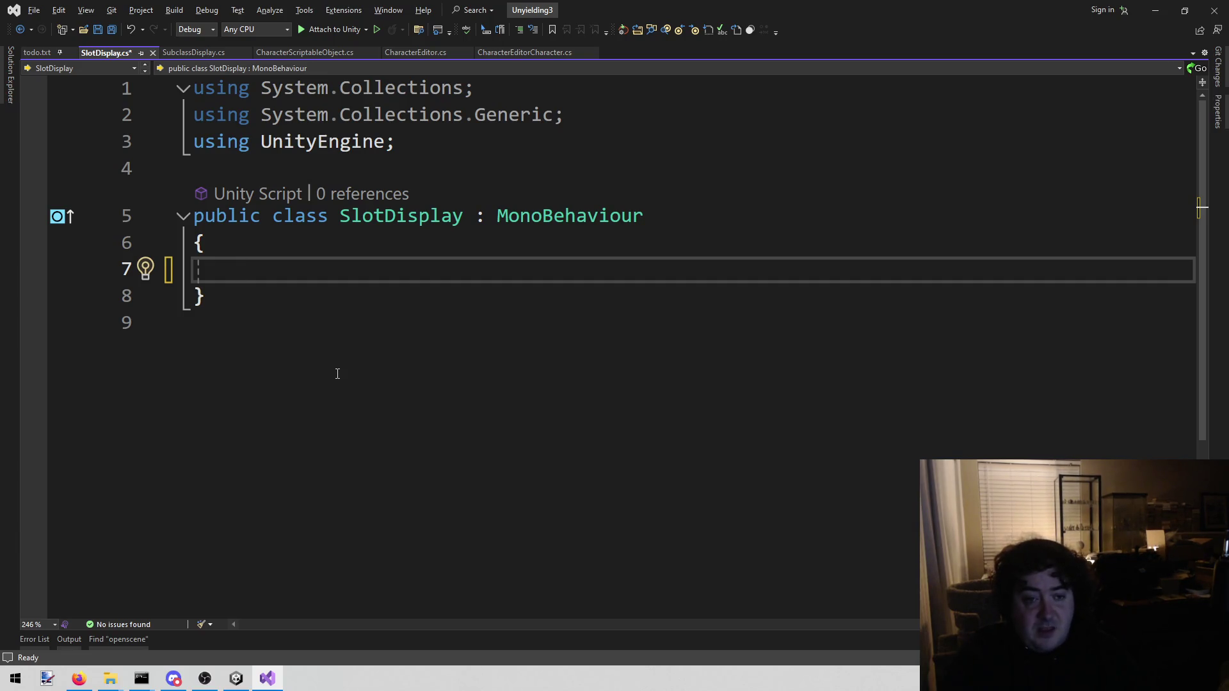
{"action": "type", "text": "p"}
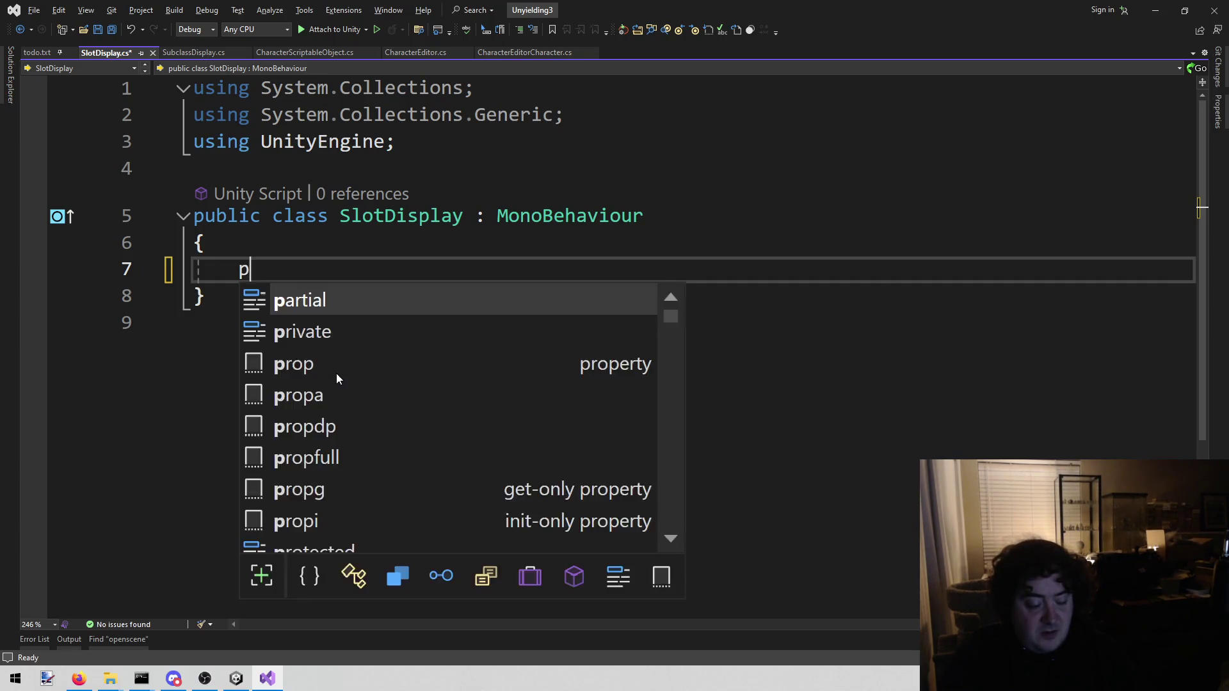
{"action": "type", "text": "ublic class "}
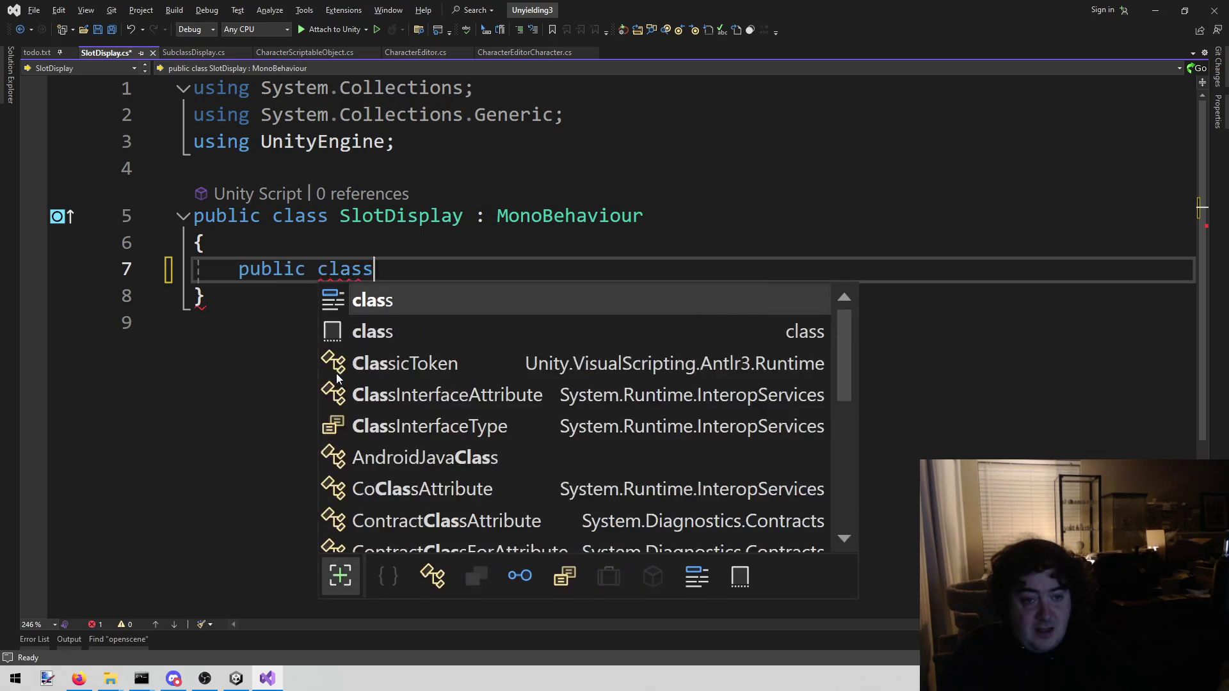
{"action": "type", "text": "So"}
{"action": "key", "text": "BackSpace"}
{"action": "type", "text": "l"}
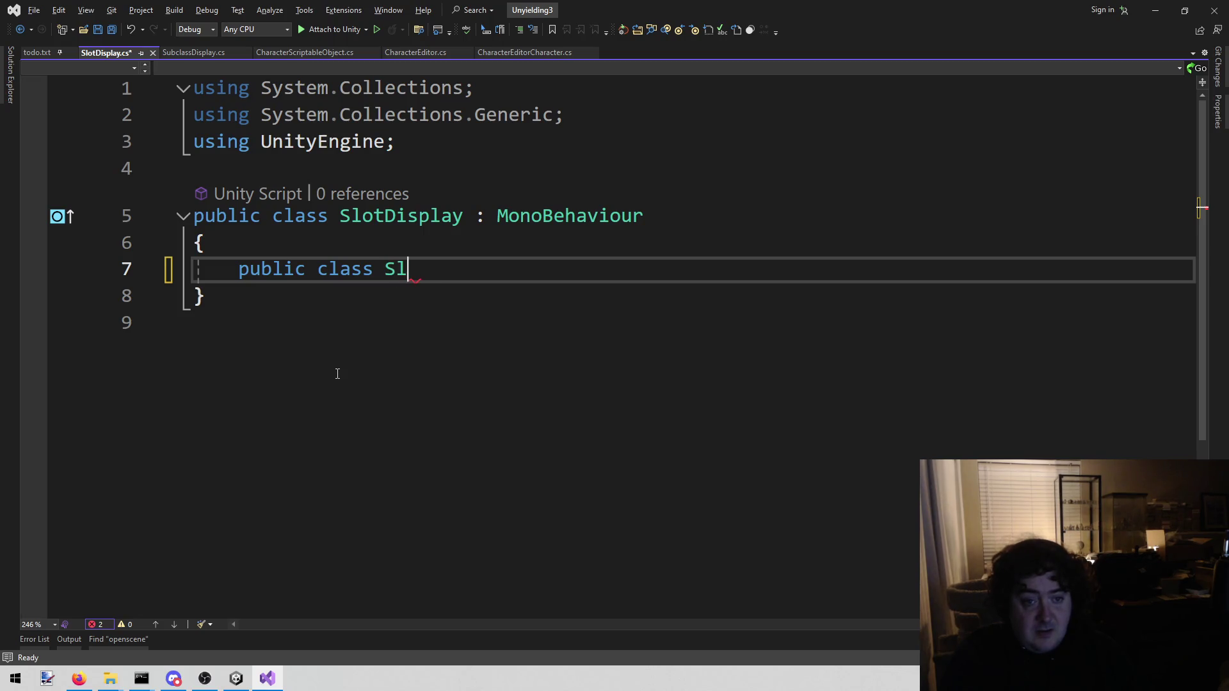
{"action": "type", "text": "otElement"}
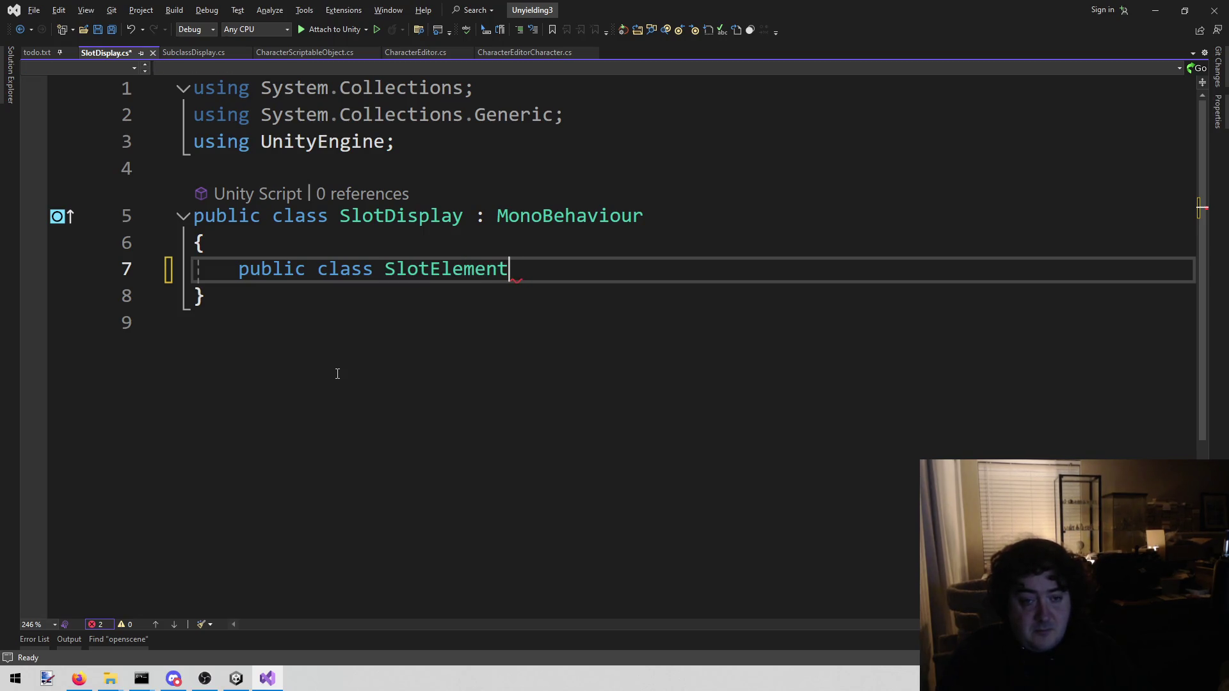
{"action": "key", "text": "Return"}
{"action": "type", "text": "{"}
{"action": "key", "text": "Return"}
{"action": "type", "text": "public "}
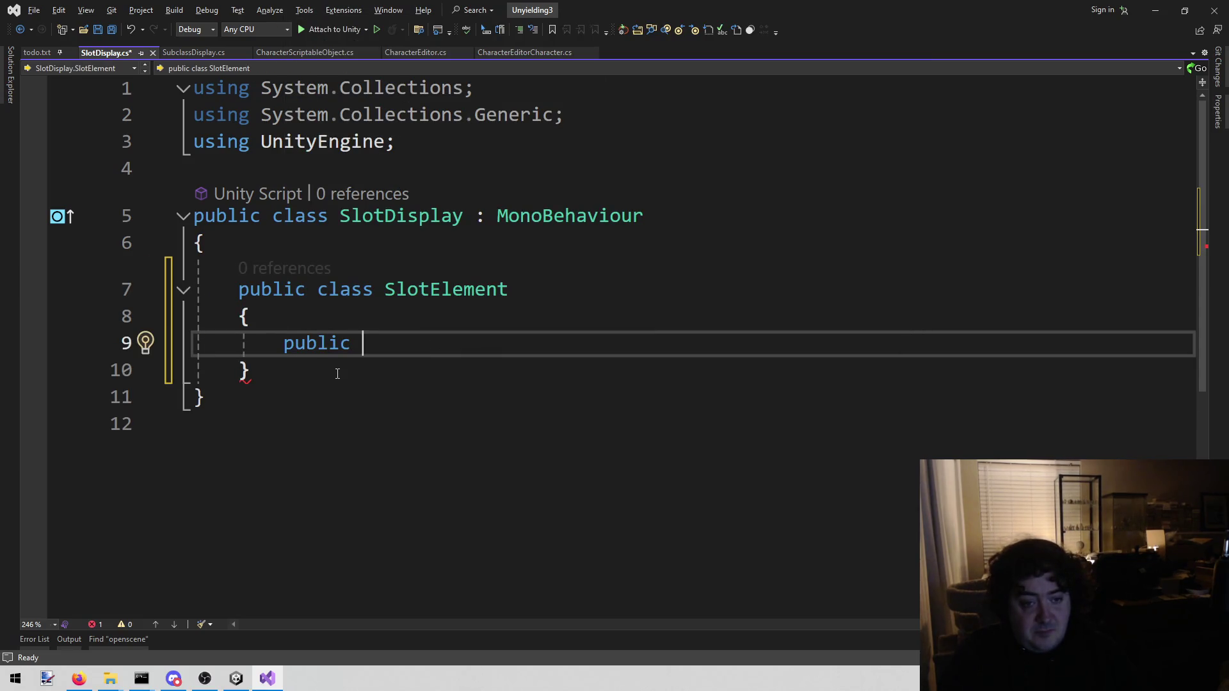
{"action": "type", "text": "string name"}
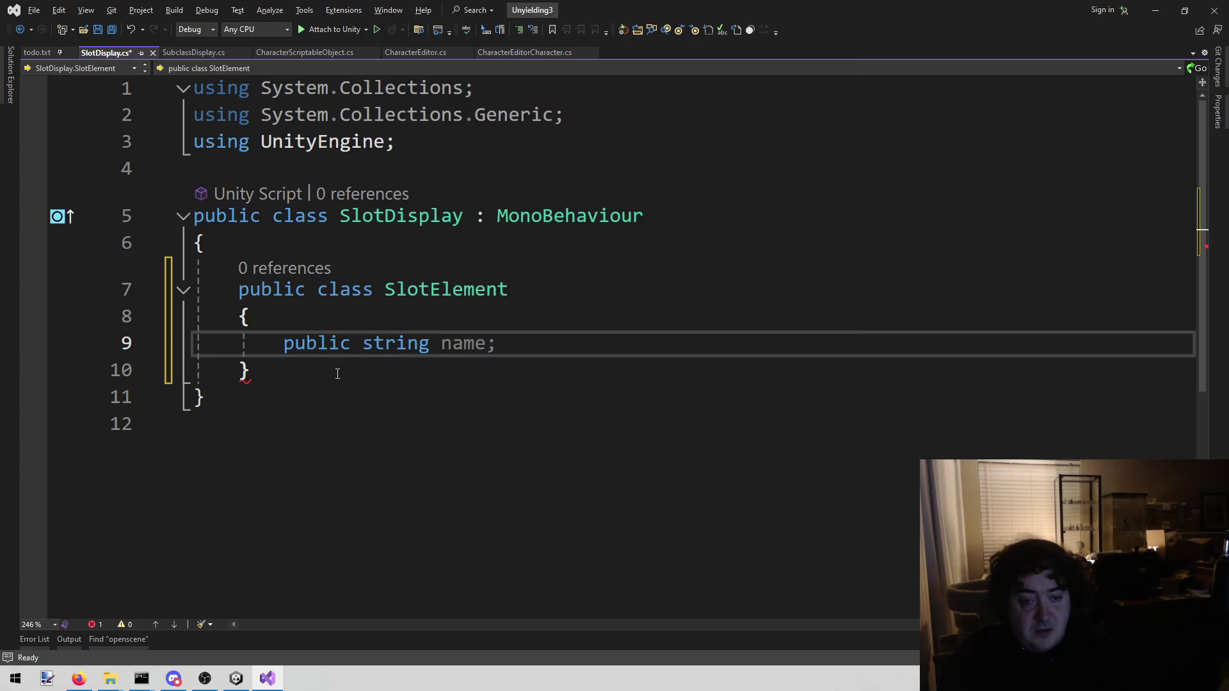
{"action": "type", "text": "weaponName;"}
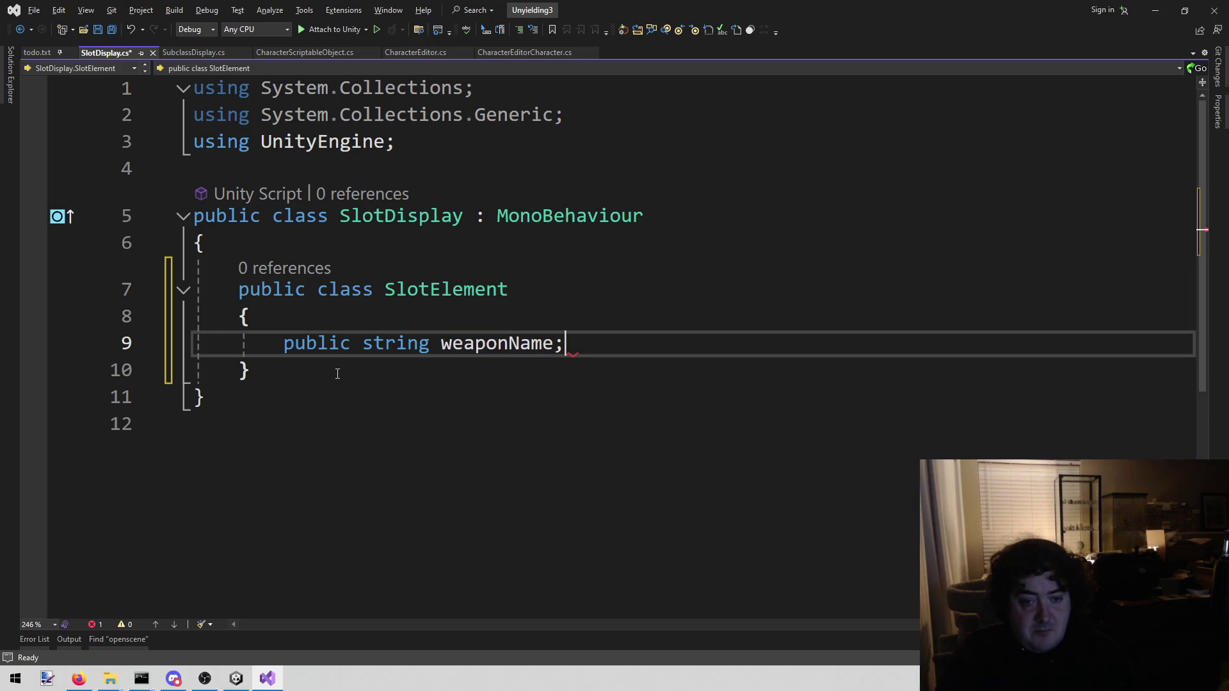
{"action": "key", "text": "ctrl+Left"}
{"action": "key", "text": "ctrl+Left"}
{"action": "key", "text": "ctrl+shift+Left"}
{"action": "type", "text": "TextMe"}
{"action": "key", "text": "Down"}
{"action": "key", "text": "Down"}
{"action": "key", "text": "Tab"}
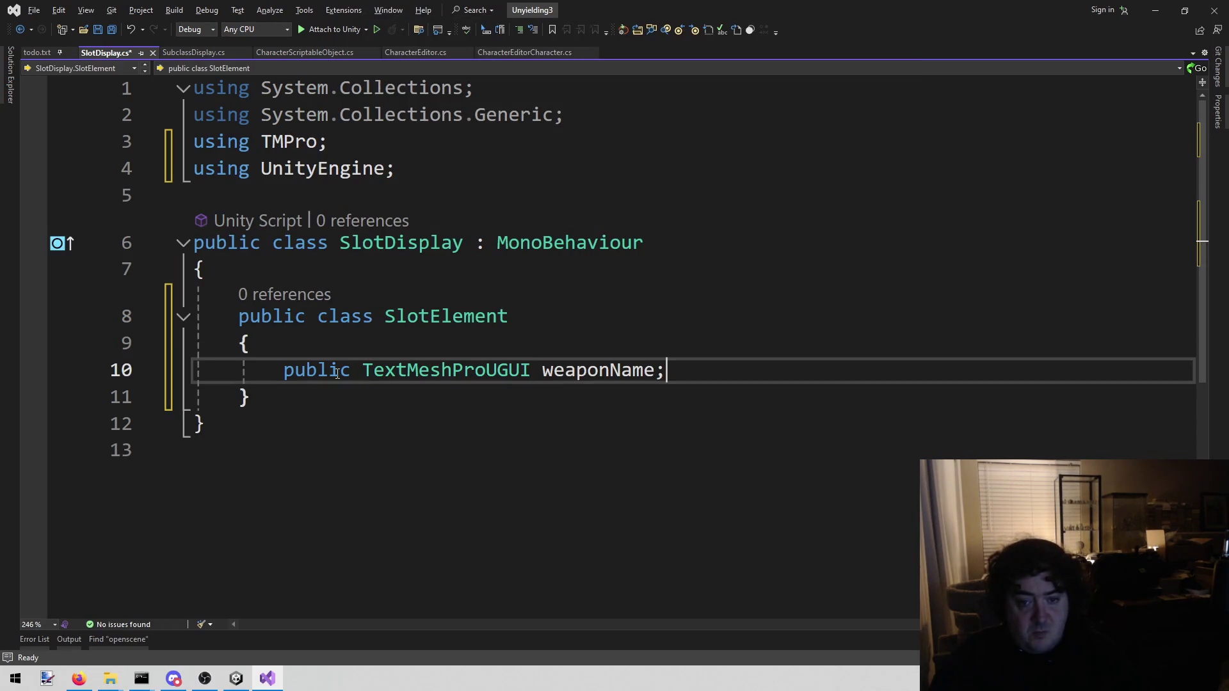
{"action": "key", "text": "Return"}
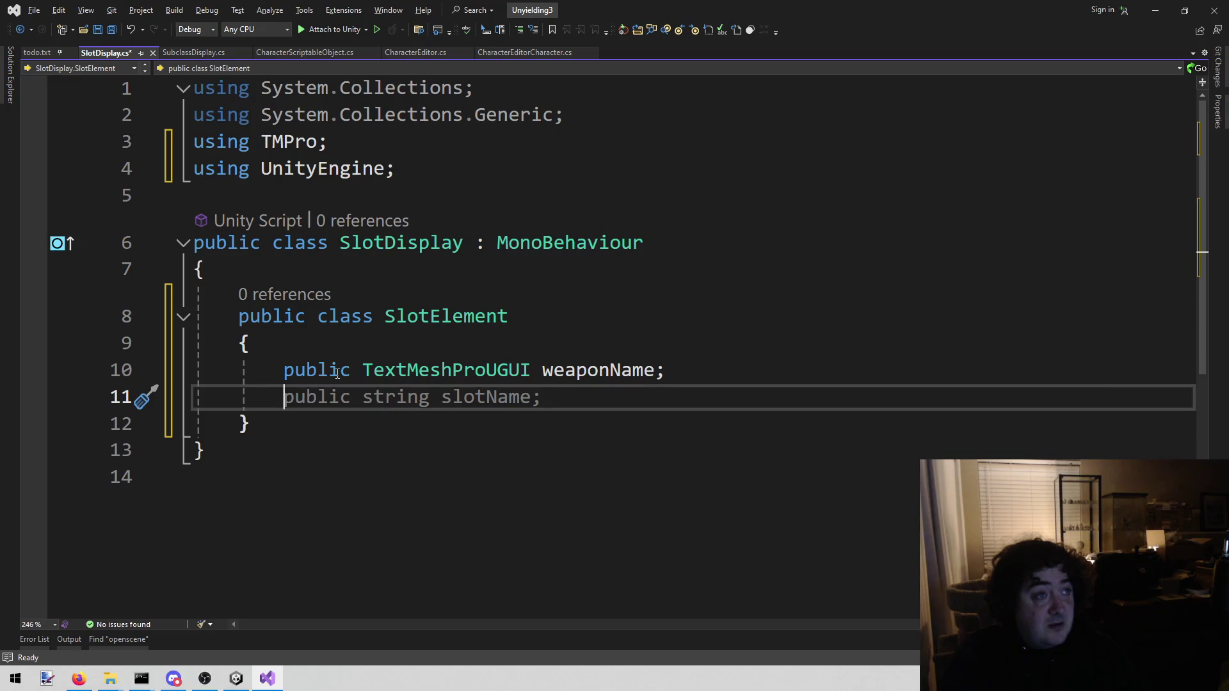
Add an Image itemIcon field, import UnityEngine.UI so it resolves, and save.
{"action": "type", "text": "public "}
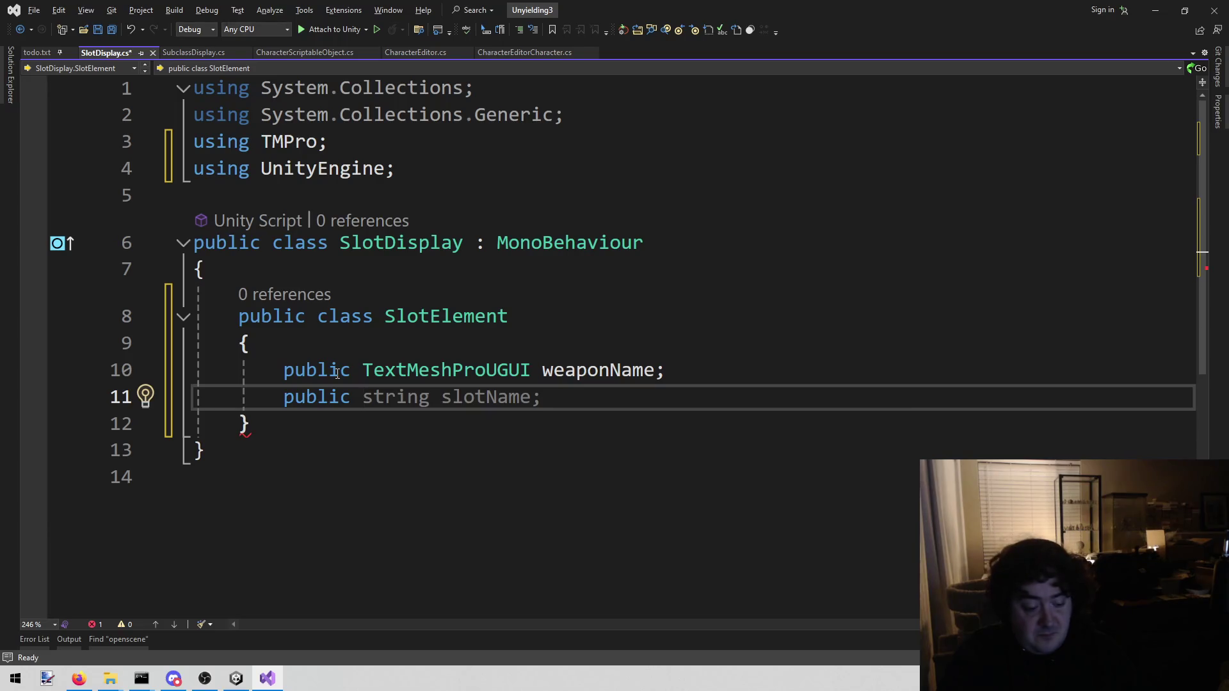
{"action": "type", "text": "Image"}
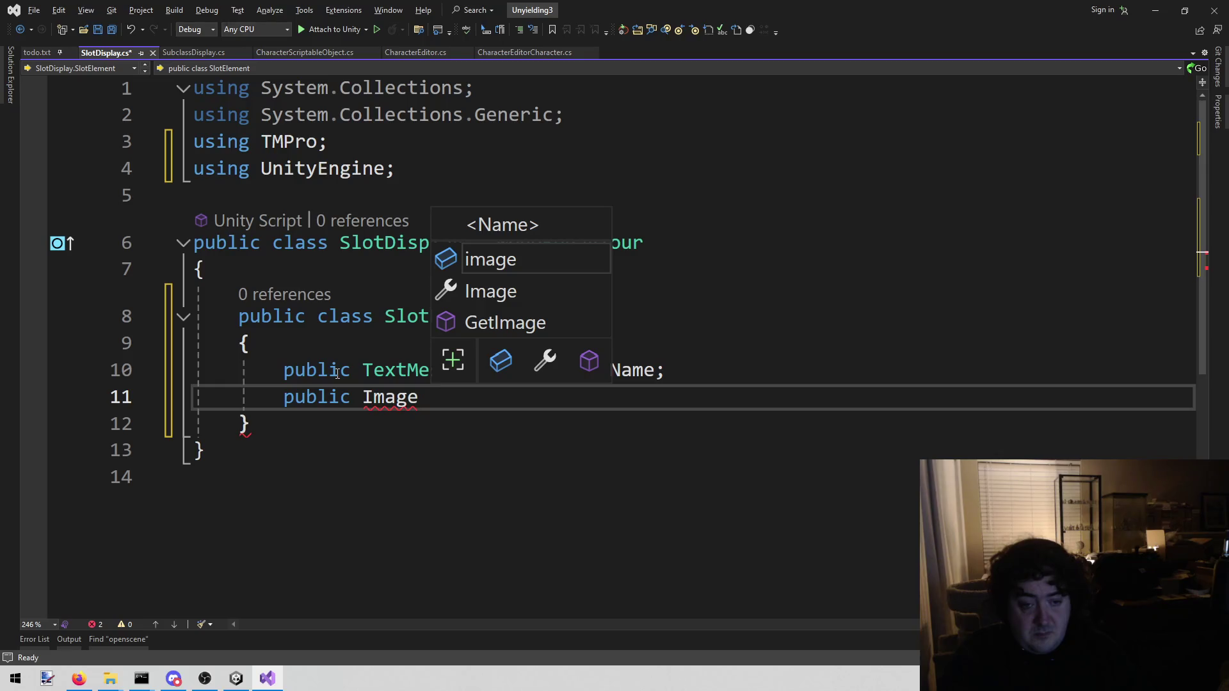
{"action": "type", "text": " it"}
{"action": "type", "text": "on"}
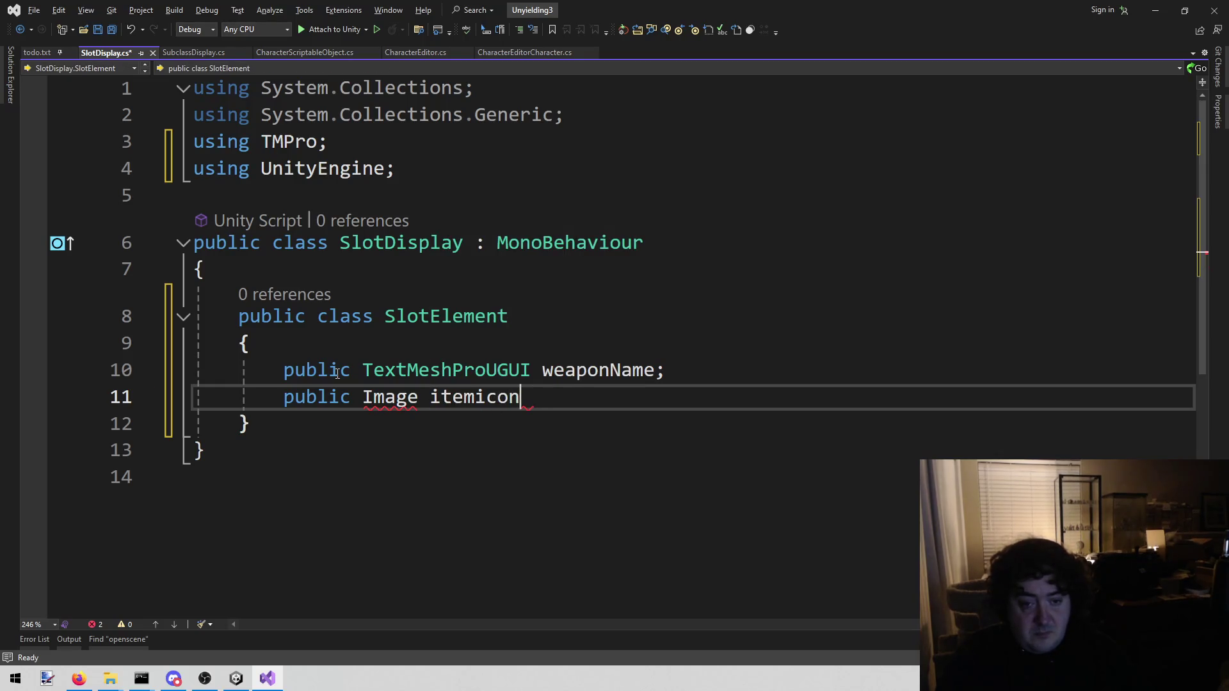
{"action": "key", "text": "BackSpace"}
{"action": "key", "text": "BackSpace"}
{"action": "key", "text": "BackSpace"}
{"action": "type", "text": "Icon;"}
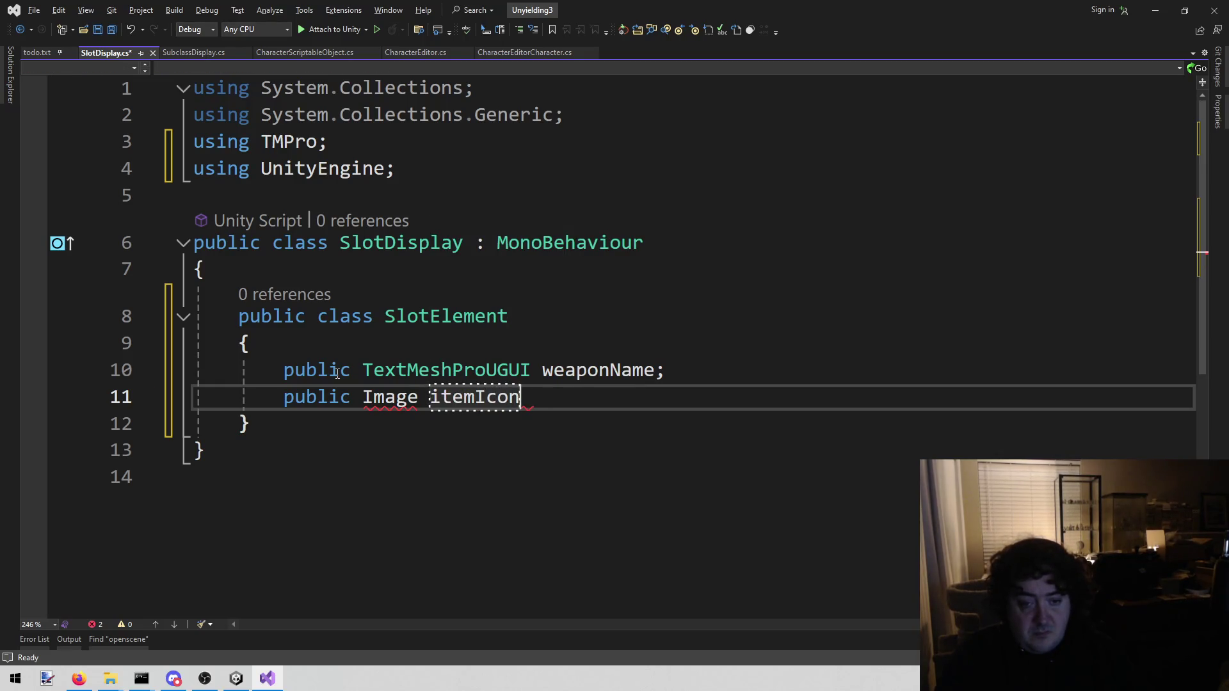
{"action": "left_click", "coordinate": [351, 316]}
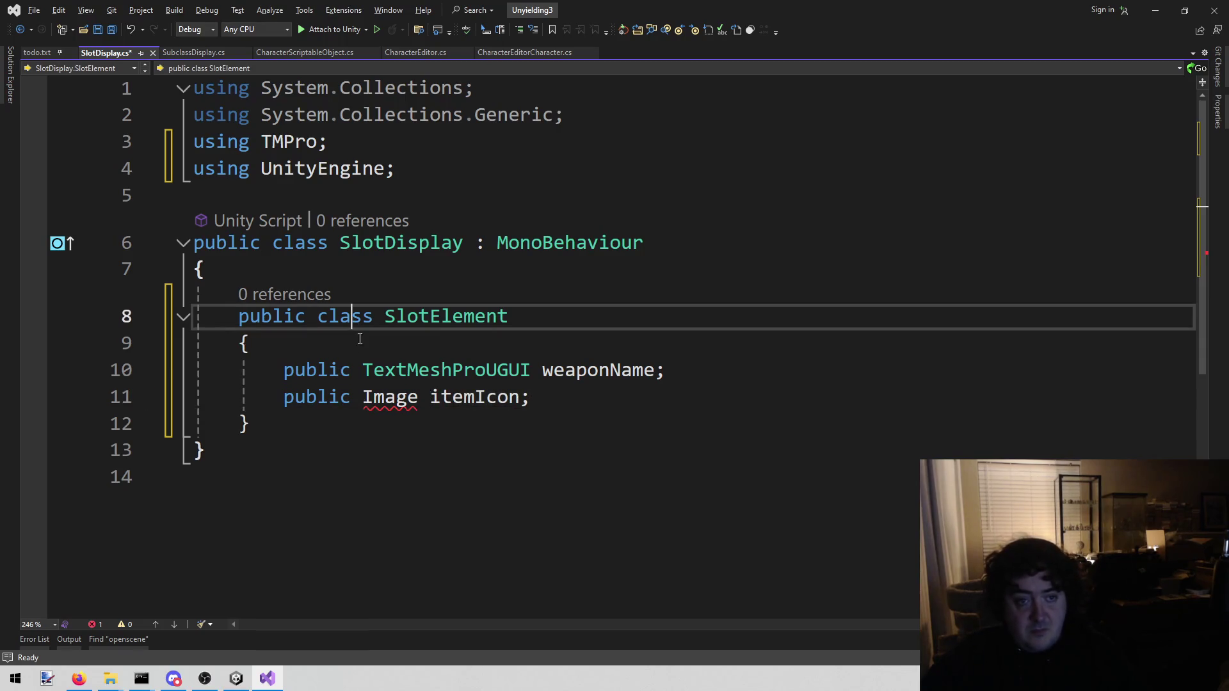
{"action": "left_click", "coordinate": [307, 428]}
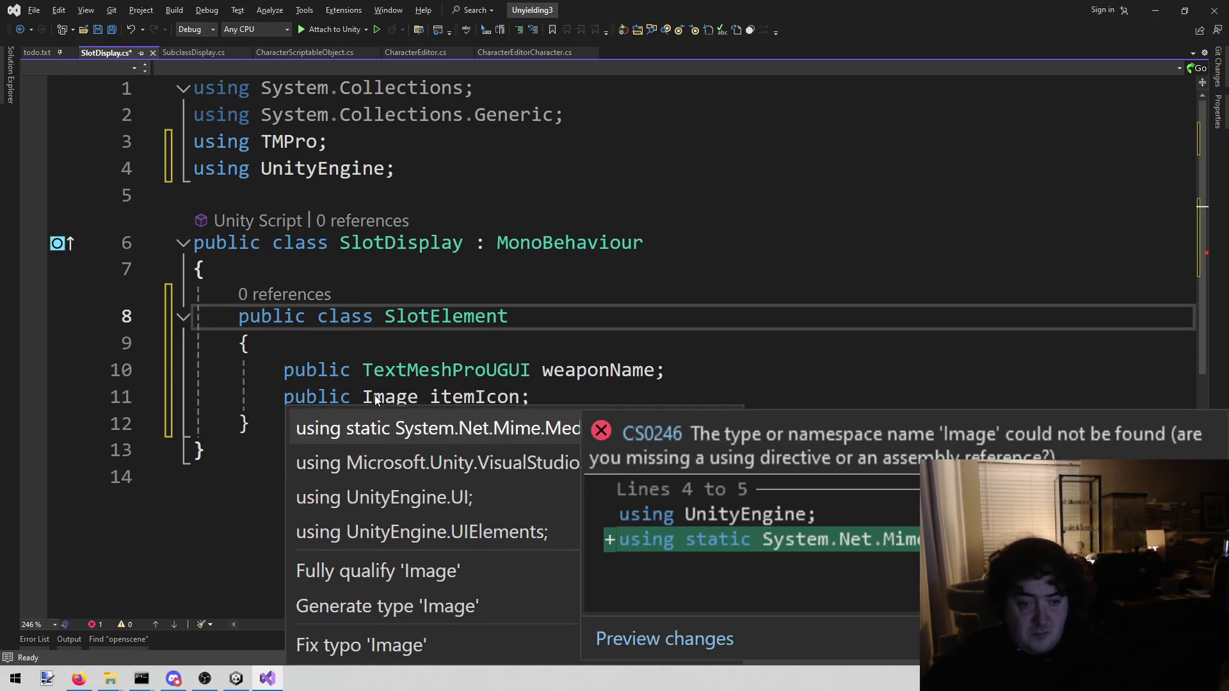
{"action": "left_click", "coordinate": [424, 500]}
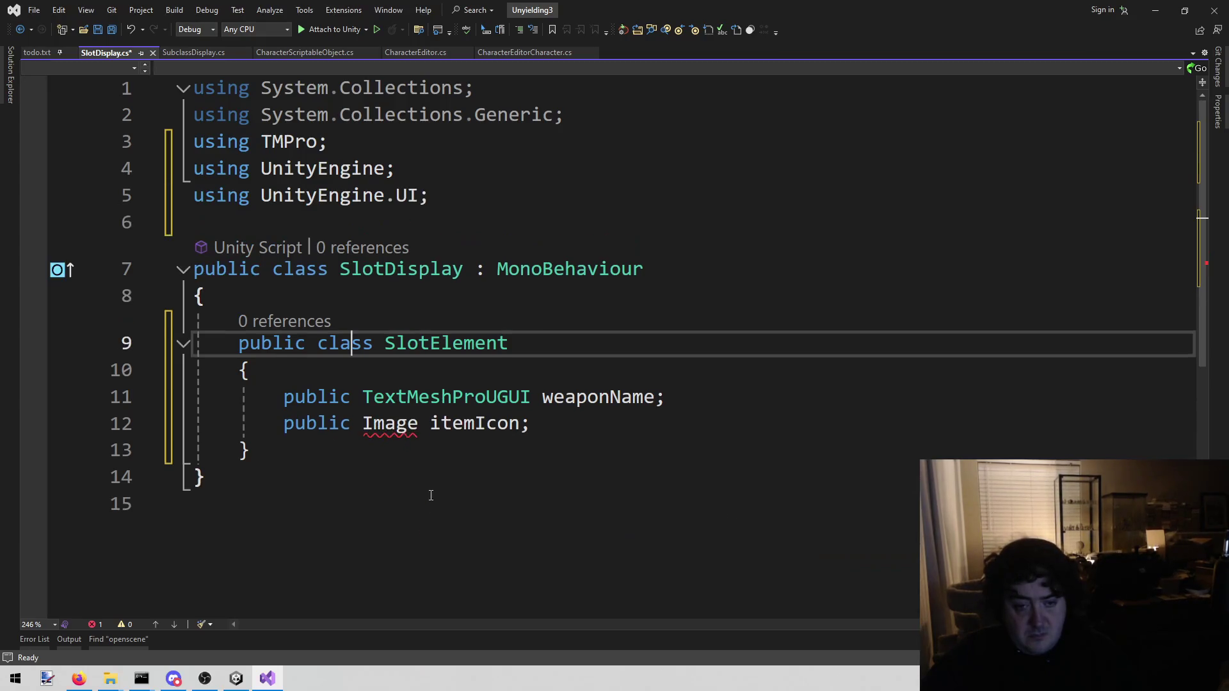
{"action": "left_click", "coordinate": [647, 451]}
{"action": "key", "text": "ctrl+s"}
{"action": "key", "text": "alt+Tab"}
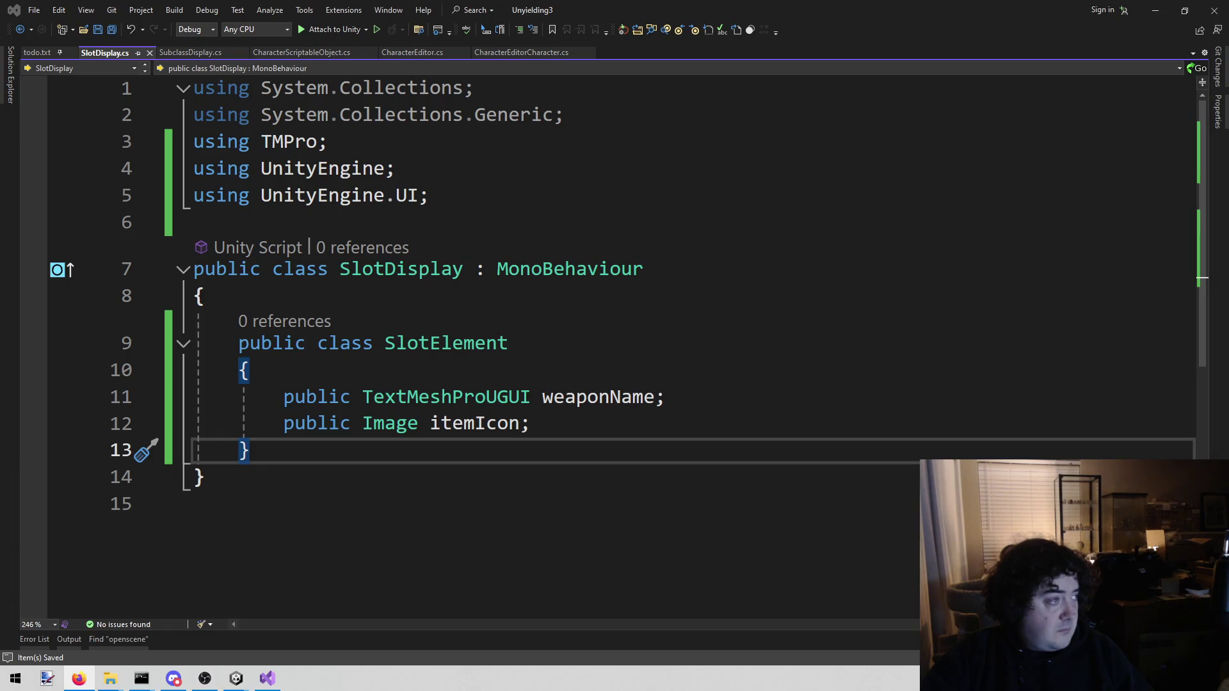
{"action": "left_click", "coordinate": [528, 451]}
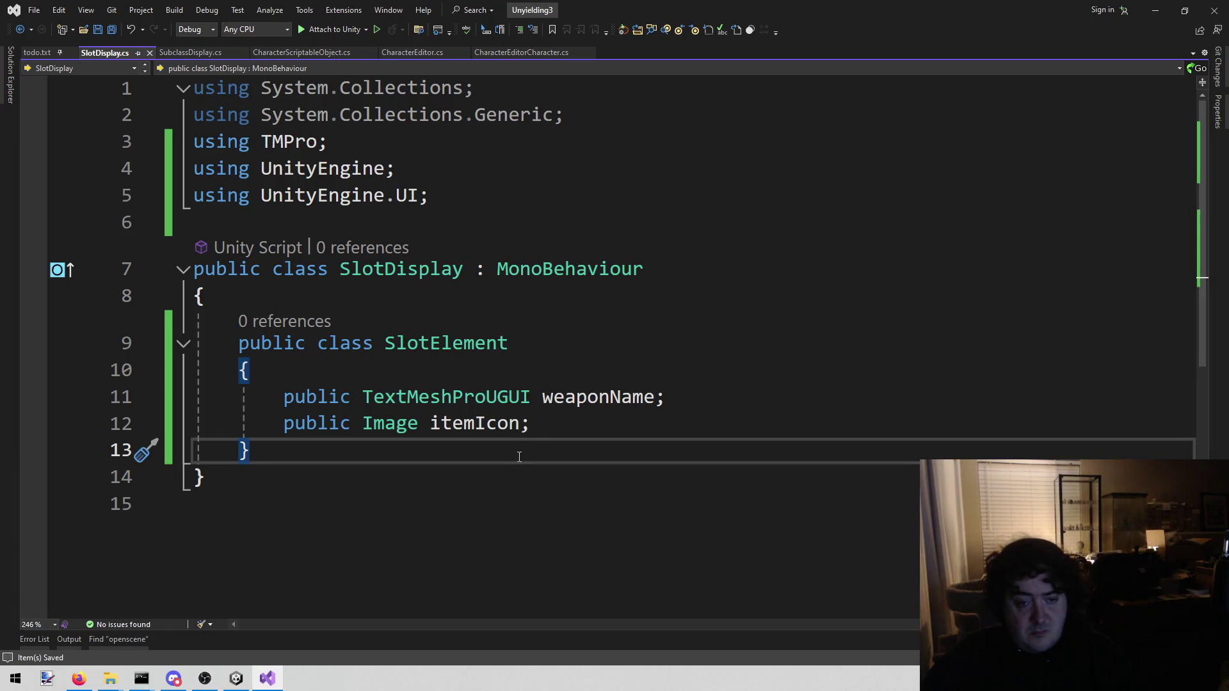
{"action": "scroll", "coordinate": [615, 387], "scroll_direction": "down", "scroll_amount": 1}
{"action": "key", "text": "Return"}
{"action": "key", "text": "Return"}
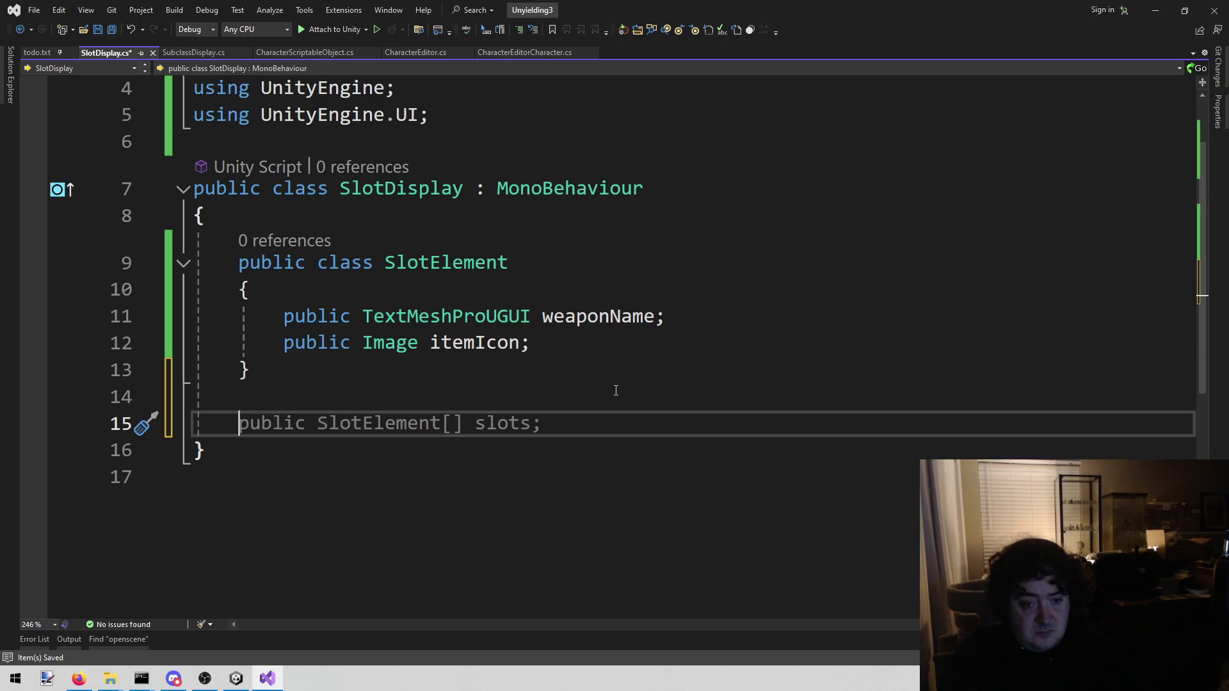
Declare SlotElement fields normal, light1 and light2 in SlotDisplay.
{"action": "type", "text": "public El"}
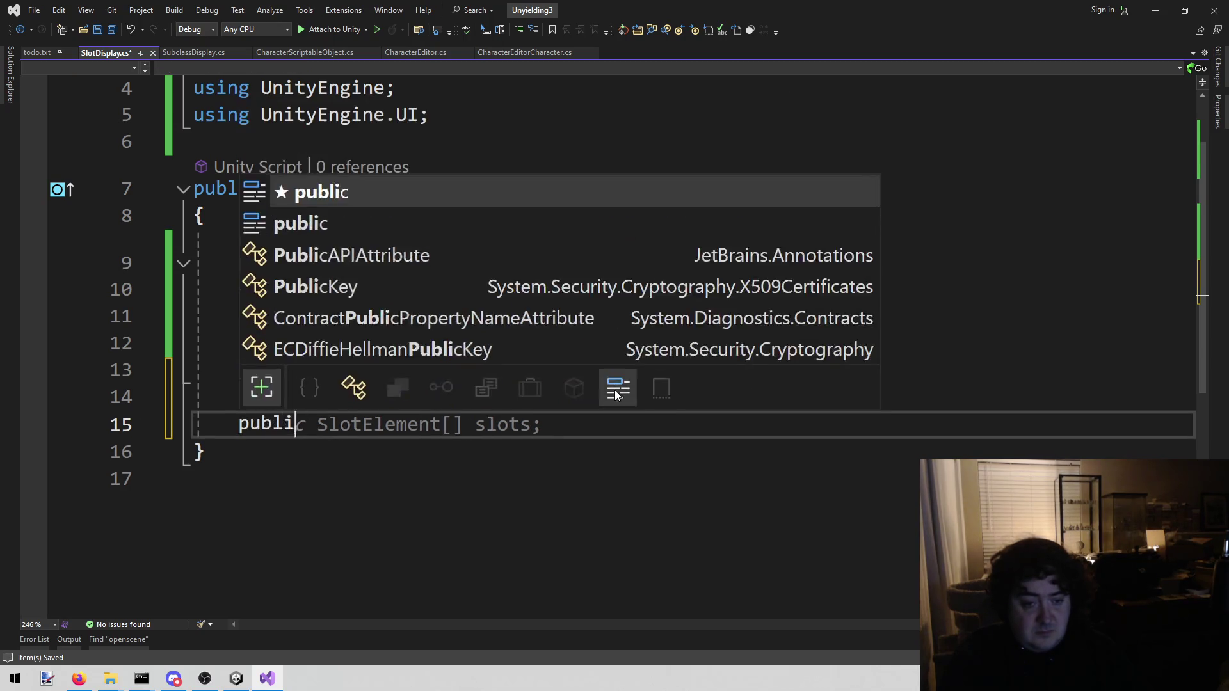
{"action": "key", "text": "BackSpace"}
{"action": "key", "text": "BackSpace"}
{"action": "type", "text": "Slote"}
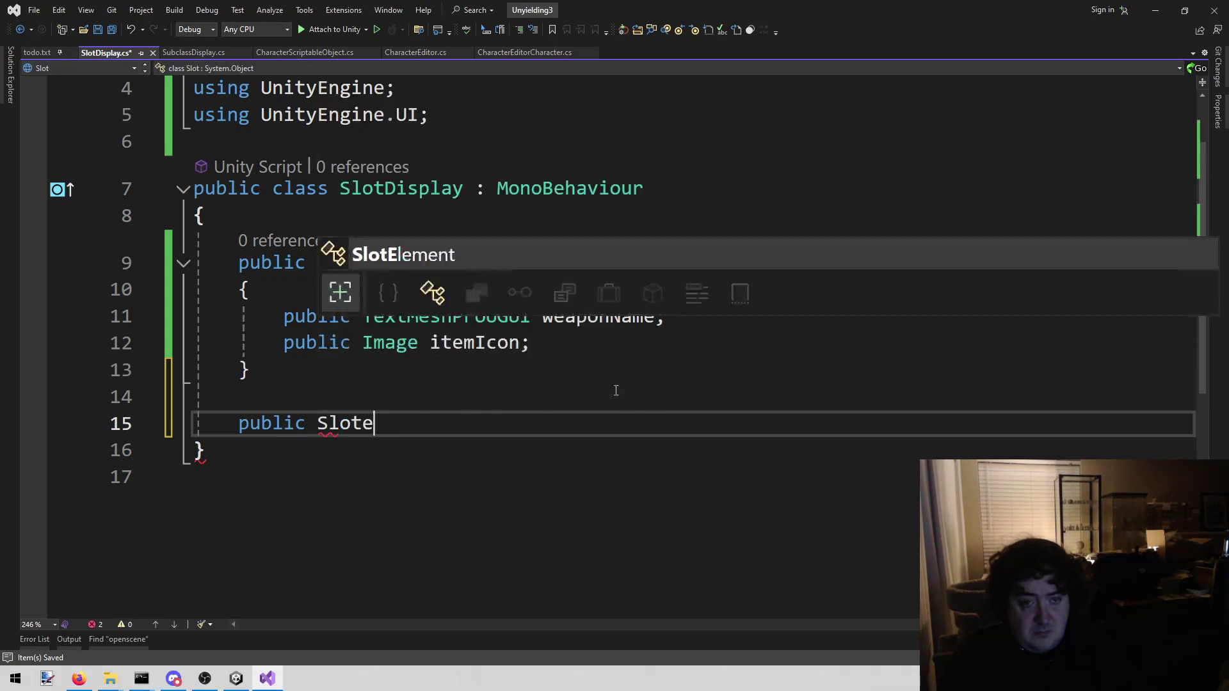
{"action": "key", "text": "BackSpace"}
{"action": "type", "text": "E"}
{"action": "key", "text": "Tab"}
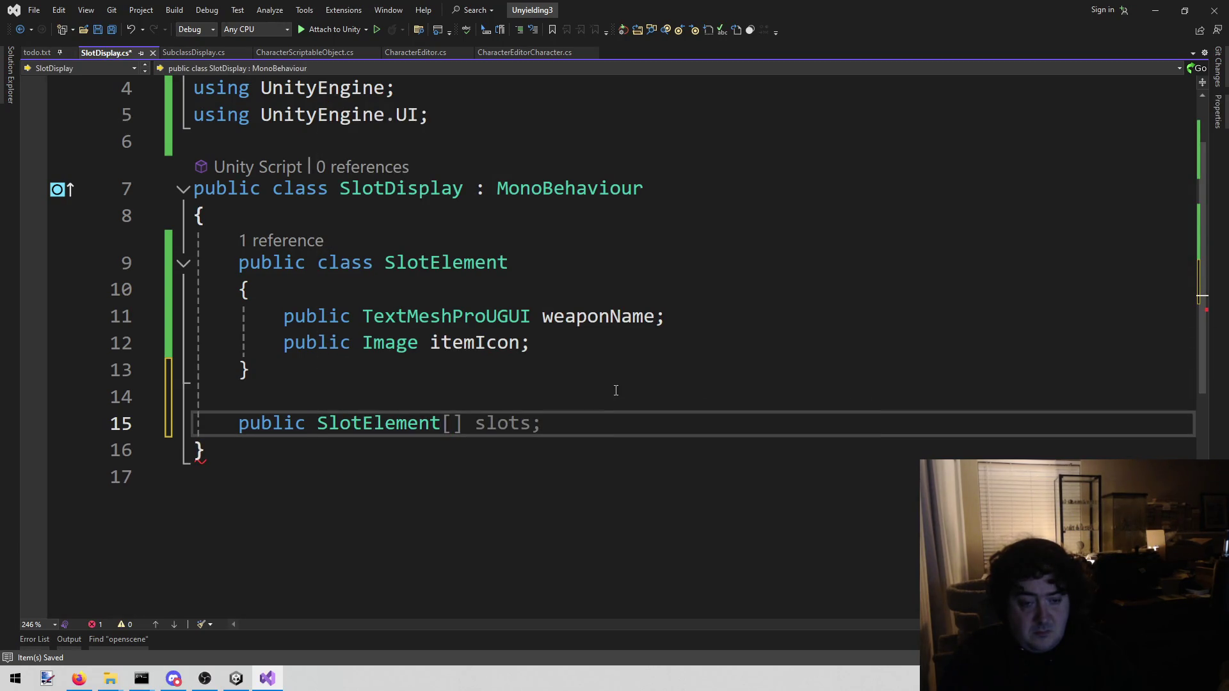
{"action": "type", "text": "normal;"}
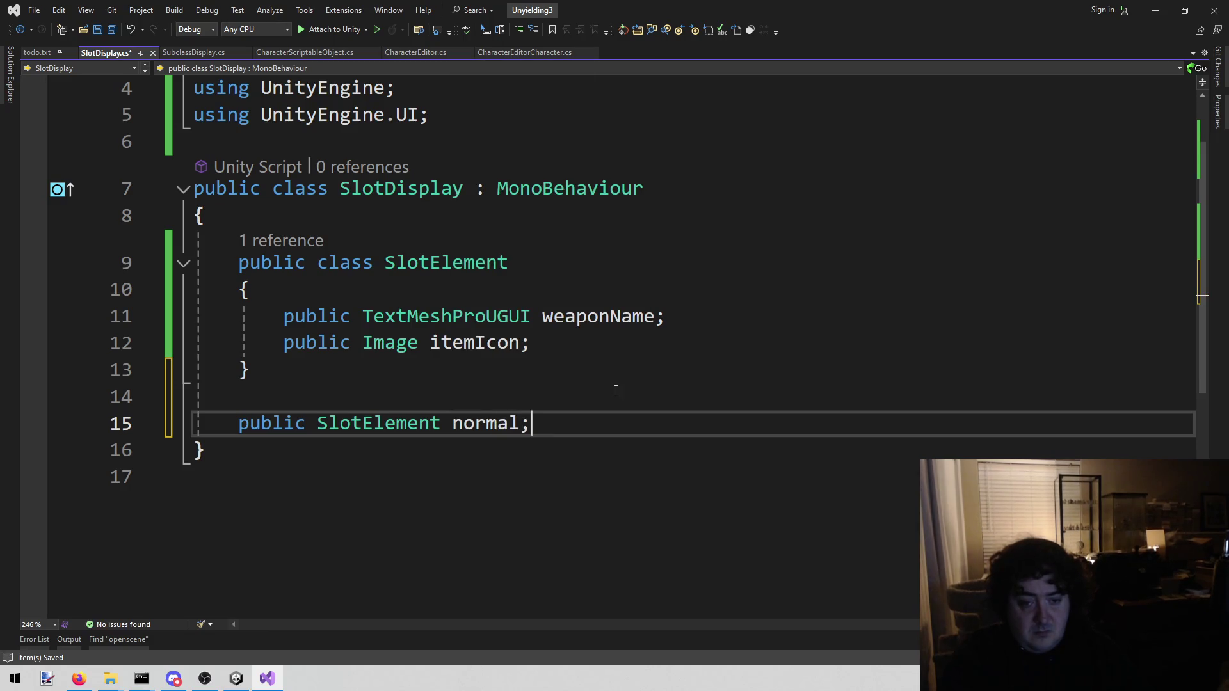
{"action": "key", "text": "Return"}
{"action": "type", "text": "public "}
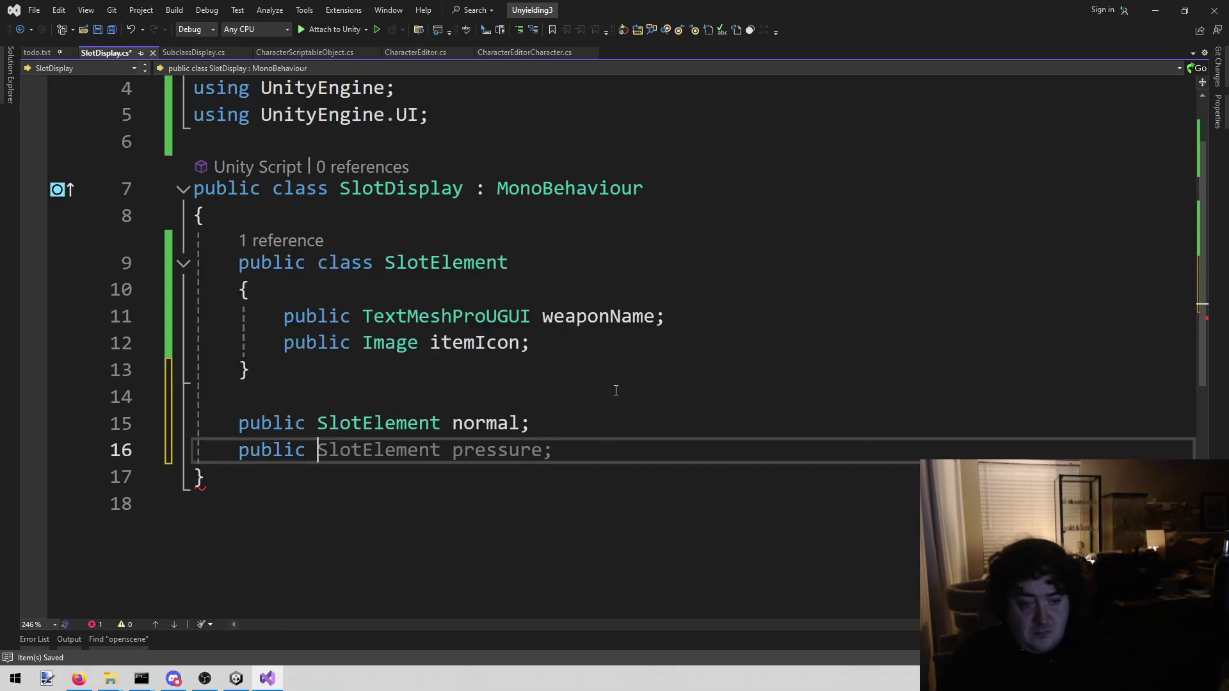
{"action": "type", "text": "slot"}
{"action": "key", "text": "BackSpace"}
{"action": "key", "text": "BackSpace"}
{"action": "key", "text": "BackSpace"}
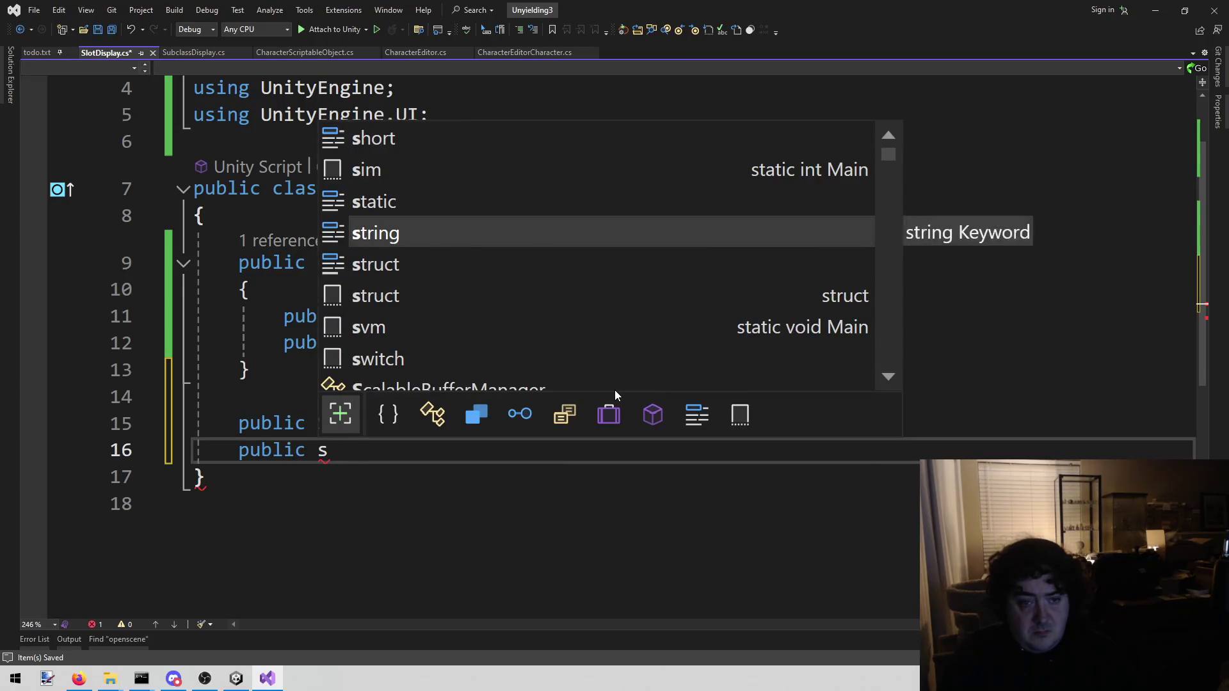
{"action": "key", "text": "BackSpace"}
{"action": "type", "text": "slot"}
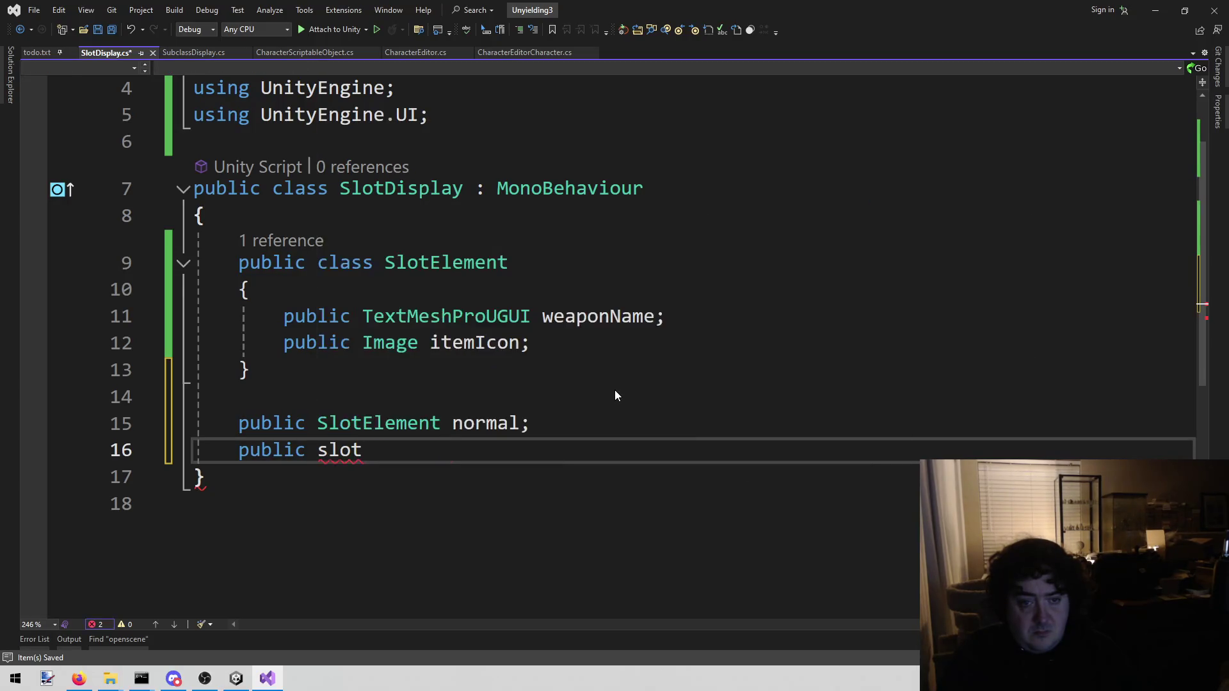
{"action": "type", "text": " light1;"}
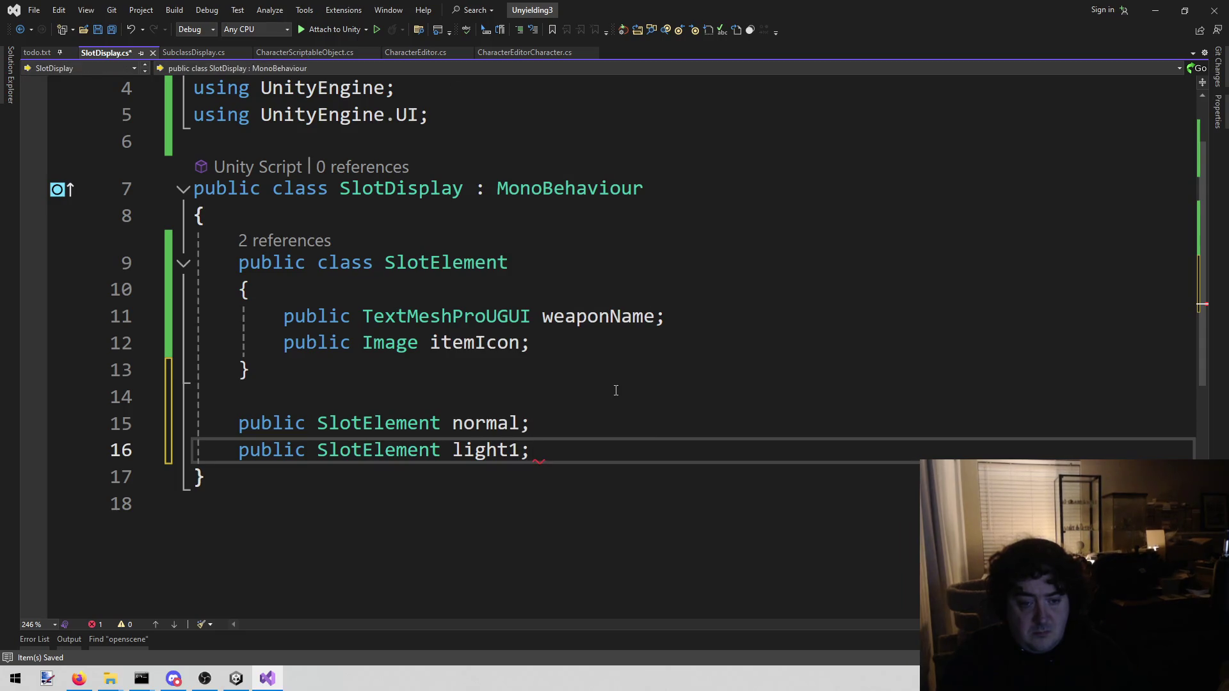
{"action": "key", "text": "Return"}
{"action": "type", "text": "public"}
{"action": "key", "text": "Tab"}
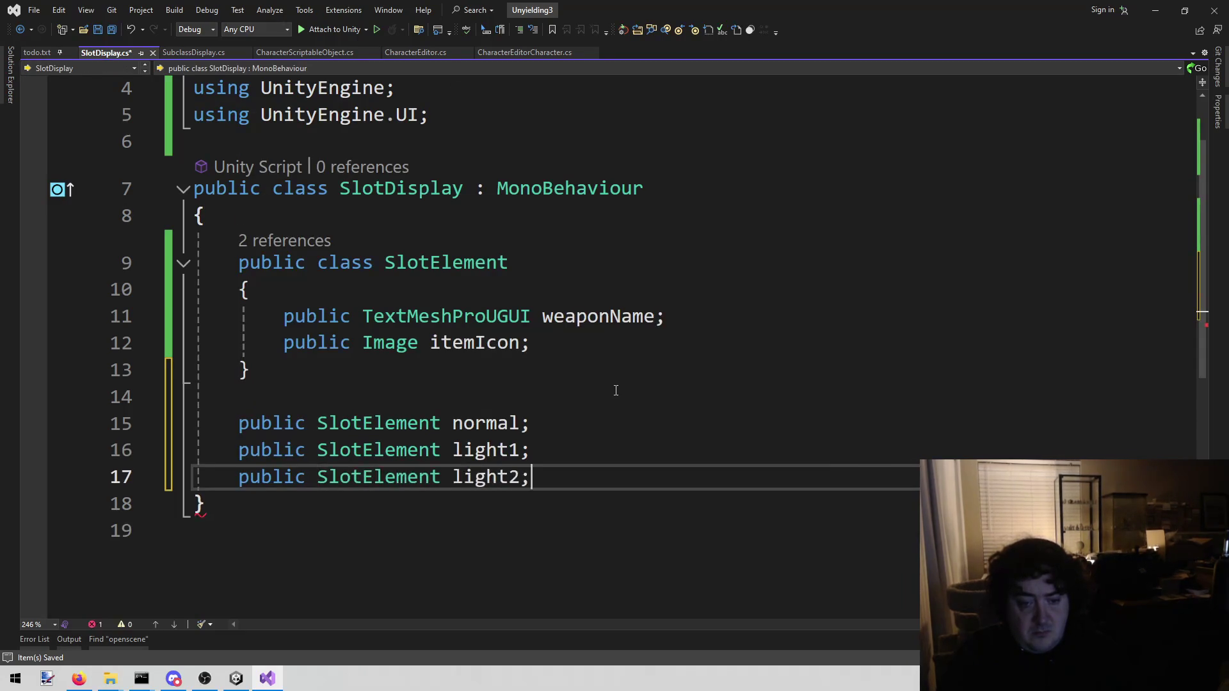
{"action": "scroll", "coordinate": [621, 352], "scroll_direction": "down", "scroll_amount": 2}
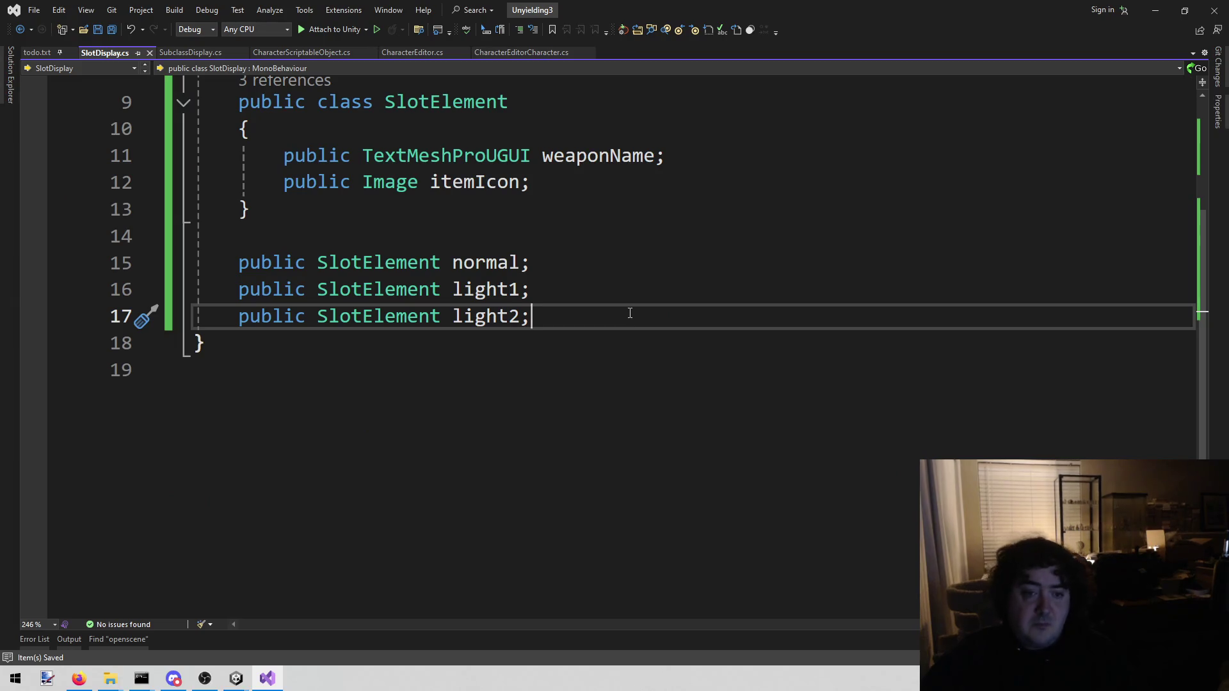
Add an empty public void Set() method and save SlotDisplay.cs.
{"action": "key", "text": "Return"}
{"action": "key", "text": "Return"}
{"action": "type", "text": "public"}
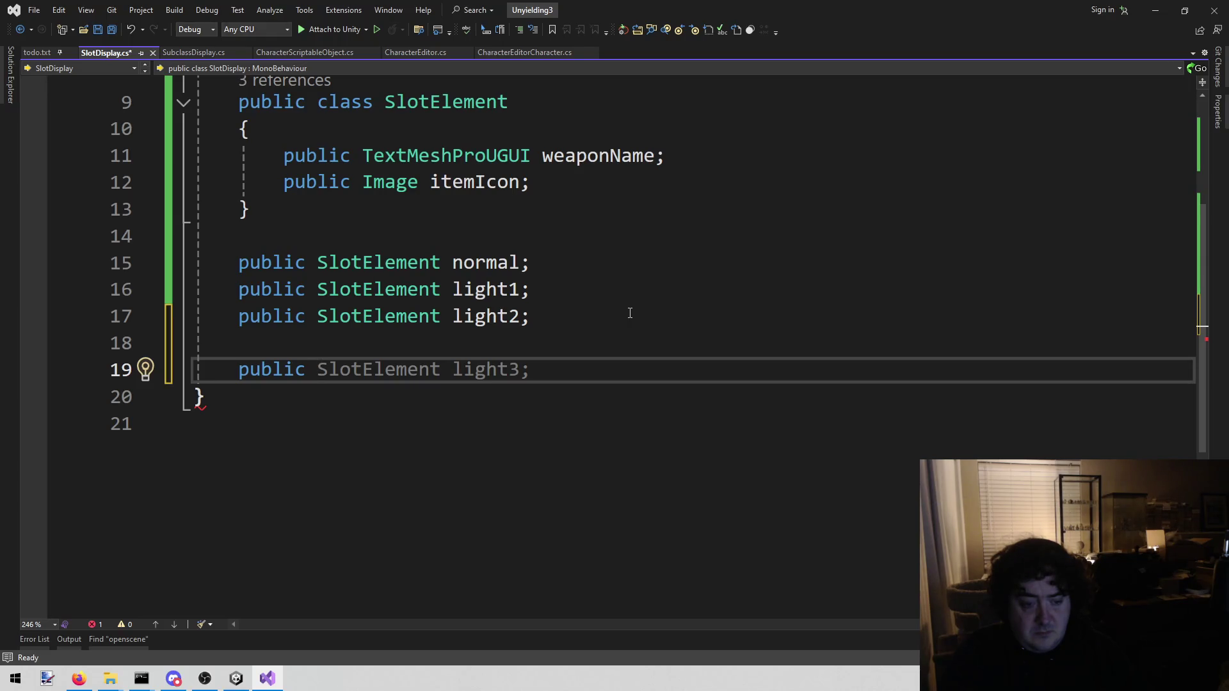
{"action": "type", "text": " void Set()"}
{"action": "key", "text": "Return"}
{"action": "type", "text": "{"}
{"action": "key", "text": "Return"}
{"action": "key", "text": "ctrl+s"}
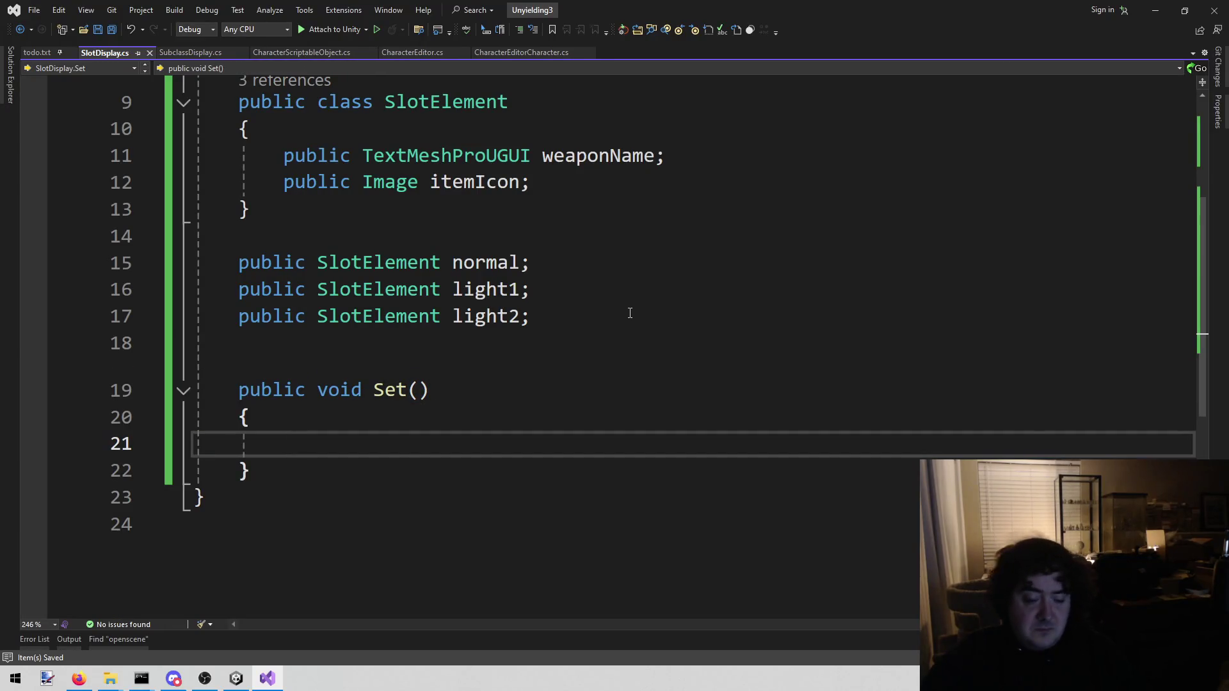
Copy WeaponSlotType from CharacterScriptableObject.cs and paste it as Set()'s parameter type.
{"action": "left_click", "coordinate": [415, 392]}
{"action": "scroll", "coordinate": [522, 355], "scroll_direction": "up", "scroll_amount": 2}
{"action": "scroll", "coordinate": [521, 355], "scroll_direction": "down", "scroll_amount": 2}
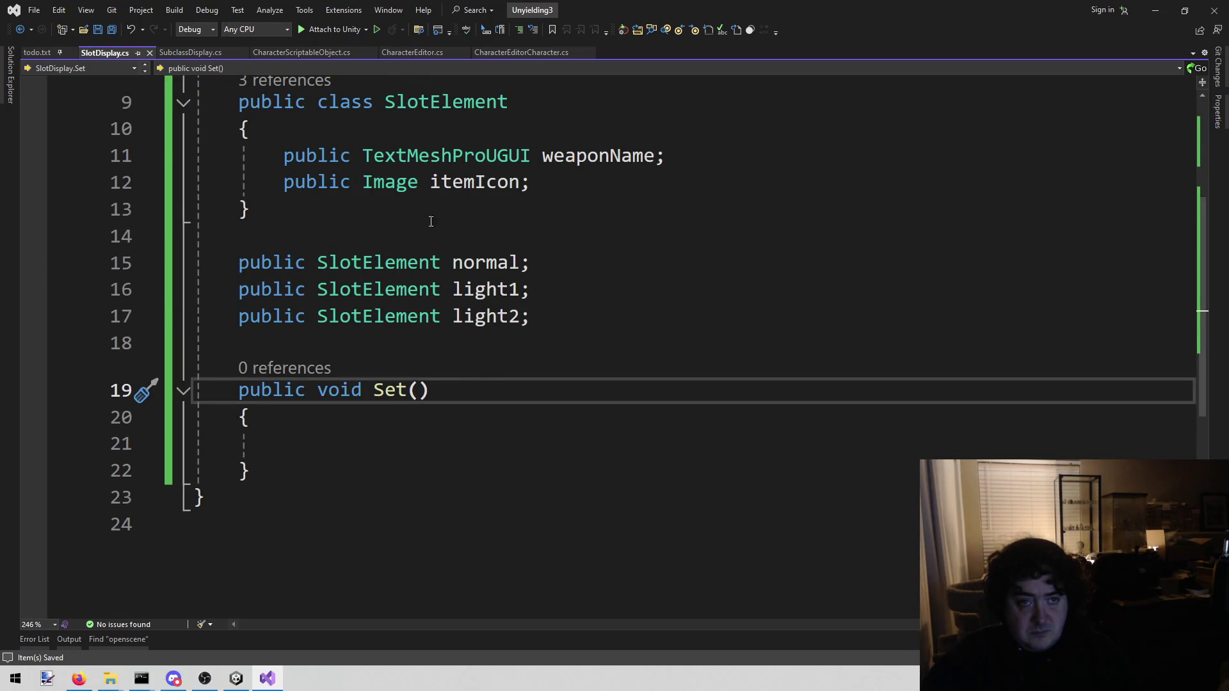
{"action": "left_click", "coordinate": [318, 51]}
{"action": "scroll", "coordinate": [542, 459], "scroll_direction": "down", "scroll_amount": 3}
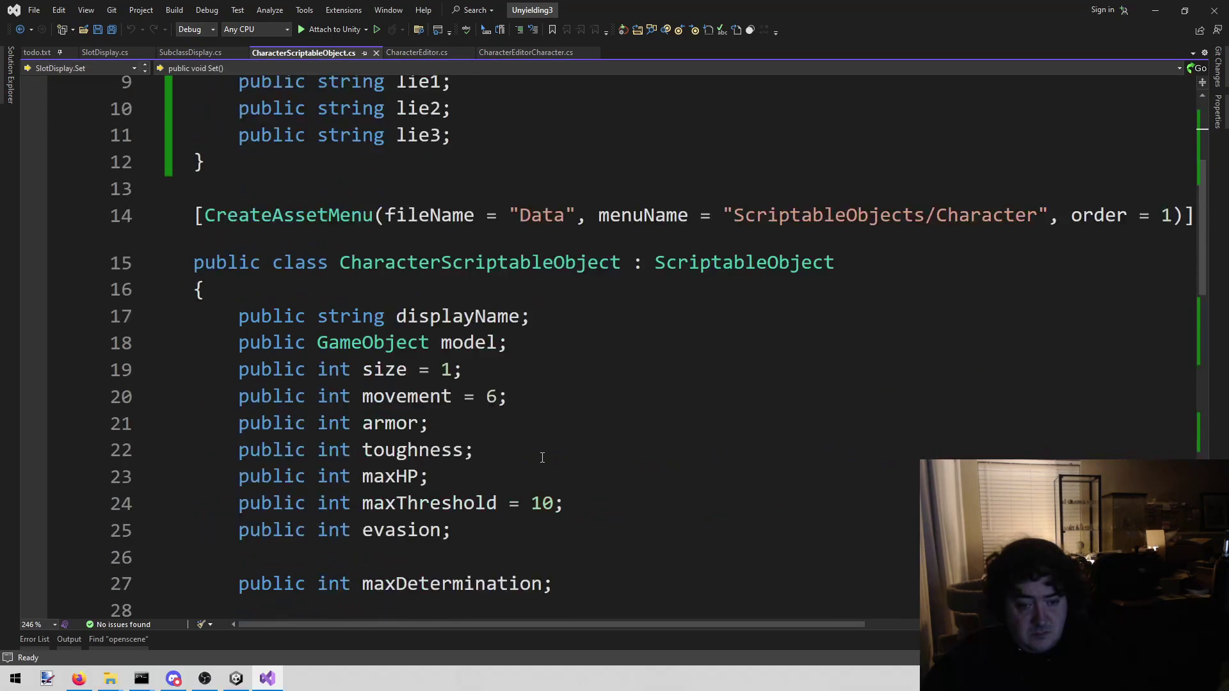
{"action": "scroll", "coordinate": [541, 459], "scroll_direction": "down", "scroll_amount": 4}
{"action": "double_click", "coordinate": [488, 335]}
{"action": "key", "text": "ctrl+c"}
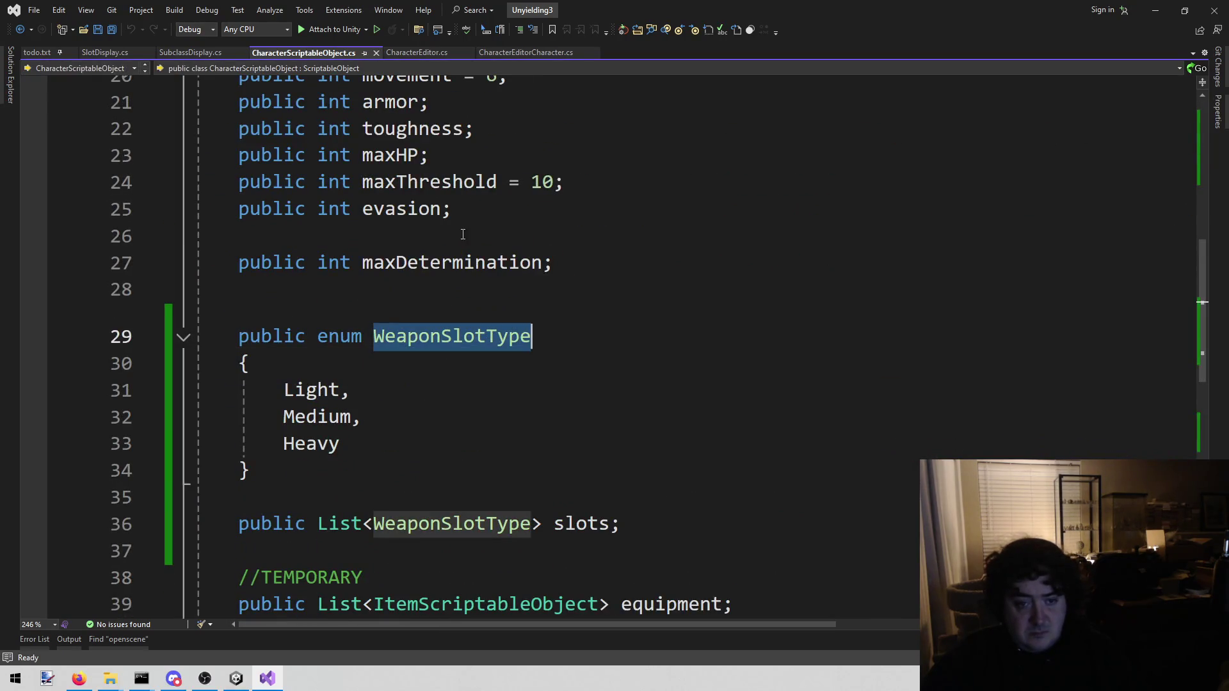
{"action": "left_click", "coordinate": [106, 54]}
{"action": "key", "text": "ctrl+v"}
{"action": "key", "text": "ctrl+Left"}
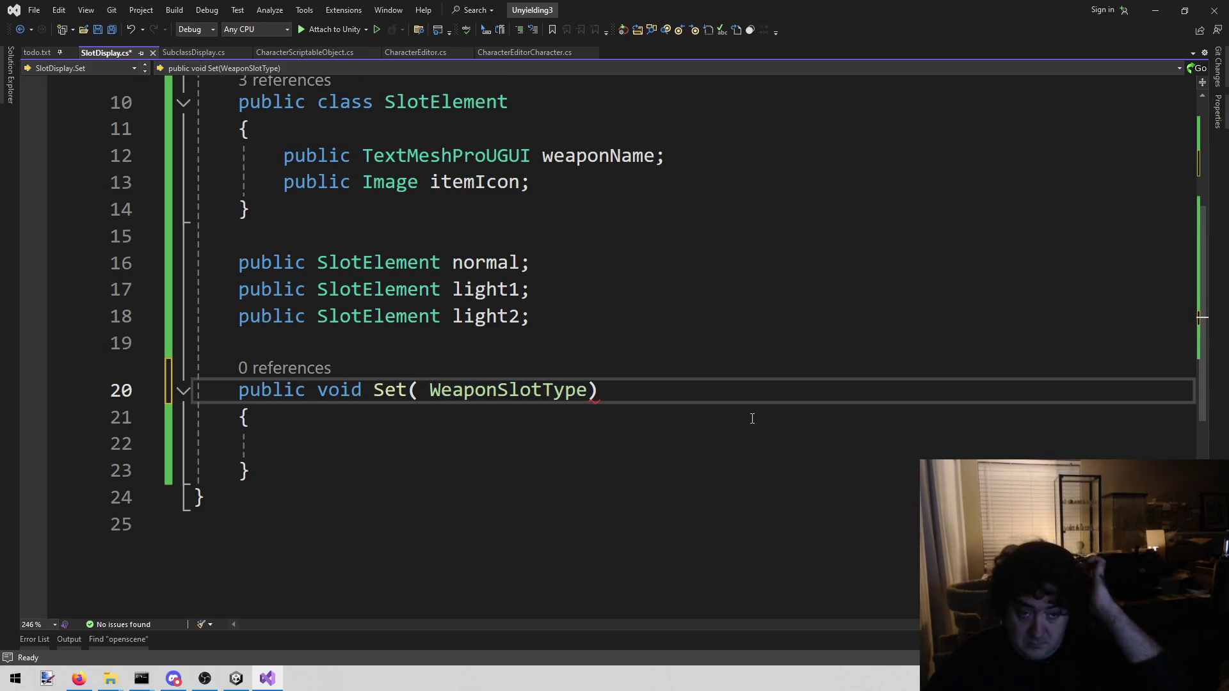
Qualify the parameter as CharacterScriptableObject.WeaponSlotType and name it slotType.
{"action": "scroll", "coordinate": [752, 418], "scroll_direction": "up", "scroll_amount": 3}
{"action": "scroll", "coordinate": [758, 381], "scroll_direction": "down", "scroll_amount": 1}
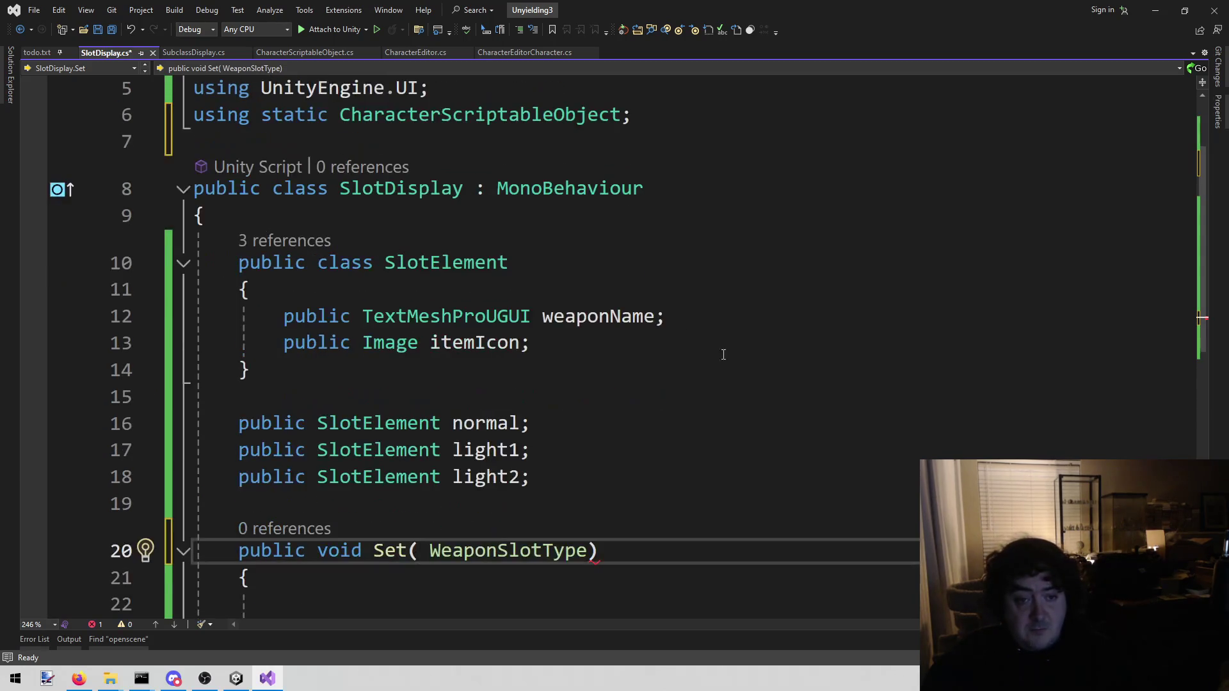
{"action": "left_click", "coordinate": [356, 192]}
{"action": "left_click", "coordinate": [419, 550]}
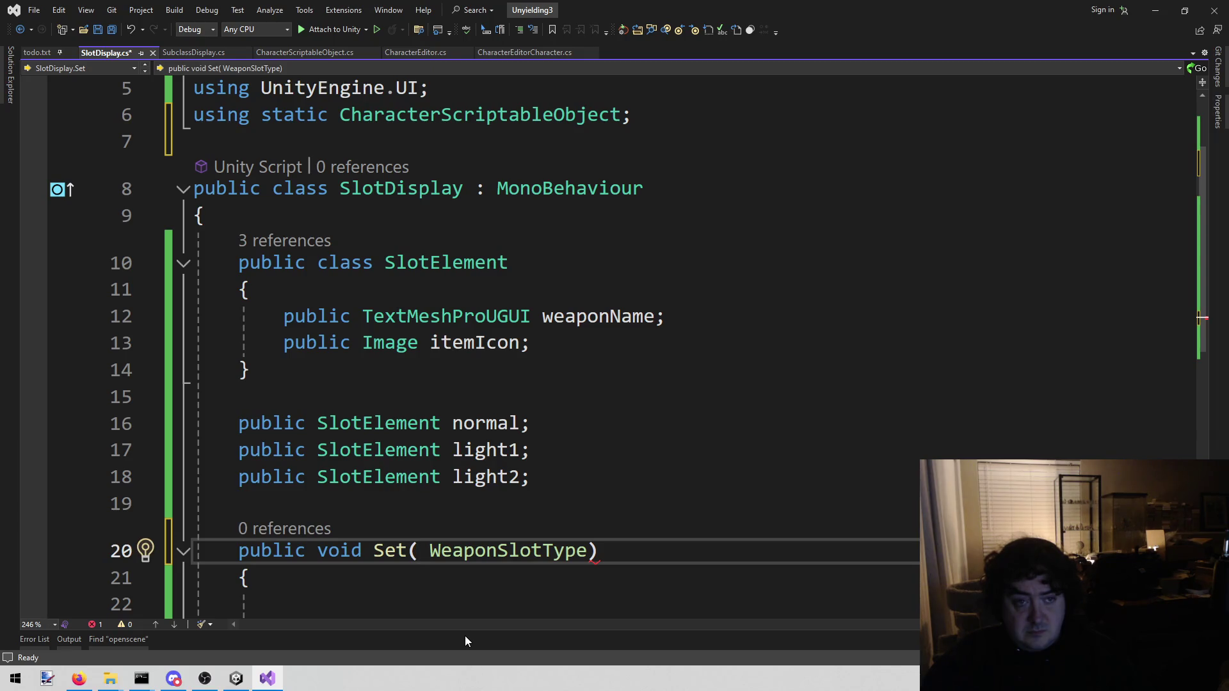
{"action": "type", "text": "Charactersc"}
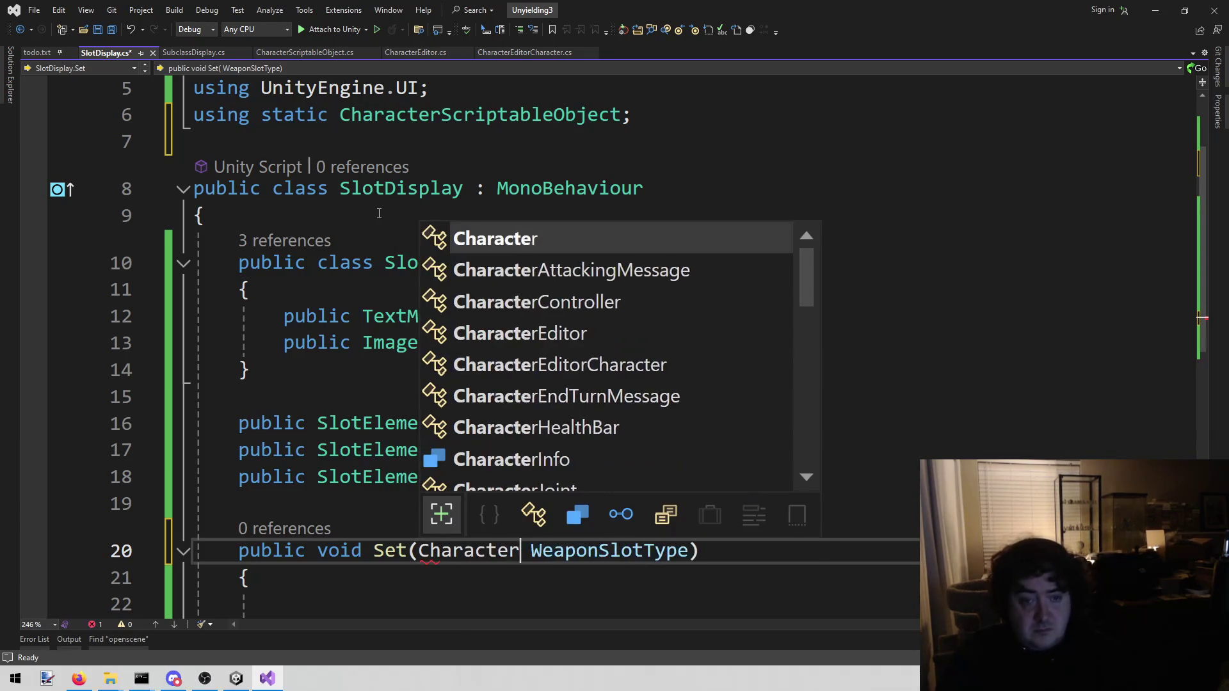
{"action": "type", "text": "."}
{"action": "key", "text": "Escape"}
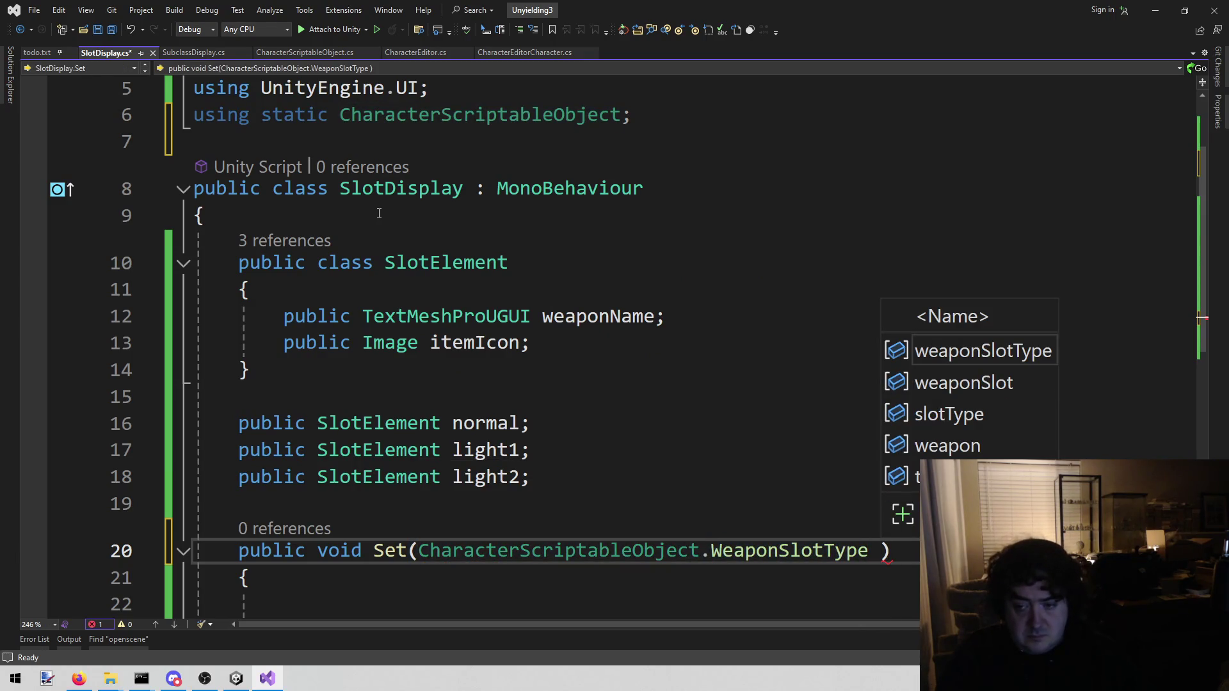
{"action": "type", "text": "slot"}
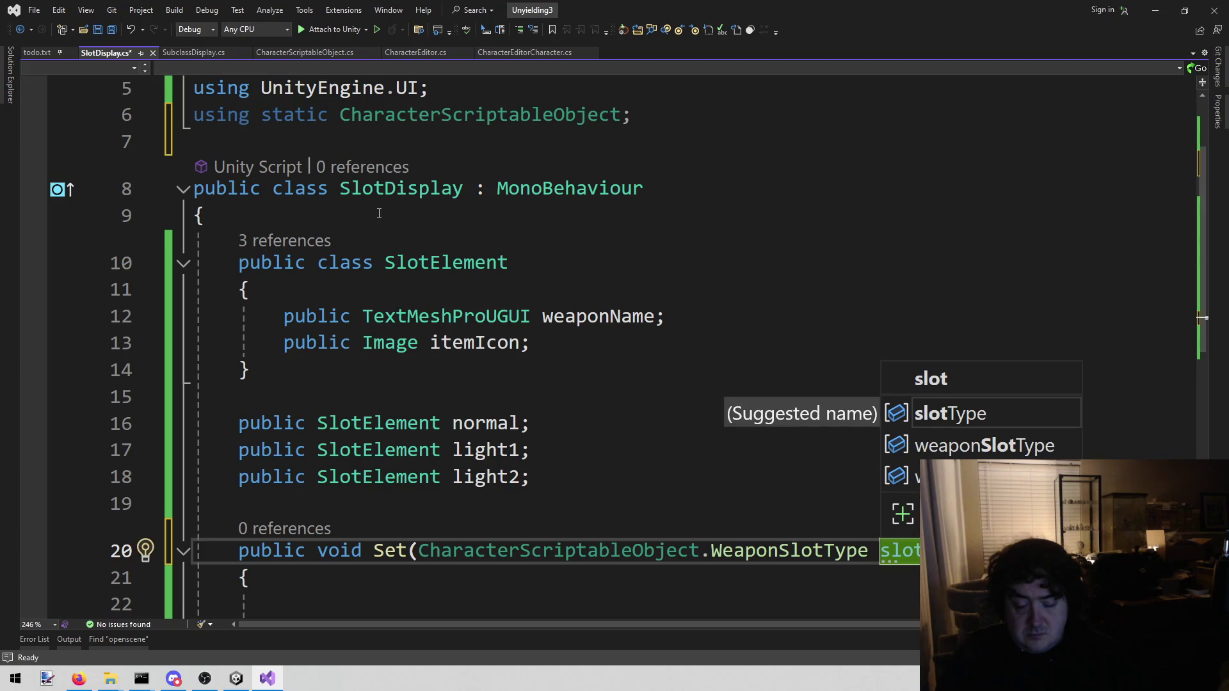
{"action": "type", "text": "T"}
{"action": "key", "text": "Tab"}
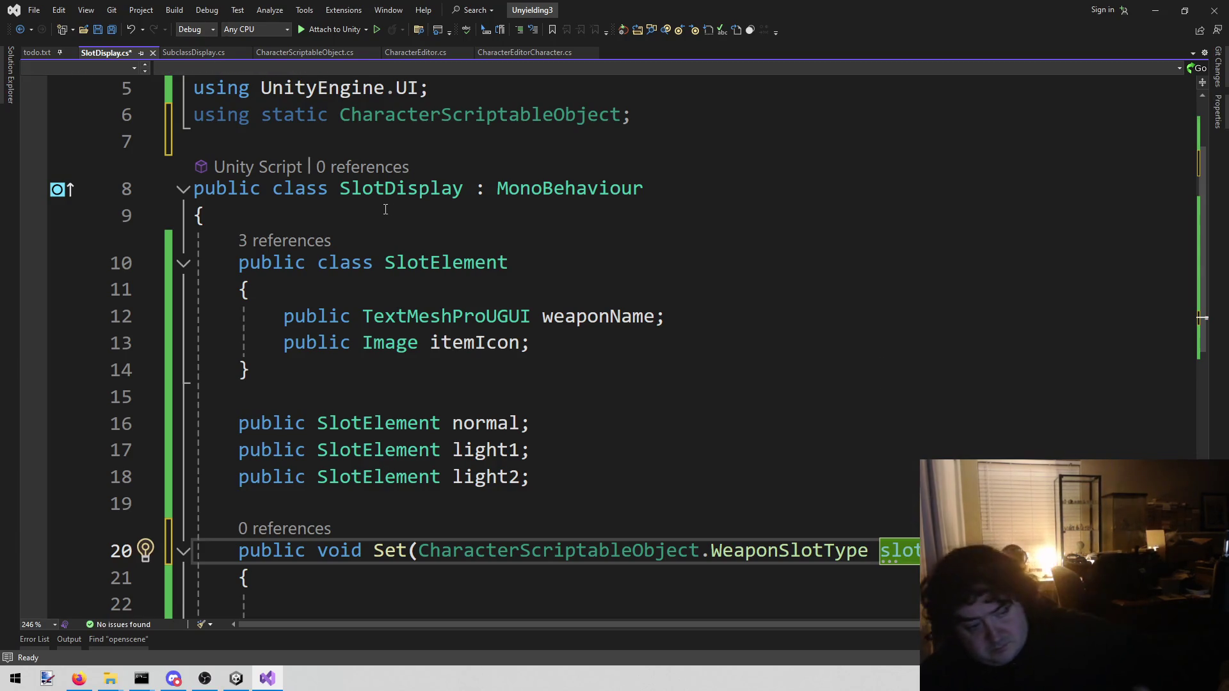
{"action": "scroll", "coordinate": [392, 222], "scroll_direction": "down", "scroll_amount": 2}
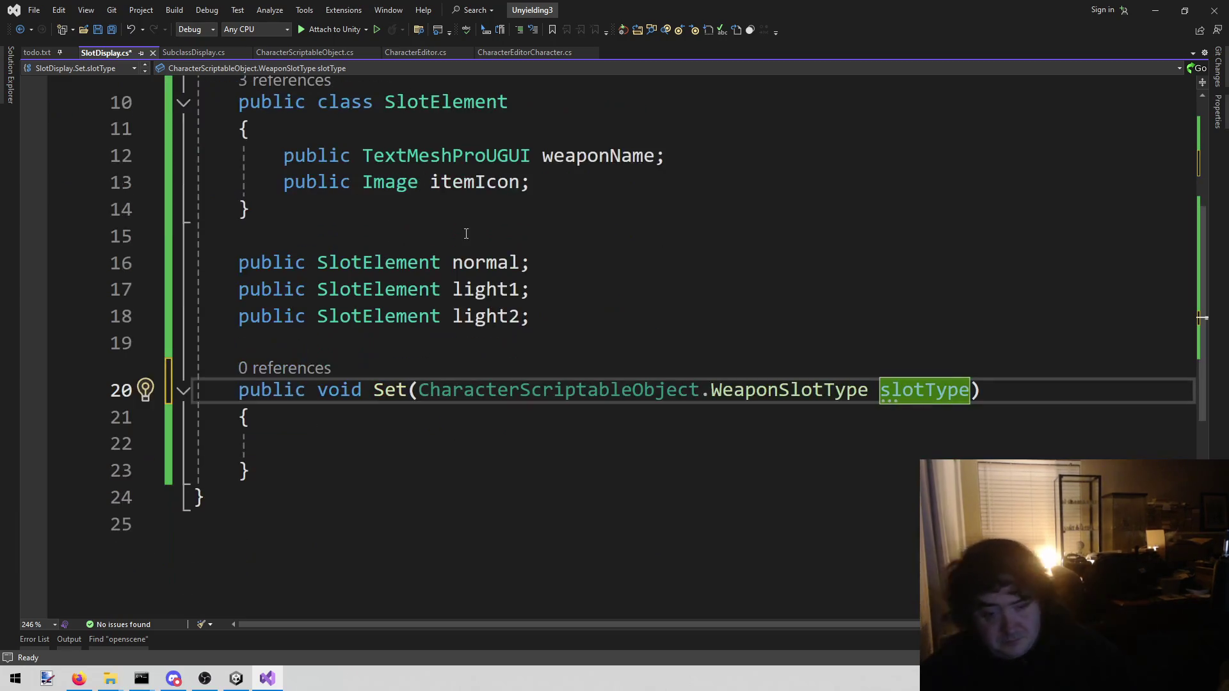
{"action": "left_click", "coordinate": [398, 448]}
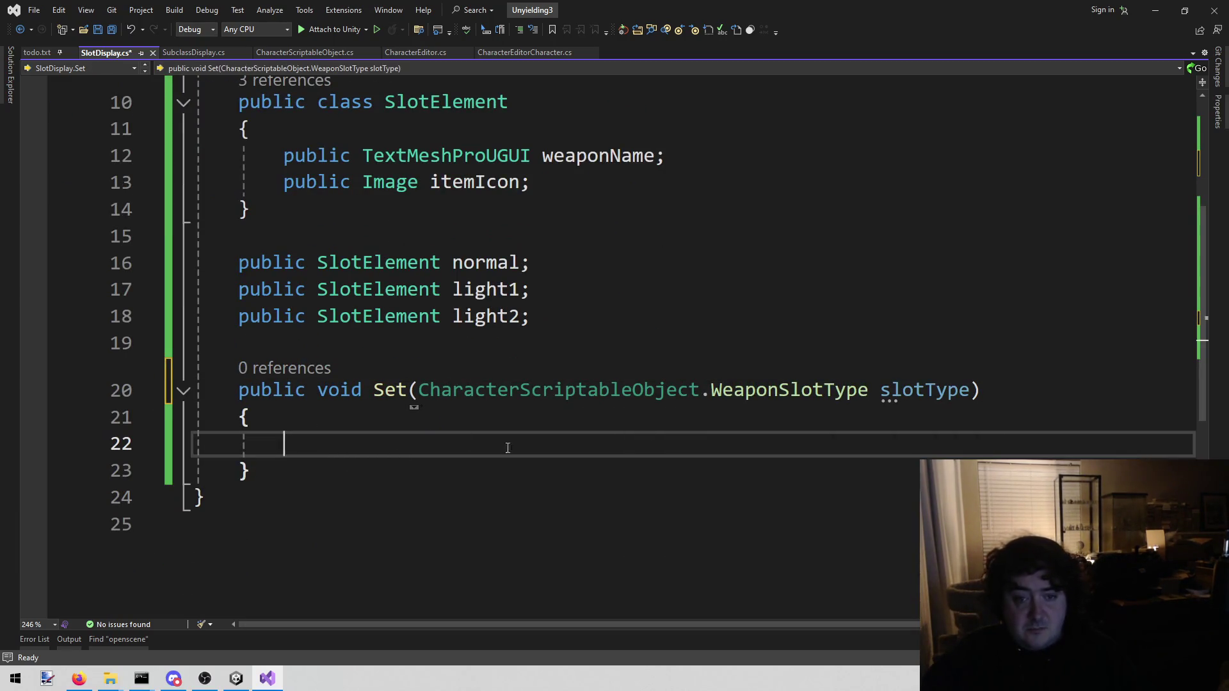
{"action": "left_click", "coordinate": [970, 390]}
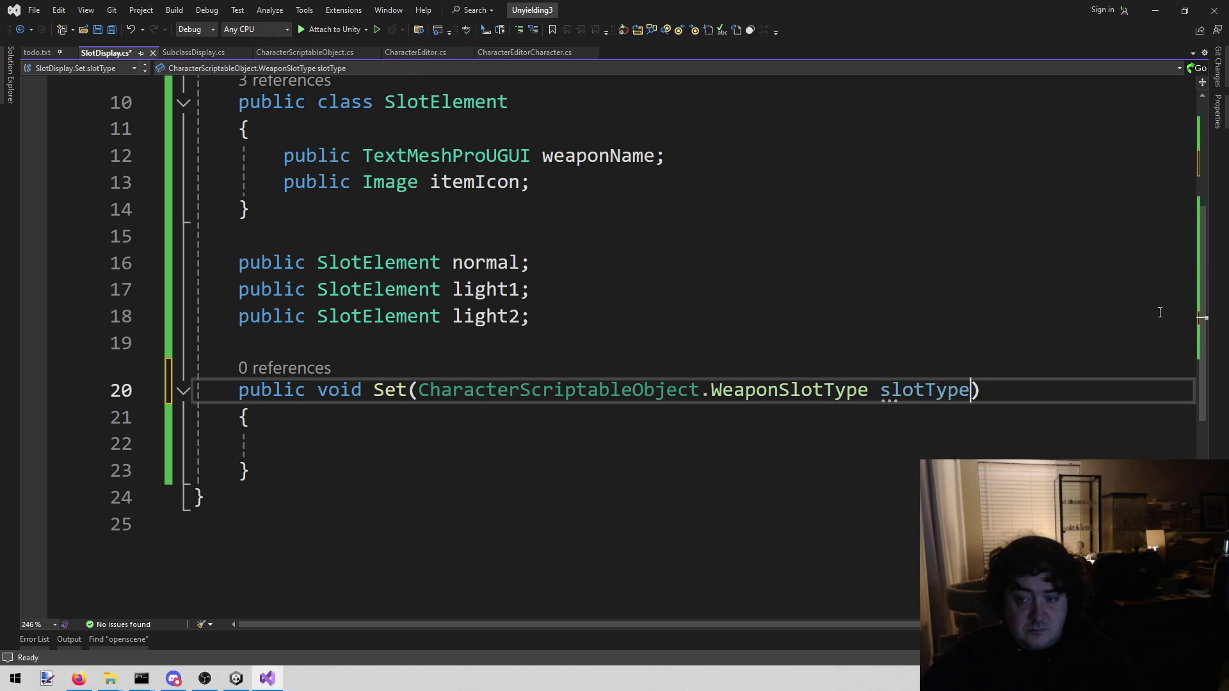
{"action": "key", "text": "ctrl+r"}
{"action": "key", "text": "ctrl+r"}
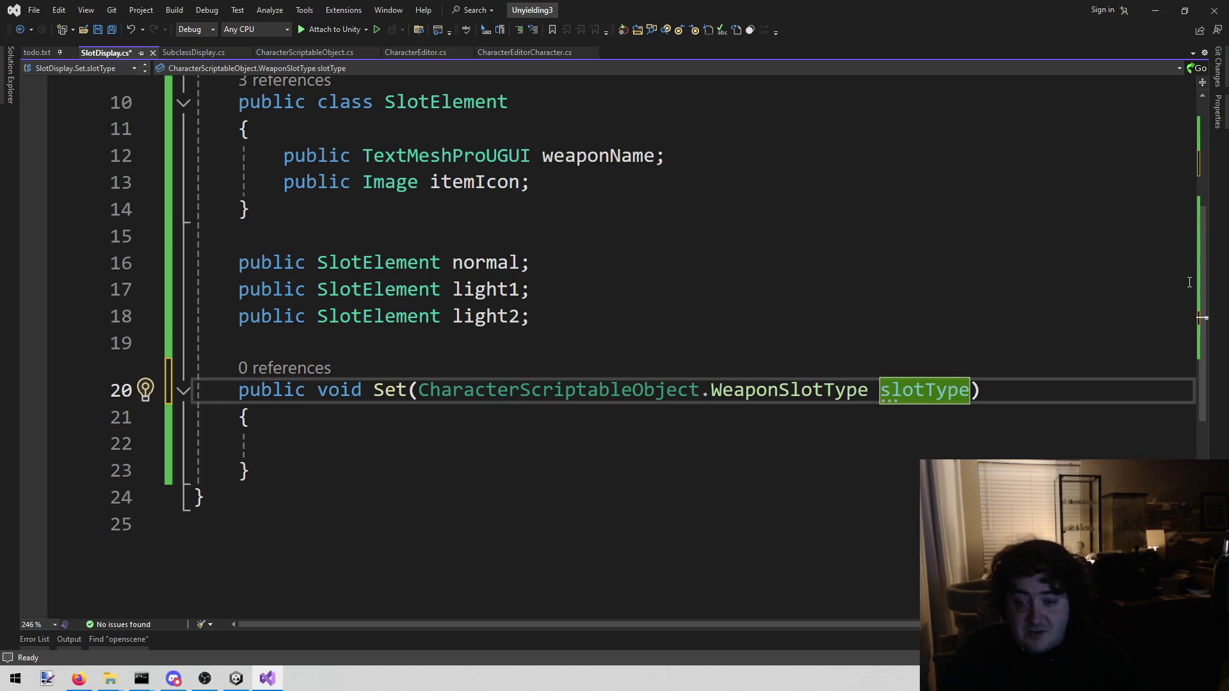
{"action": "type", "text": ", "}
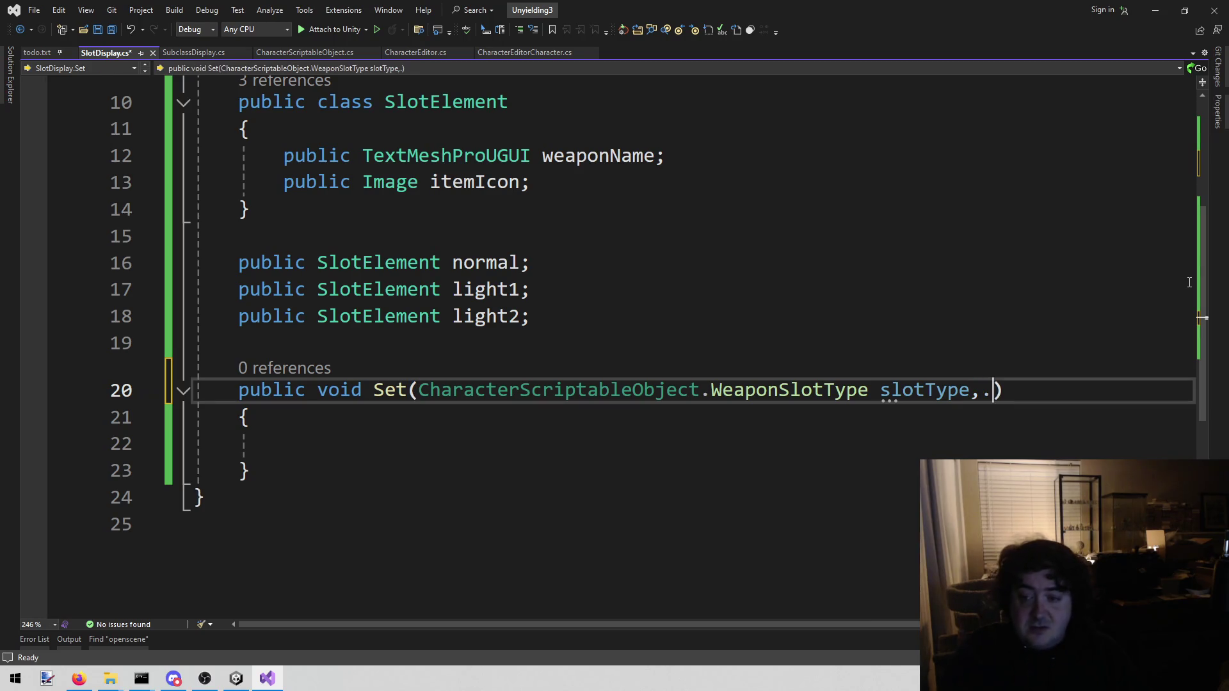
{"action": "type", "text": "Itemw"}
Change Set's parameter to an ItemScriptableObject named item.
{"action": "key", "text": "BackSpace"}
{"action": "type", "text": "sc"}
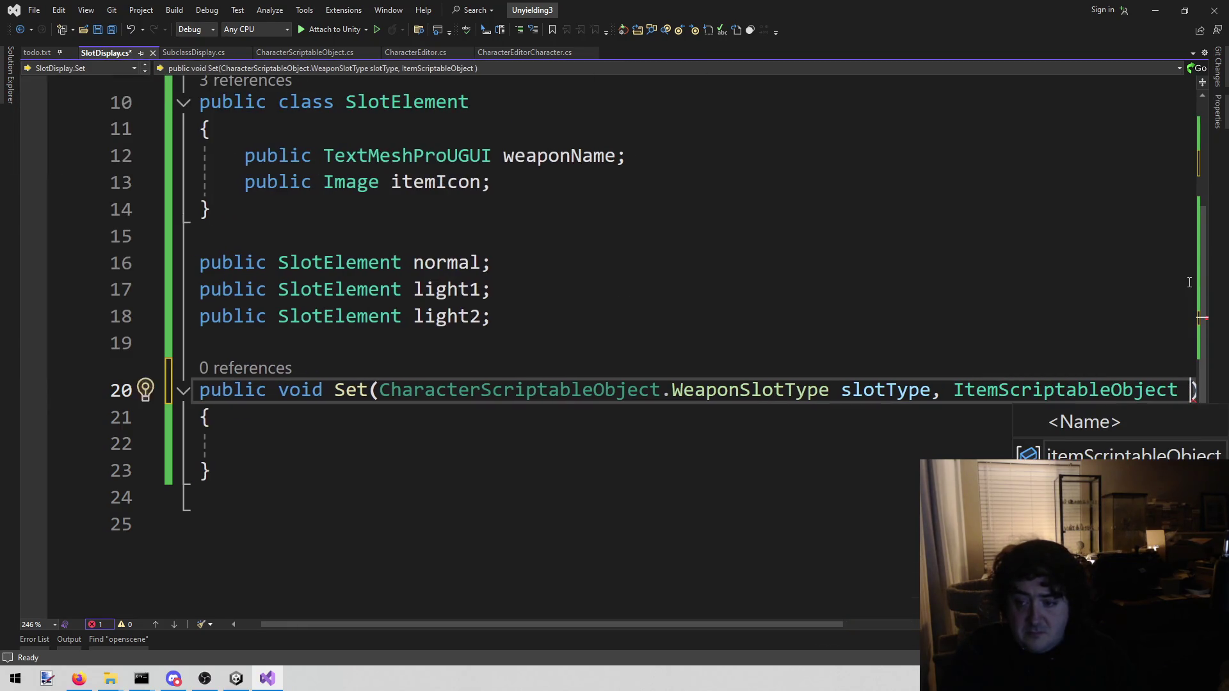
{"action": "type", "text": " item"}
{"action": "key", "text": "Right"}
{"action": "key", "text": "Down"}
{"action": "key", "text": "Down"}
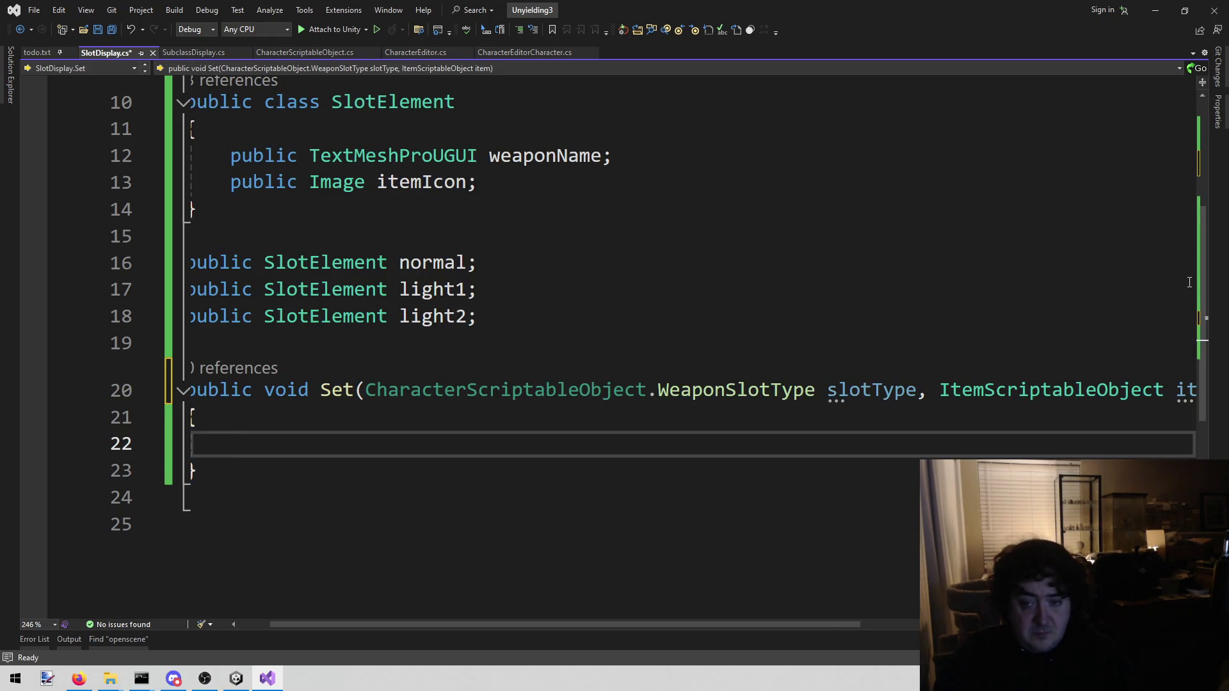
Start an if in Set testing slotType == WeaponSlotType.Heavy, followed by ||.
{"action": "type", "text": "false"}
{"action": "key", "text": "BackSpace"}
{"action": "key", "text": "BackSpace"}
{"action": "key", "text": "BackSpace"}
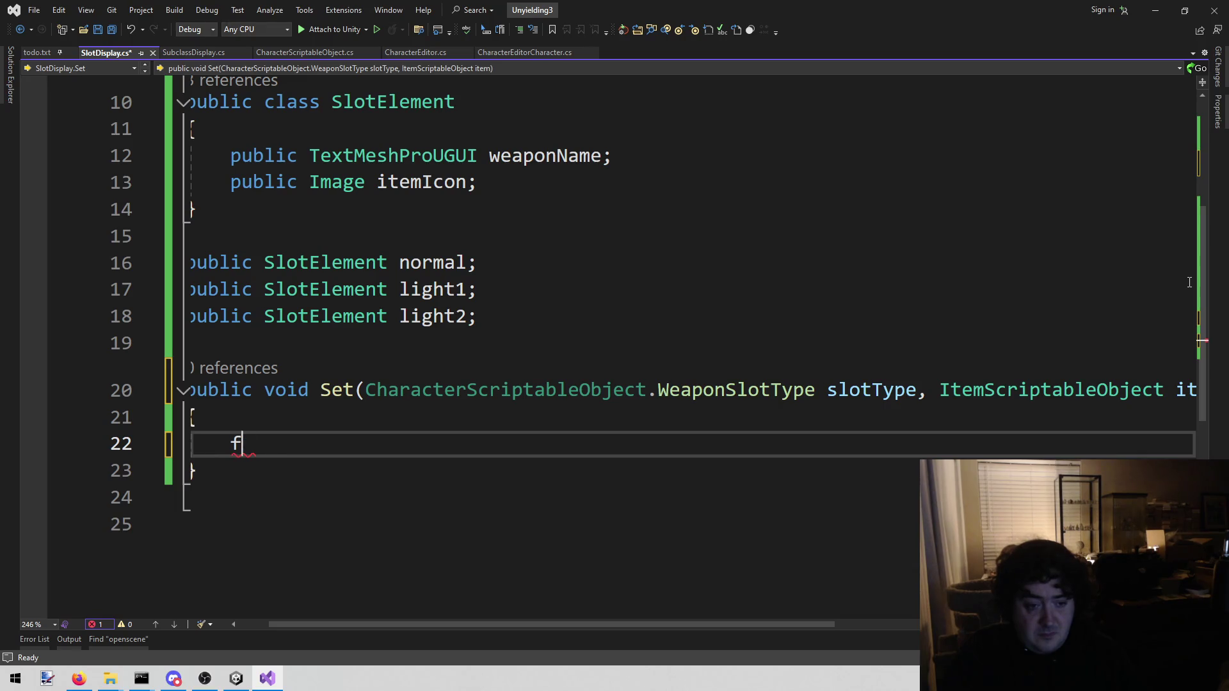
{"action": "type", "text": "if (slot"}
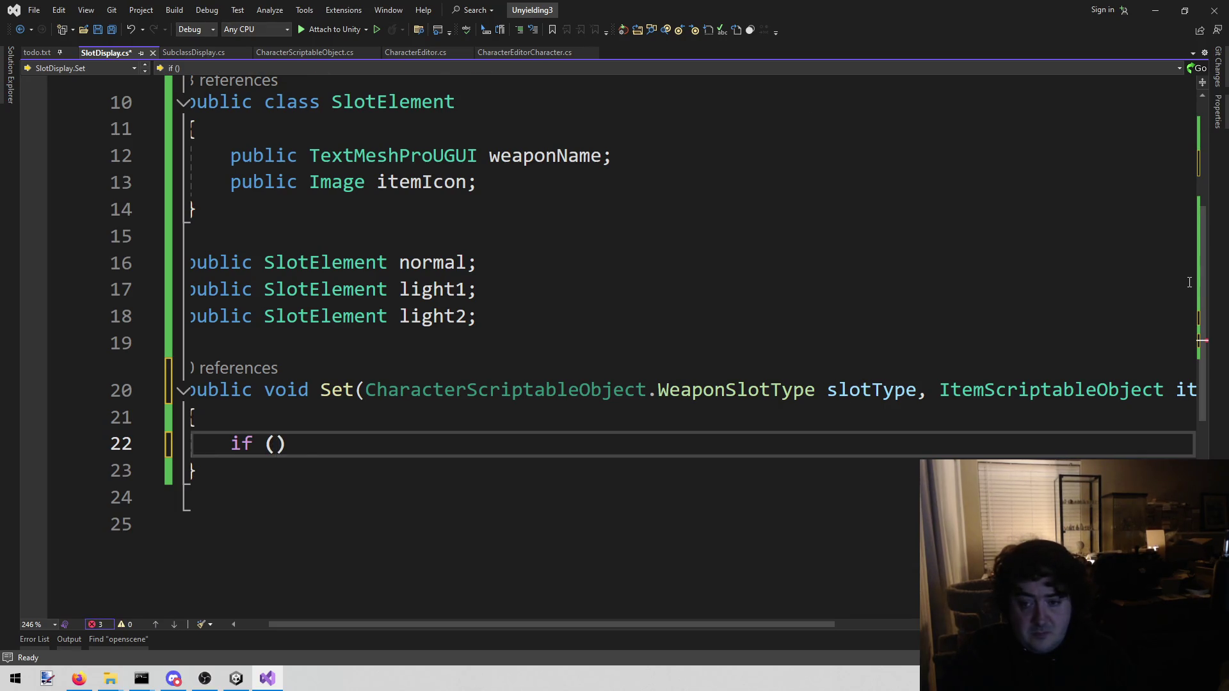
{"action": "key", "text": "Tab"}
{"action": "type", "text": "== "}
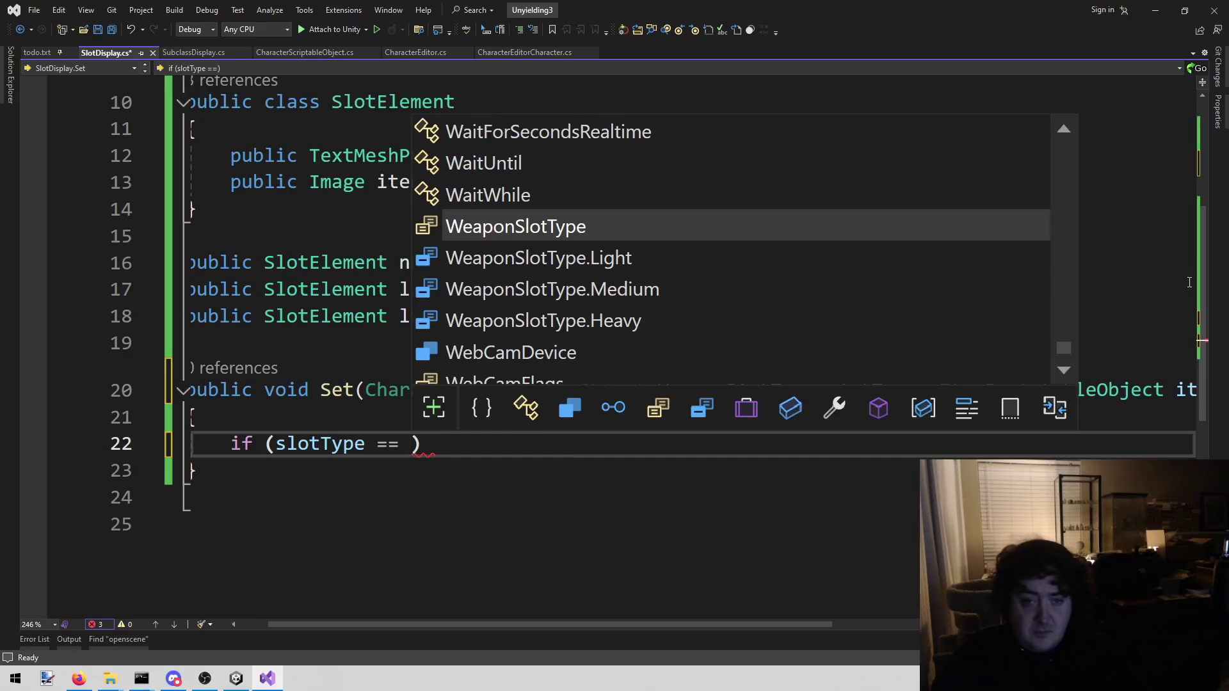
{"action": "type", "text": "."}
{"action": "key", "text": "Down"}
{"action": "key", "text": "Tab"}
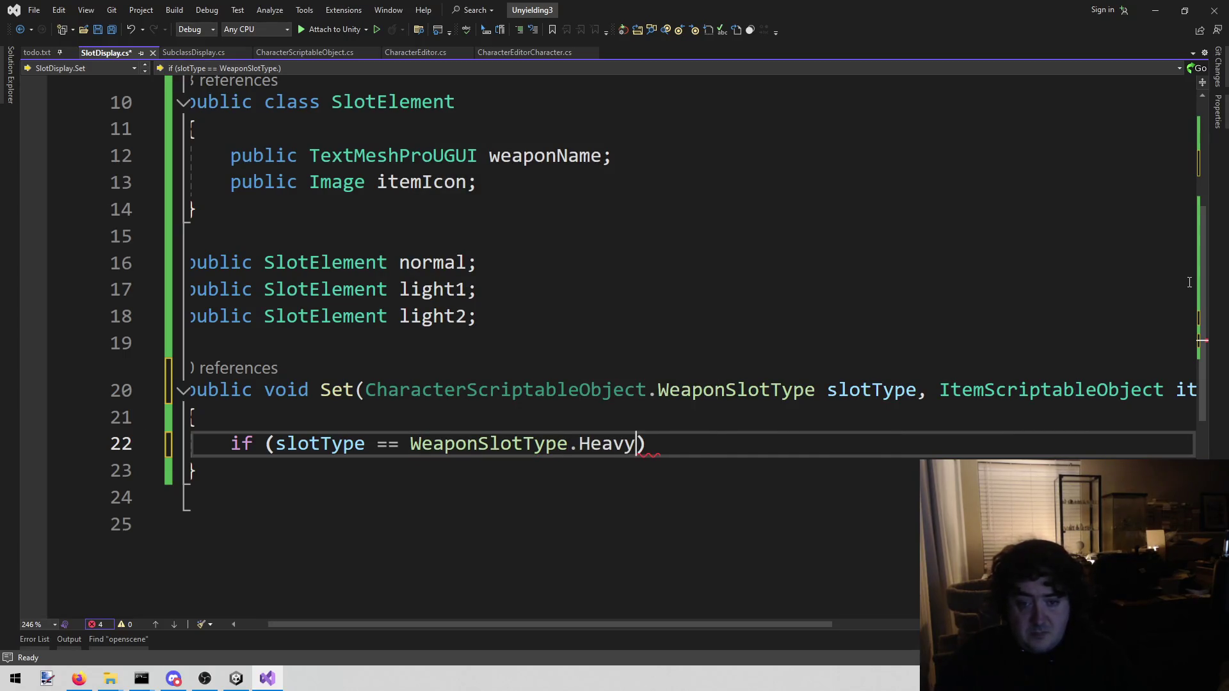
{"action": "type", "text": "||"}
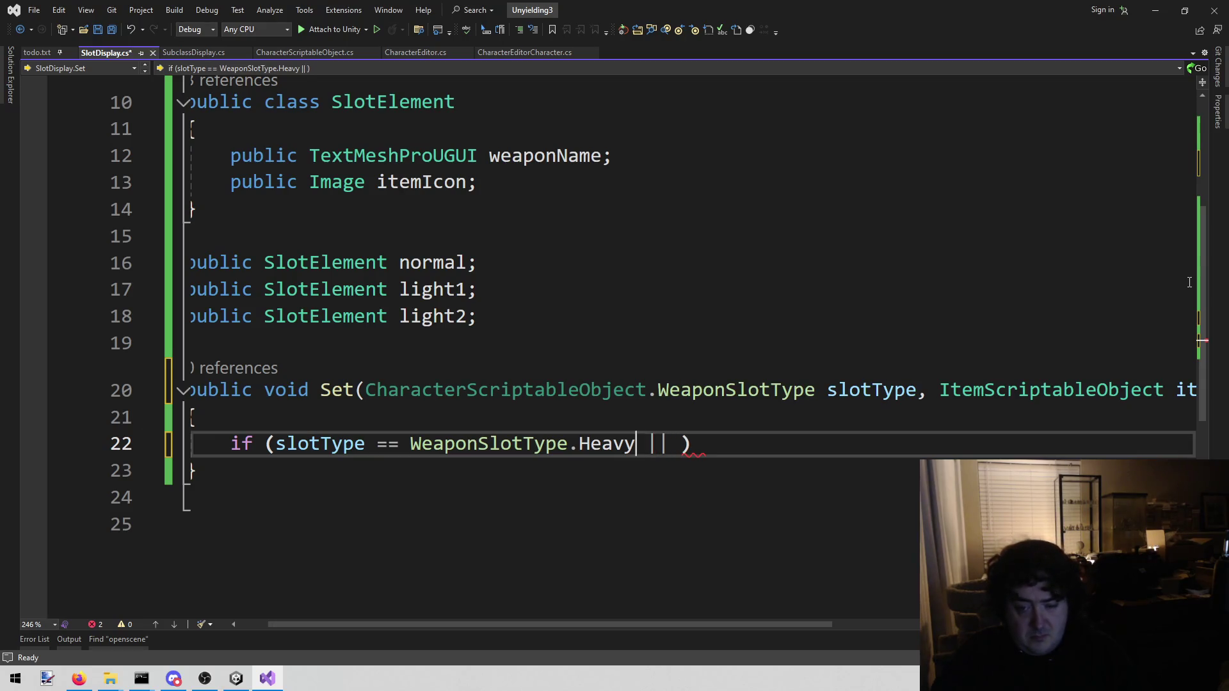
Duplicate the comparison as a second OR check for WeaponSlotType.Medium and save.
{"action": "key", "text": "ctrl+shift+Left"}
{"action": "key", "text": "ctrl+shift+Left"}
{"action": "key", "text": "ctrl+shift+Left"}
{"action": "key", "text": "ctrl+shift+Left"}
{"action": "key", "text": "ctrl+shift+Left"}
{"action": "key", "text": "End"}
{"action": "key", "text": "Left"}
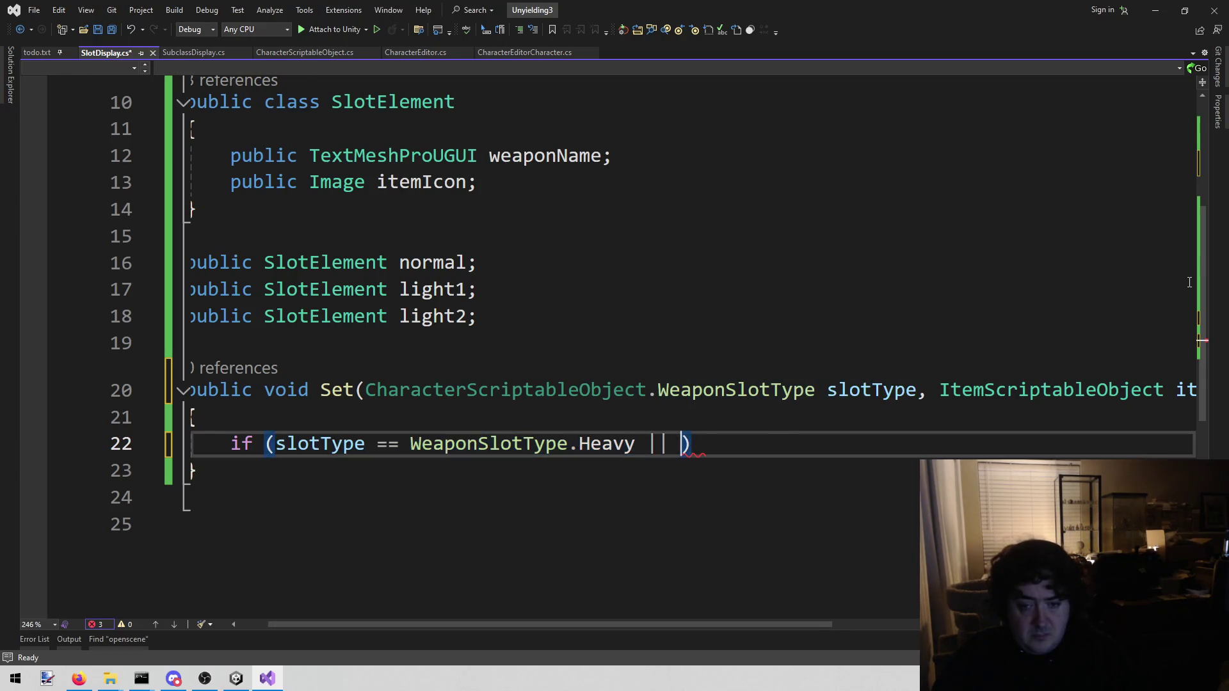
{"action": "key", "text": "Home"}
{"action": "key", "text": "ctrl+Right"}
{"action": "key", "text": "ctrl+Right"}
{"action": "key", "text": "ctrl+shift+Right"}
{"action": "key", "text": "ctrl+shift+Right"}
{"action": "key", "text": "ctrl+shift+Right"}
{"action": "key", "text": "shift+Left"}
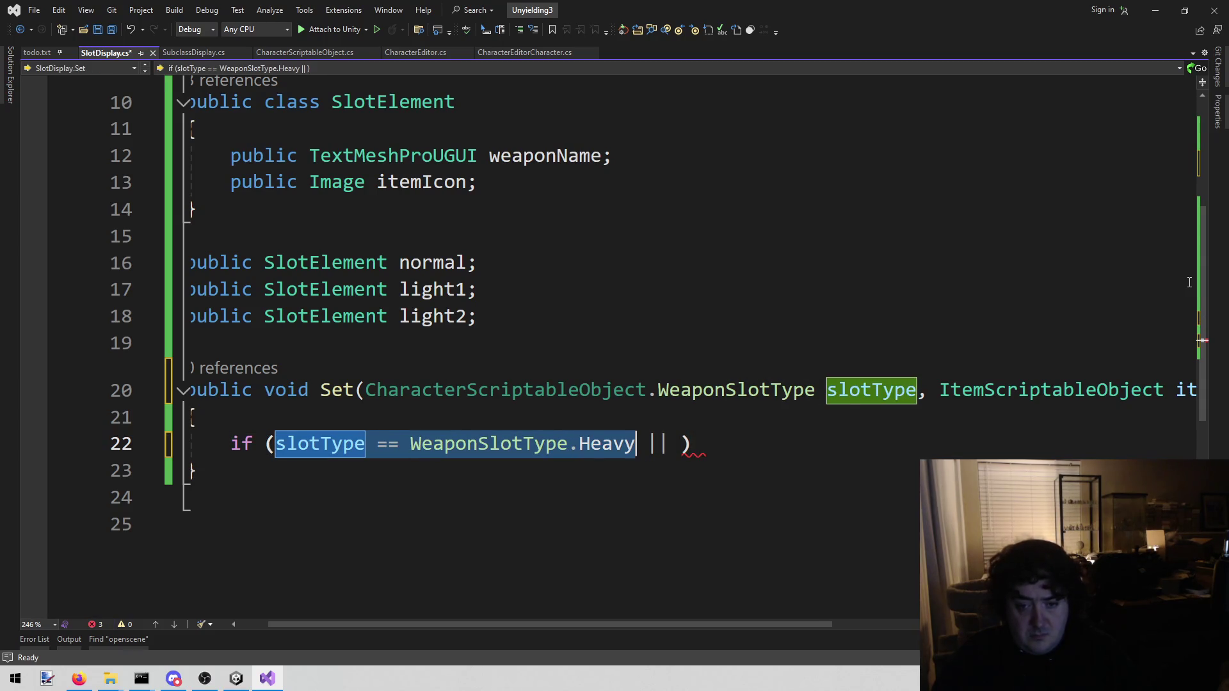
{"action": "key", "text": "ctrl+c"}
{"action": "key", "text": "End"}
{"action": "key", "text": "Left"}
{"action": "key", "text": "ctrl+v"}
{"action": "key", "text": "ctrl+shift+Left"}
{"action": "key", "text": "BackSpace"}
{"action": "key", "text": "BackSpace"}
{"action": "type", "text": "."}
{"action": "key", "text": "Down"}
{"action": "key", "text": "Down"}
{"action": "key", "text": "Tab"}
{"action": "key", "text": "ctrl+s"}
Open the if block and leave an unfinished 'normal.g' statement inside it.
{"action": "key", "text": "End"}
{"action": "key", "text": "Return"}
{"action": "type", "text": "{"}
{"action": "key", "text": "Return"}
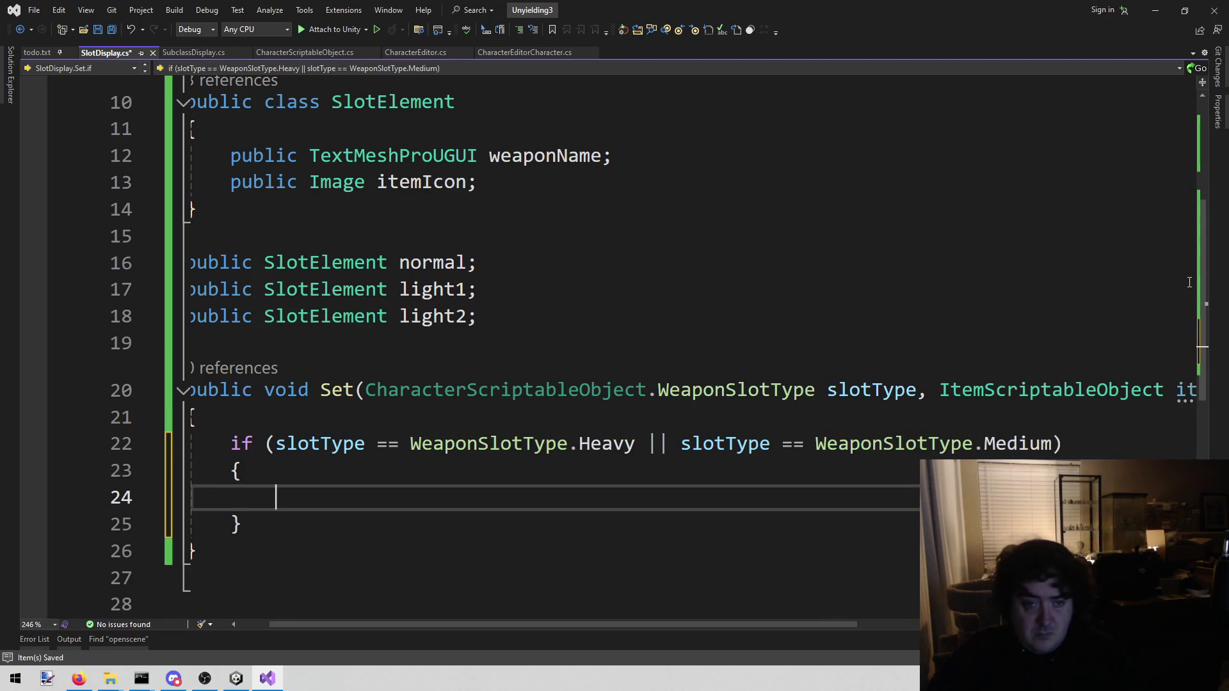
{"action": "scroll", "coordinate": [424, 384], "scroll_direction": "left", "scroll_amount": 2}
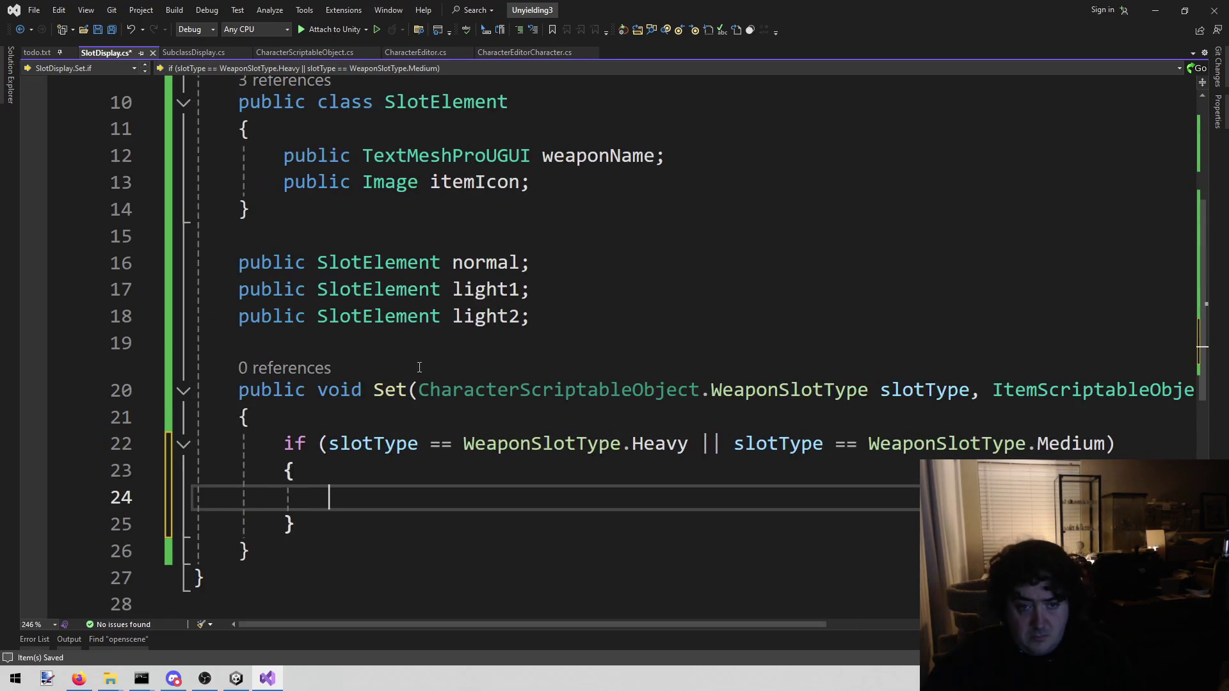
{"action": "type", "text": "normal/."}
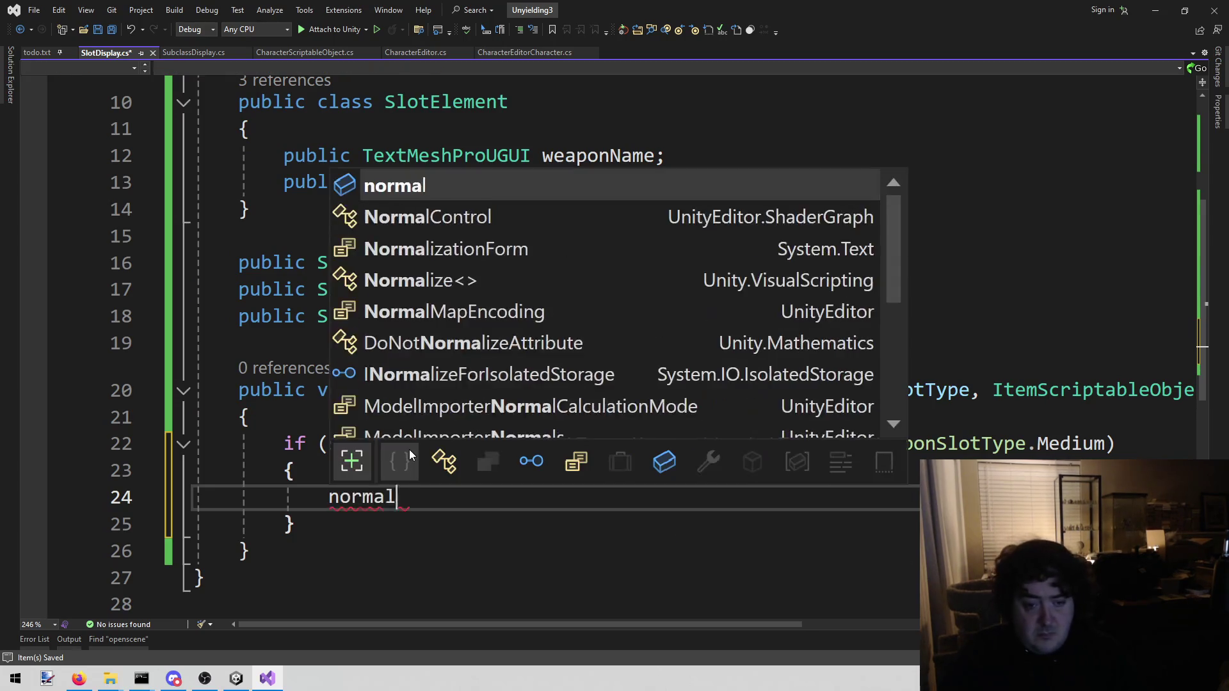
{"action": "key", "text": "BackSpace"}
{"action": "key", "text": "BackSpace"}
{"action": "type", "text": ".set"}
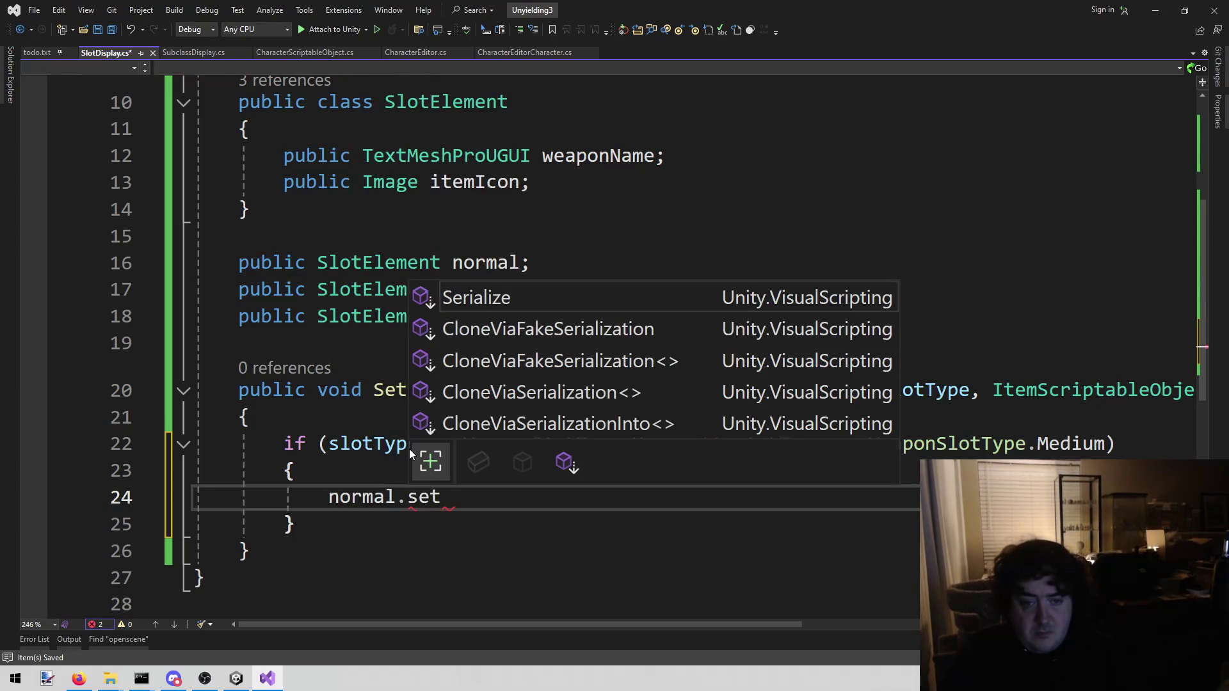
{"action": "key", "text": "BackSpace"}
{"action": "key", "text": "BackSpace"}
{"action": "key", "text": "BackSpace"}
{"action": "type", "text": "ga"}
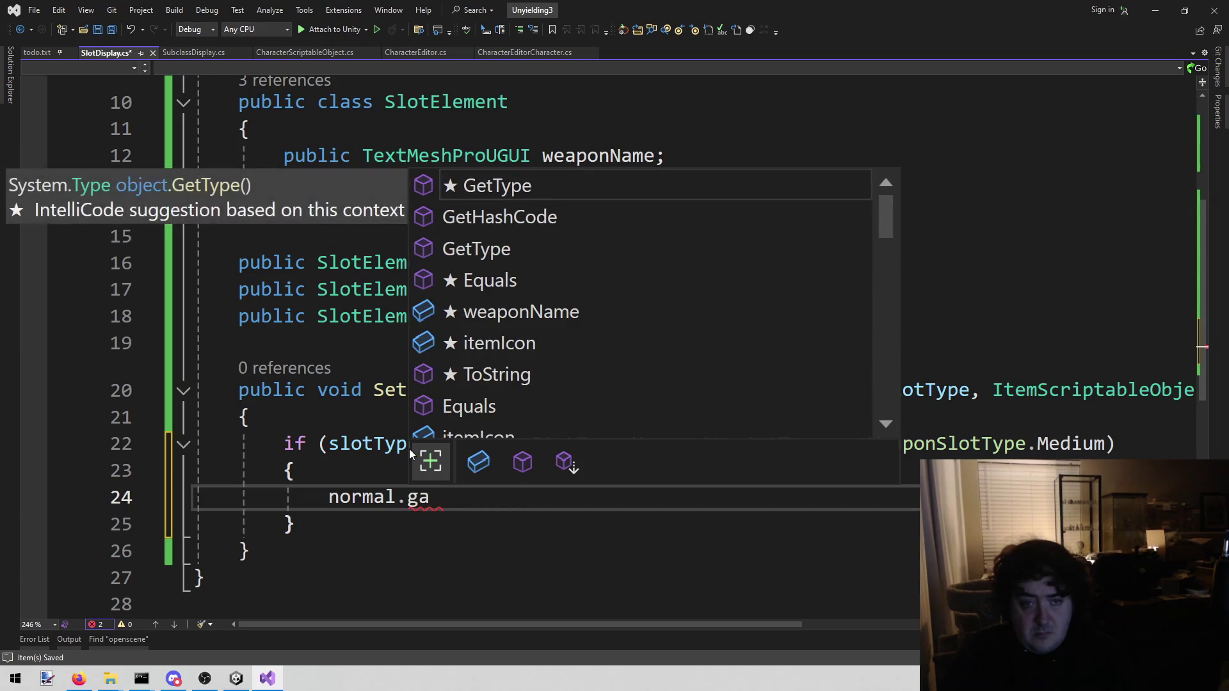
{"action": "key", "text": "BackSpace"}
{"action": "scroll", "coordinate": [410, 448], "scroll_direction": "up", "scroll_amount": 3}
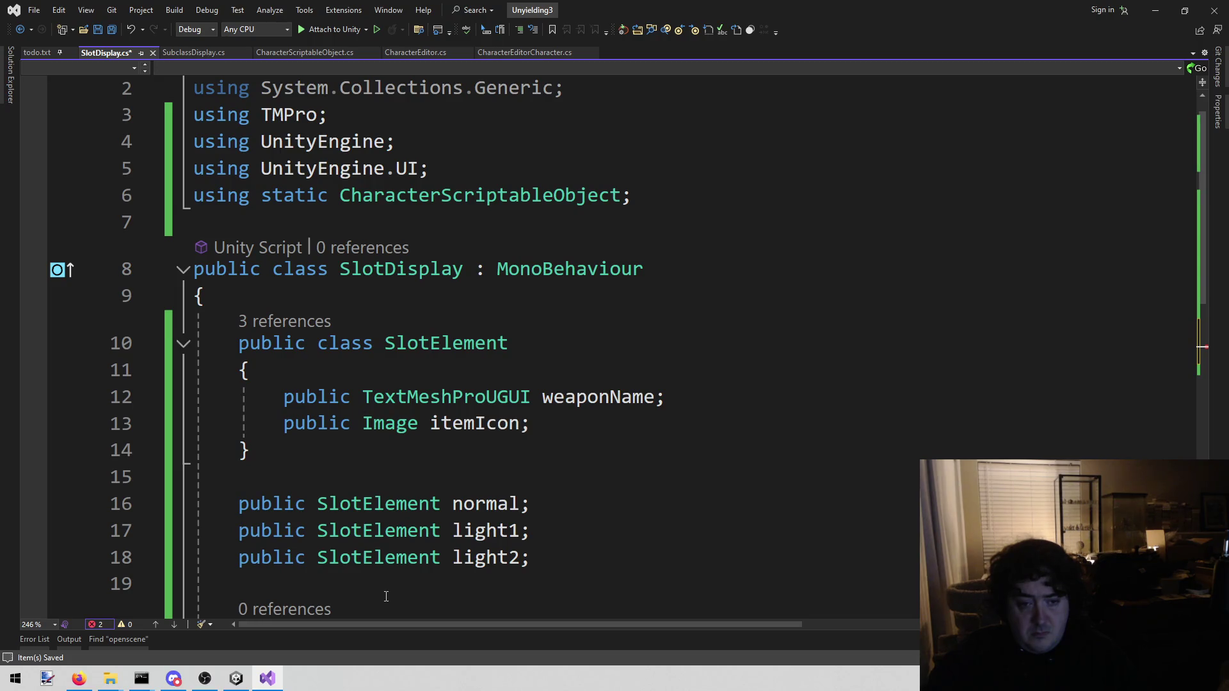
{"action": "scroll", "coordinate": [388, 590], "scroll_direction": "down", "scroll_amount": 3}
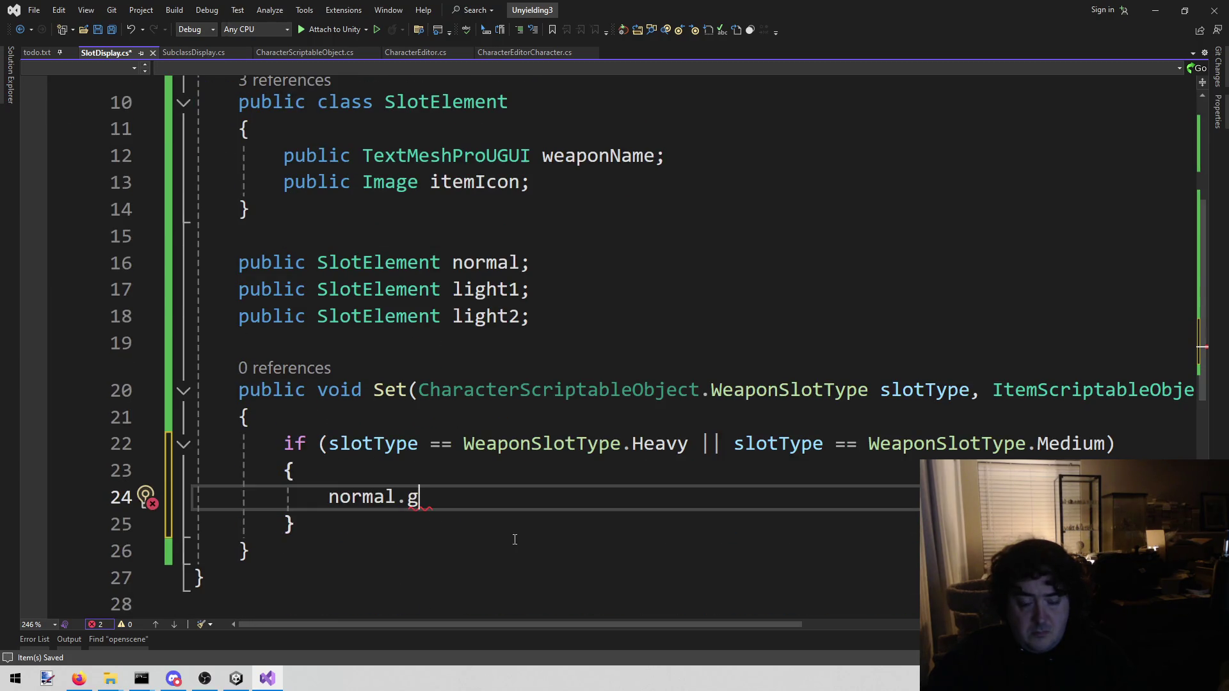
{"action": "scroll", "coordinate": [515, 540], "scroll_direction": "up", "scroll_amount": 1}
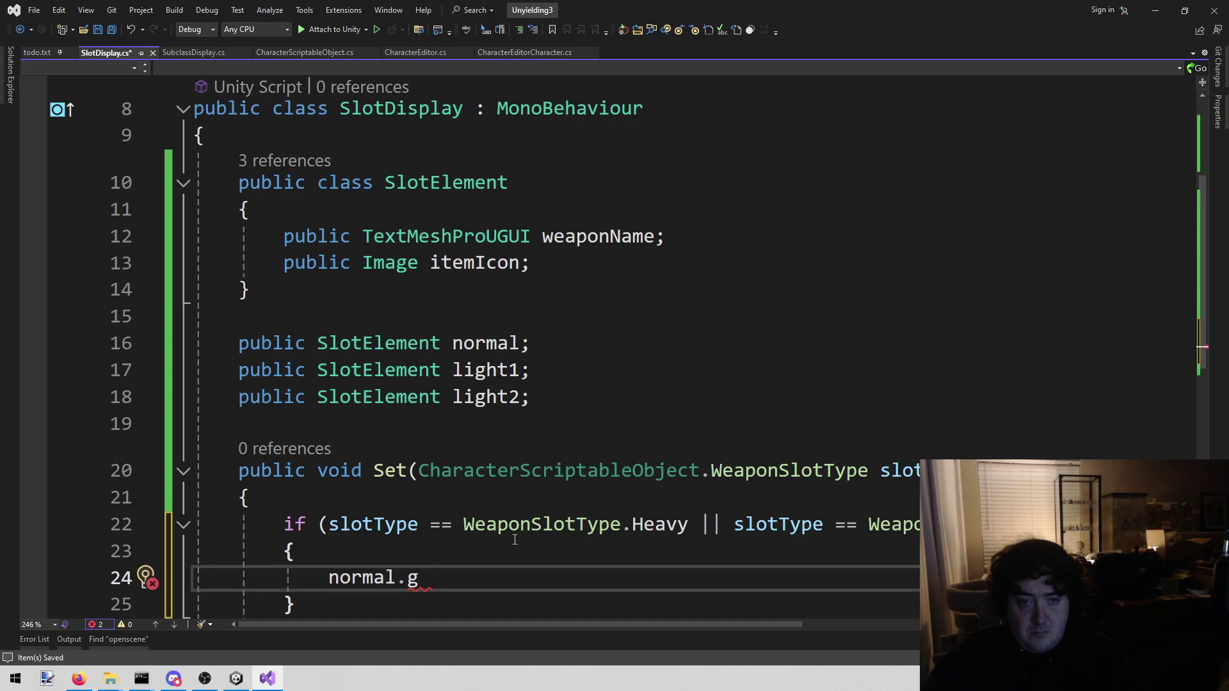
Add a 'public GameObject obj;' field to the SlotElement class.
{"action": "left_click", "coordinate": [285, 236]}
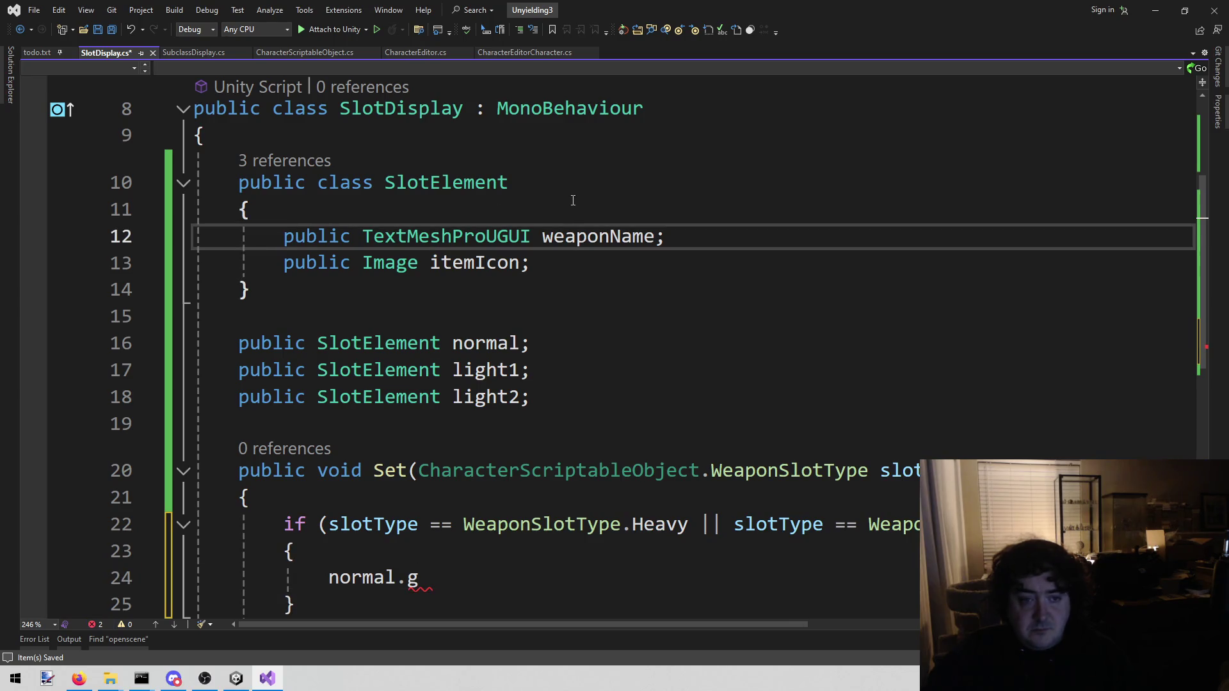
{"action": "key", "text": "Return"}
{"action": "type", "text": "publ"}
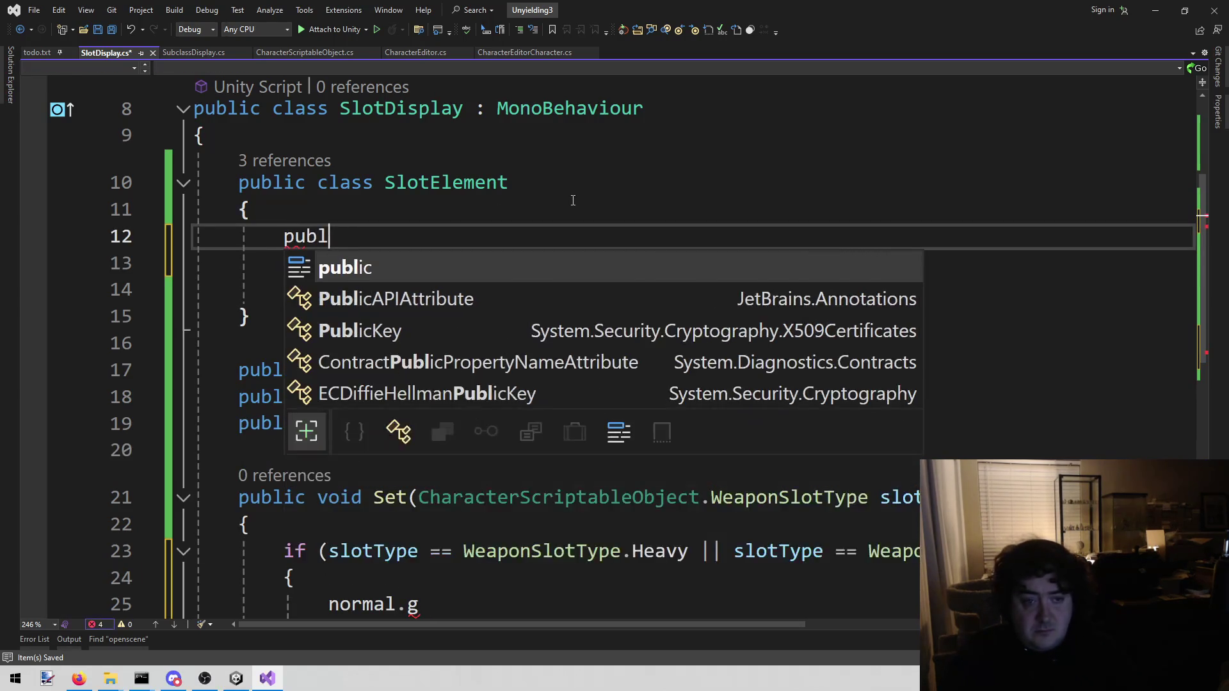
{"action": "type", "text": "ic Game"}
{"action": "key", "text": "Tab"}
{"action": "type", "text": "obj"}
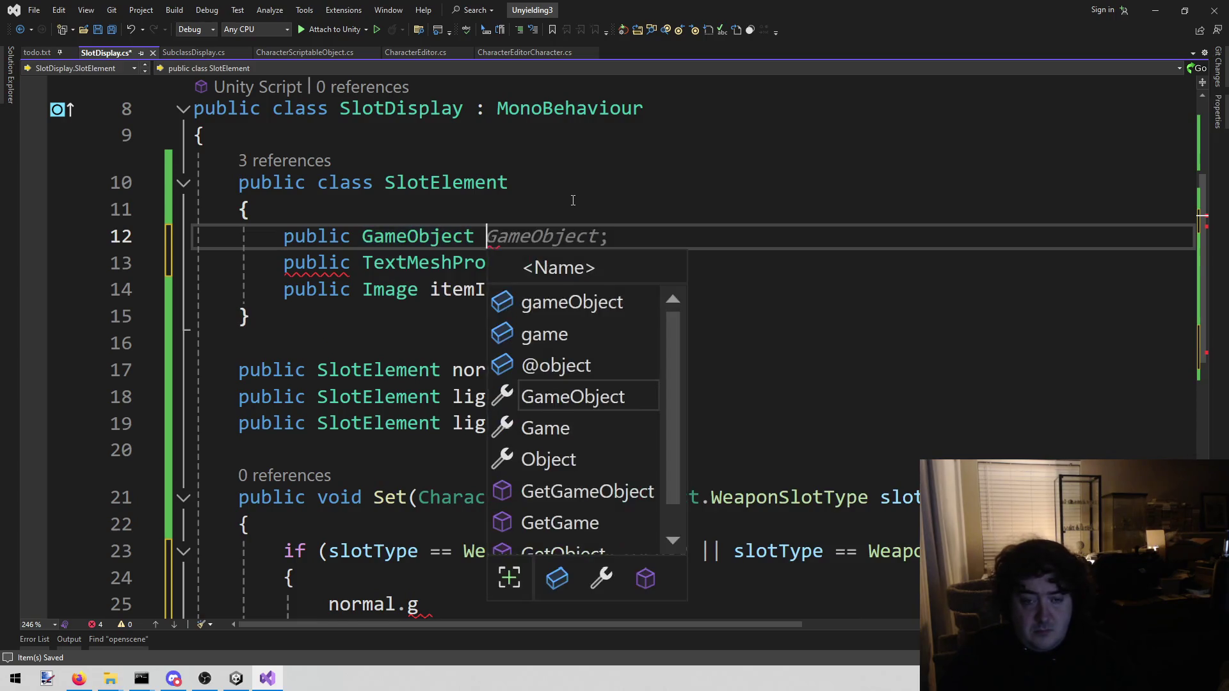
{"action": "key", "text": "BackSpace"}
{"action": "type", "text": ";"}
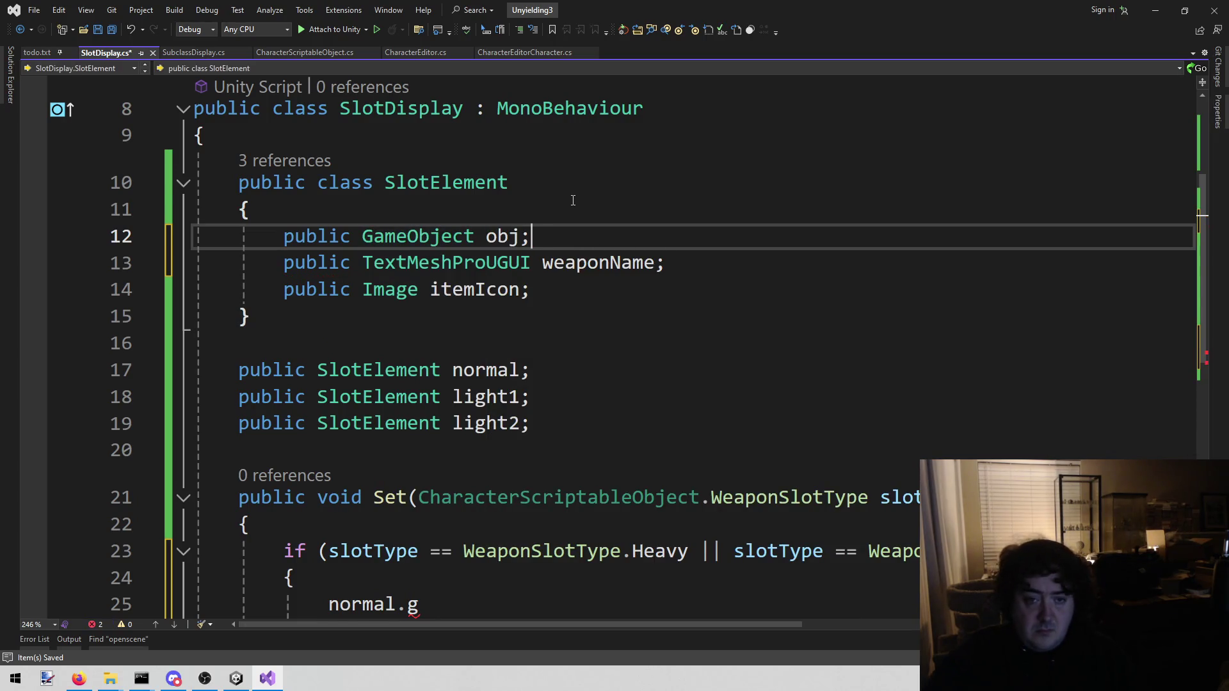
In the if branch, set normal.obj active and light1 and light2 inactive.
{"action": "scroll", "coordinate": [621, 219], "scroll_direction": "down", "scroll_amount": 2}
{"action": "left_click", "coordinate": [423, 444]}
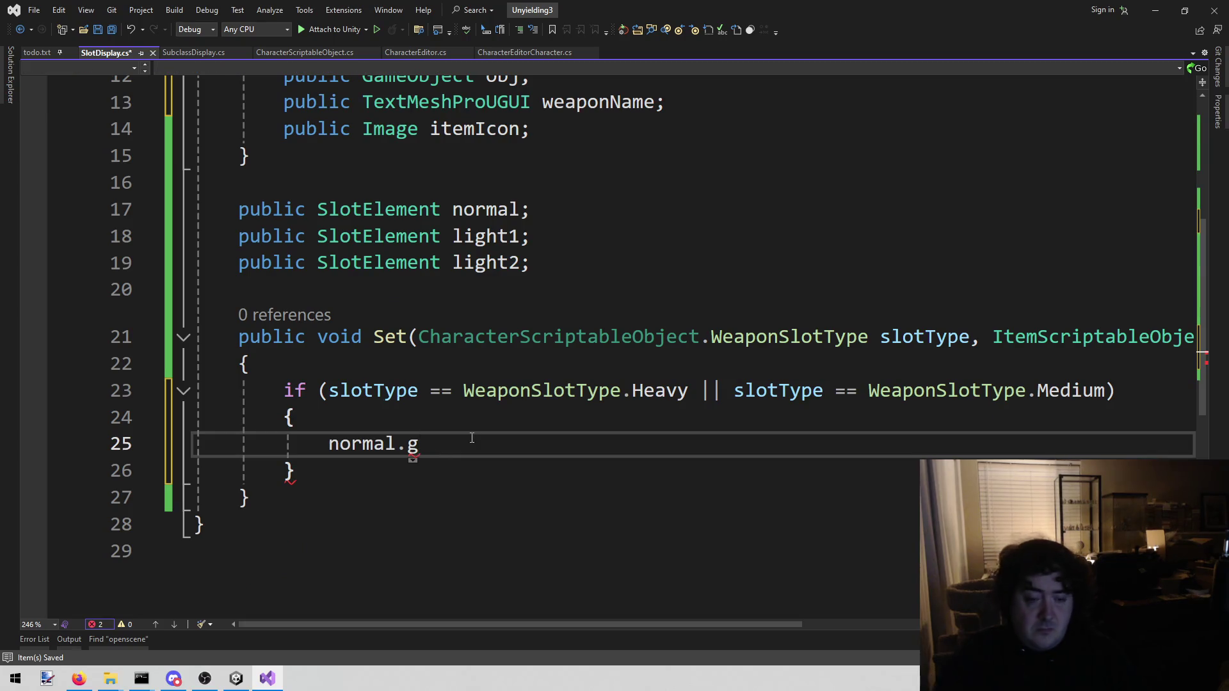
{"action": "key", "text": "BackSpace"}
{"action": "type", "text": "o"}
{"action": "key", "text": "Tab"}
{"action": "type", "text": ".Set"}
{"action": "key", "text": "Tab"}
{"action": "type", "text": "(true"}
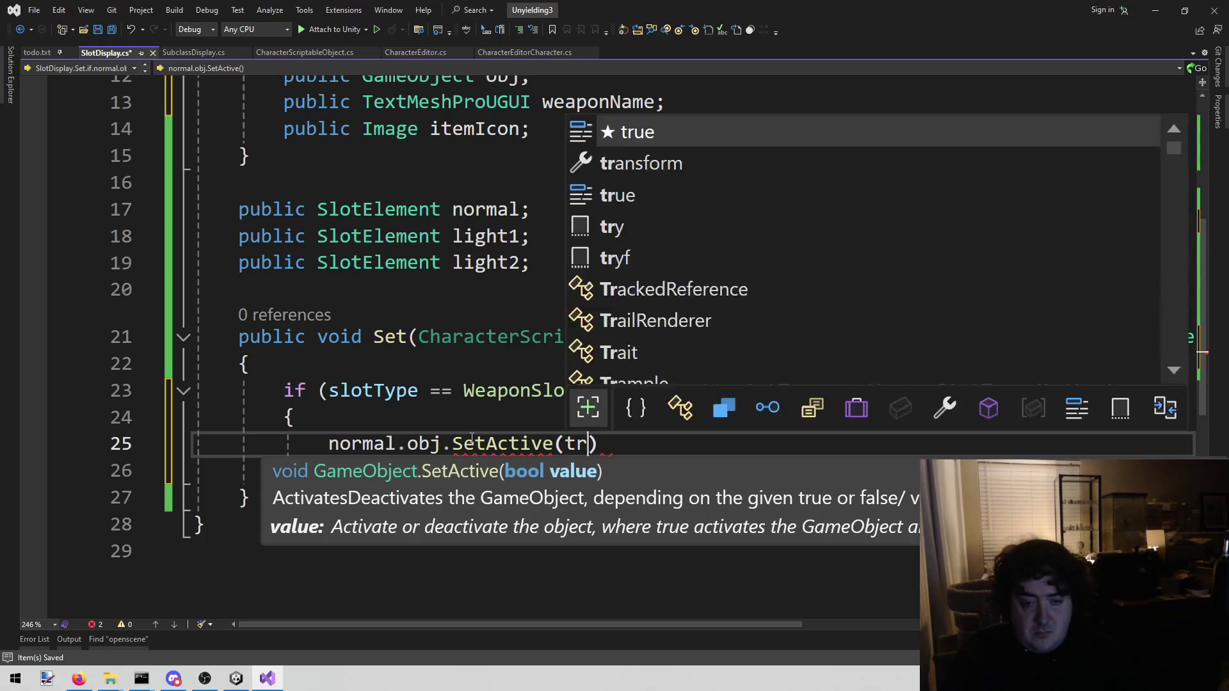
{"action": "type", "text": ");"}
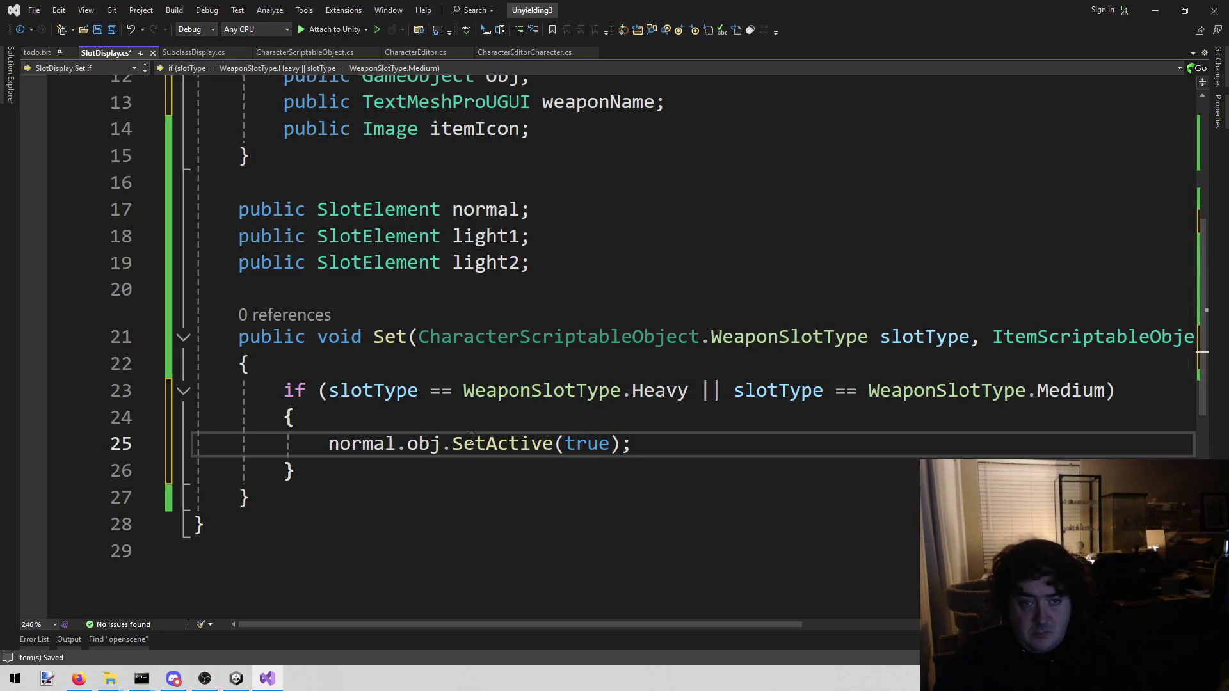
{"action": "key", "text": "Return"}
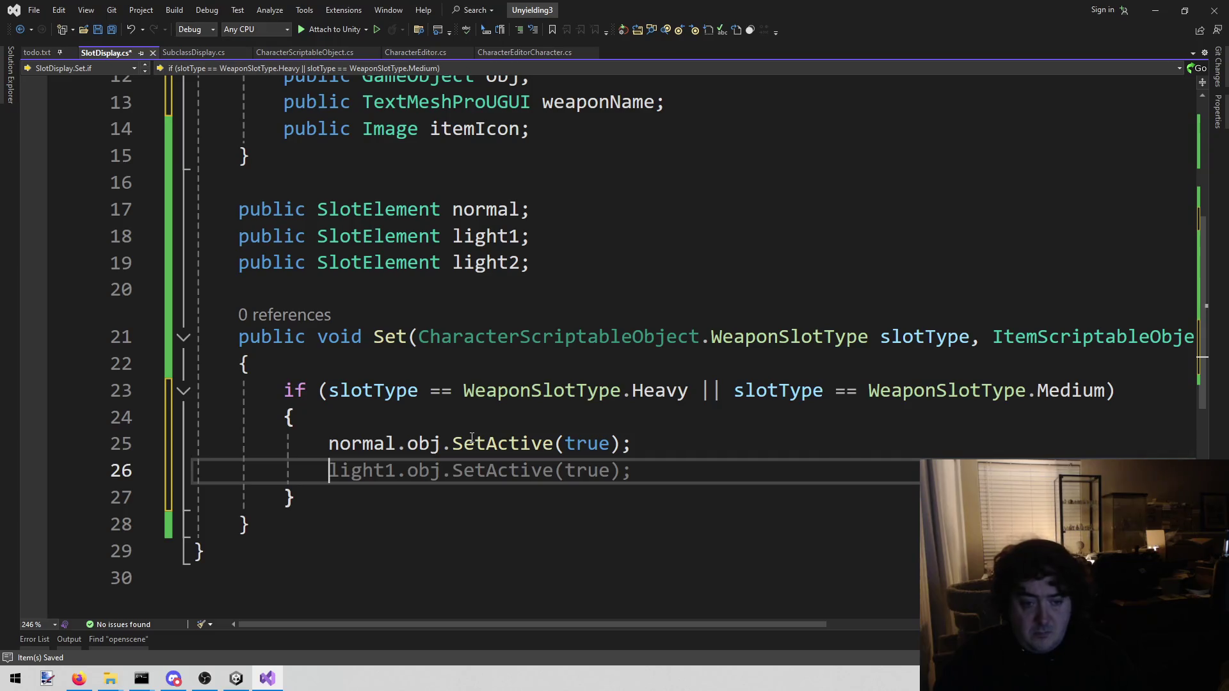
{"action": "key", "text": "Tab"}
{"action": "key", "text": "Up"}
{"action": "key", "text": "ctrl+Left"}
{"action": "key", "text": "ctrl+Left"}
{"action": "type", "text": "false"}
{"action": "key", "text": "Escape"}
{"action": "key", "text": "Down"}
{"action": "key", "text": "ctrl+shift+Left"}
{"action": "type", "text": "false"}
Add an else branch hiding normal.obj, with SetActive lines for light1 and light2.
{"action": "key", "text": "Down"}
{"action": "key", "text": "Return"}
{"action": "type", "text": "else"}
{"action": "key", "text": "Return"}
{"action": "type", "text": "{"}
{"action": "key", "text": "Return"}
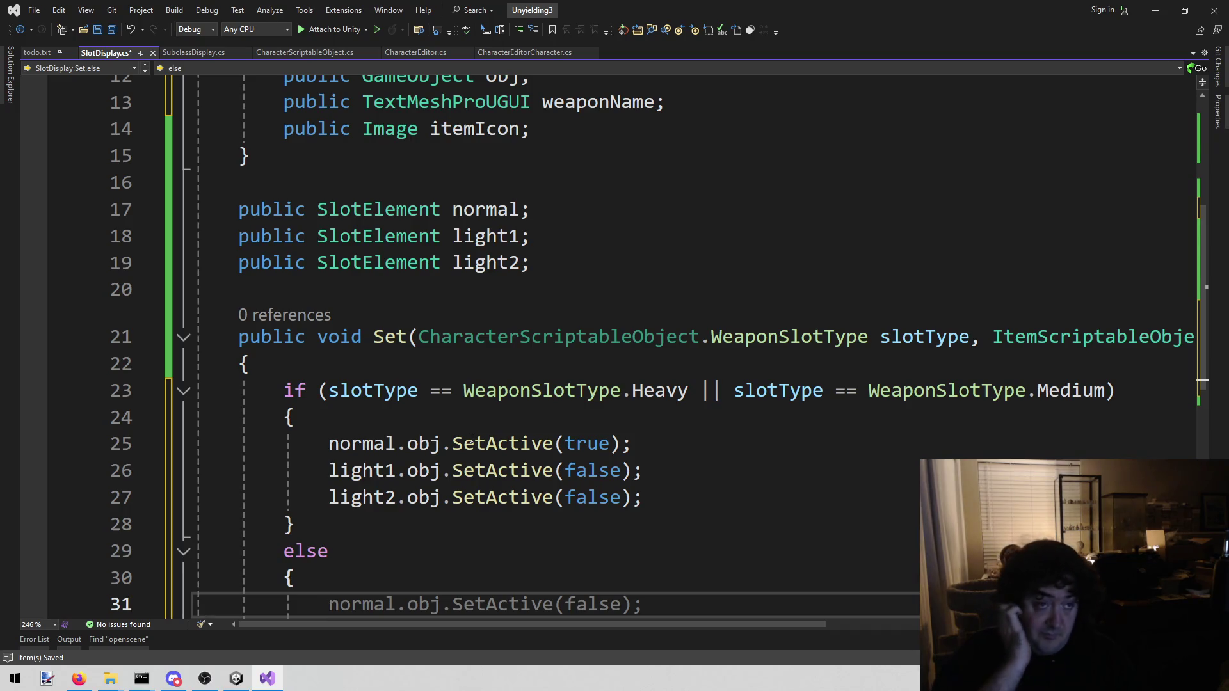
{"action": "key", "text": "Tab"}
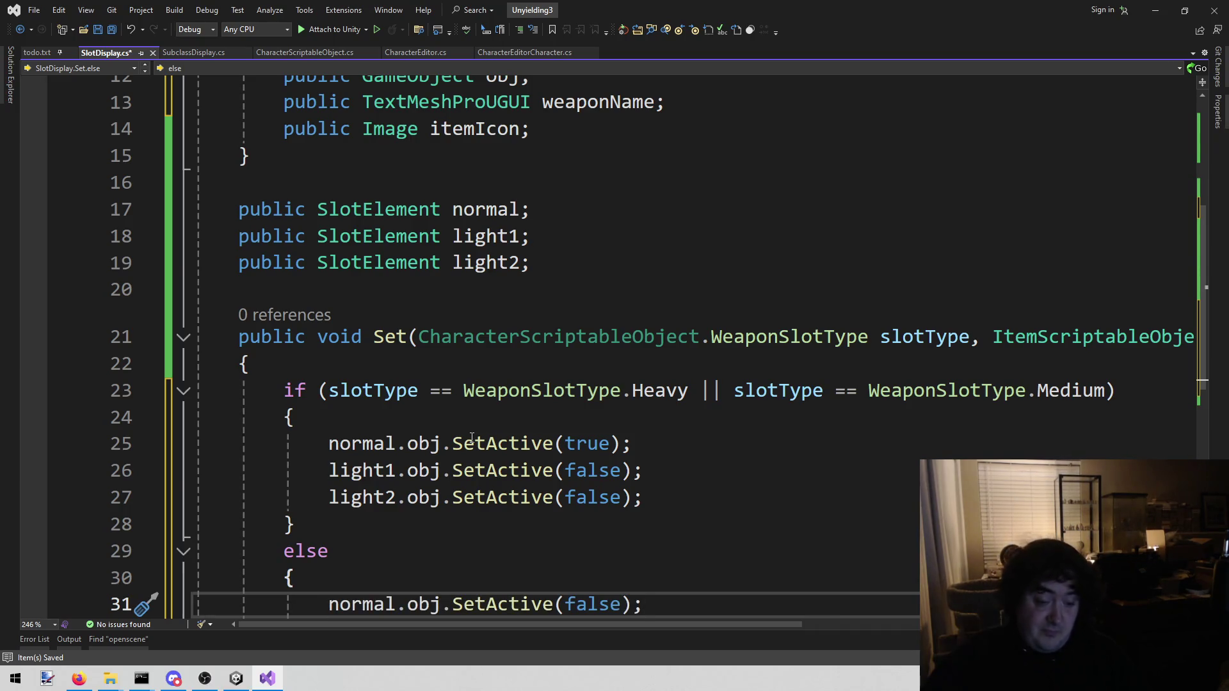
{"action": "scroll", "coordinate": [620, 439], "scroll_direction": "down", "scroll_amount": 3}
{"action": "key", "text": "Return"}
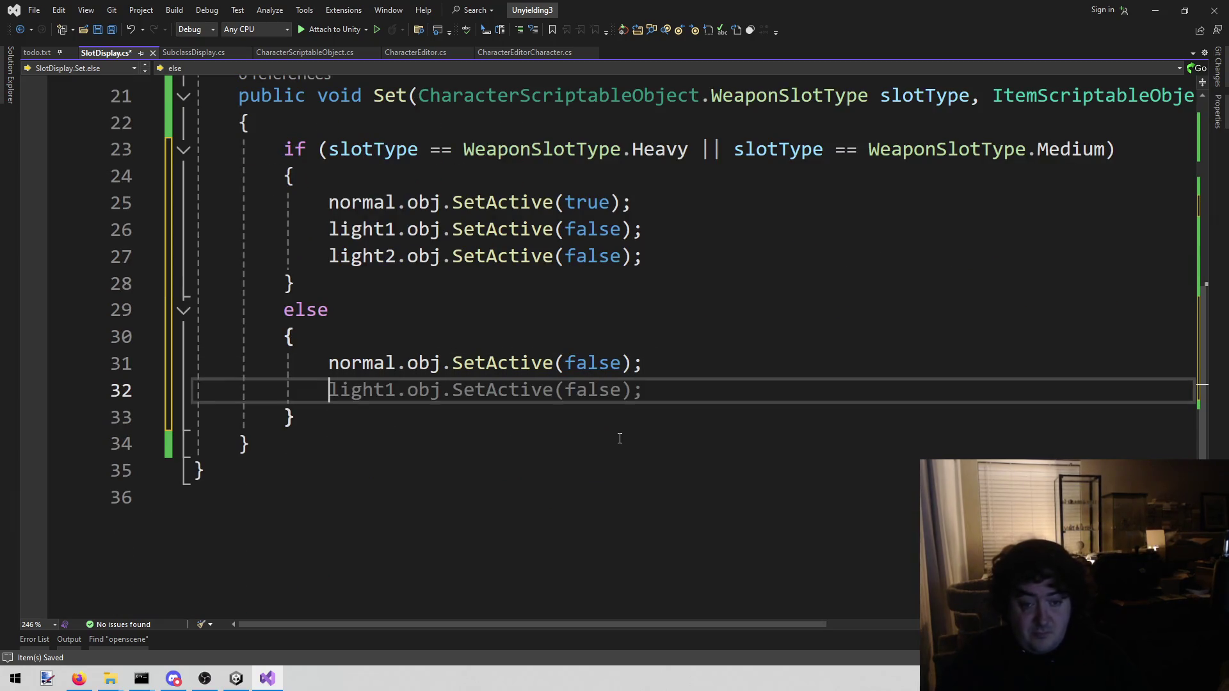
{"action": "key", "text": "Tab"}
{"action": "key", "text": "Return"}
{"action": "key", "text": "Tab"}
{"action": "key", "text": "Return"}
Make the else branch show light1 and light2, remove the empty line, and save.
{"action": "key", "text": "Up"}
{"action": "key", "text": "Up"}
{"action": "key", "text": "End"}
{"action": "key", "text": "Left"}
{"action": "key", "text": "Left"}
{"action": "key", "text": "BackSpace"}
{"action": "key", "text": "BackSpace"}
{"action": "key", "text": "BackSpace"}
{"action": "type", "text": "true"}
{"action": "key", "text": "Escape"}
{"action": "key", "text": "Down"}
{"action": "key", "text": "Right"}
{"action": "key", "text": "BackSpace"}
{"action": "key", "text": "BackSpace"}
{"action": "key", "text": "BackSpace"}
{"action": "type", "text": "true"}
{"action": "key", "text": "Escape"}
{"action": "key", "text": "Down"}
{"action": "key", "text": "BackSpace"}
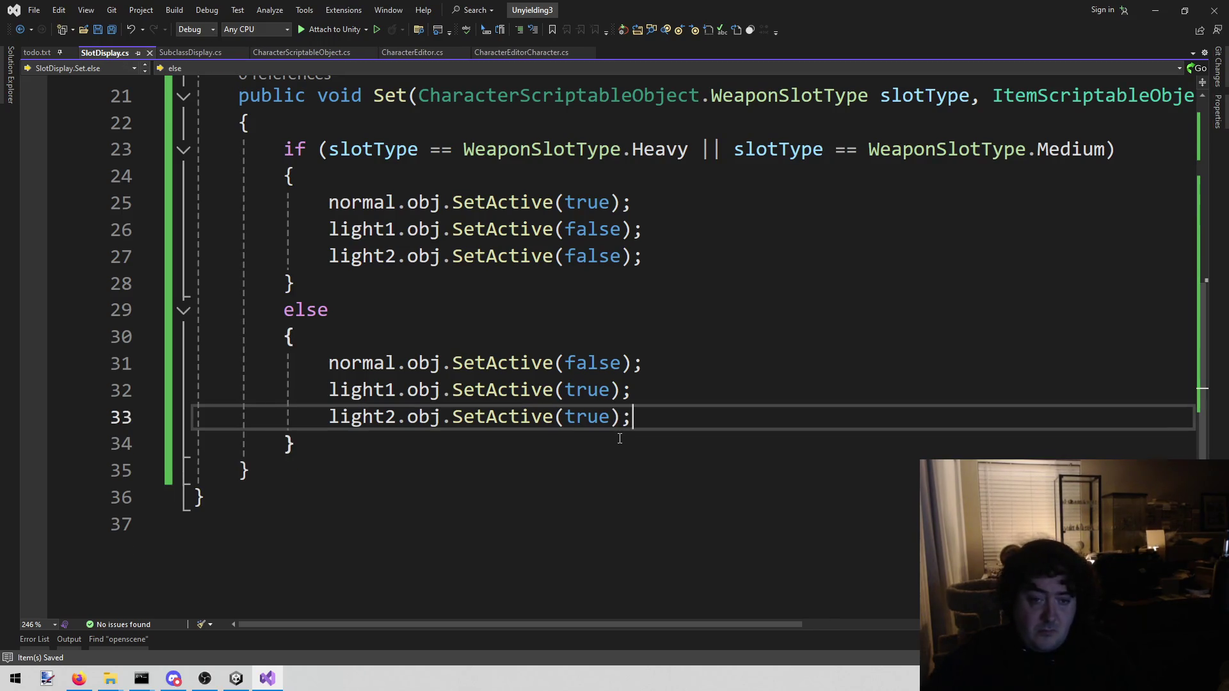
{"action": "key", "text": "ctrl+s"}
{"action": "scroll", "coordinate": [620, 438], "scroll_direction": "up", "scroll_amount": 3}
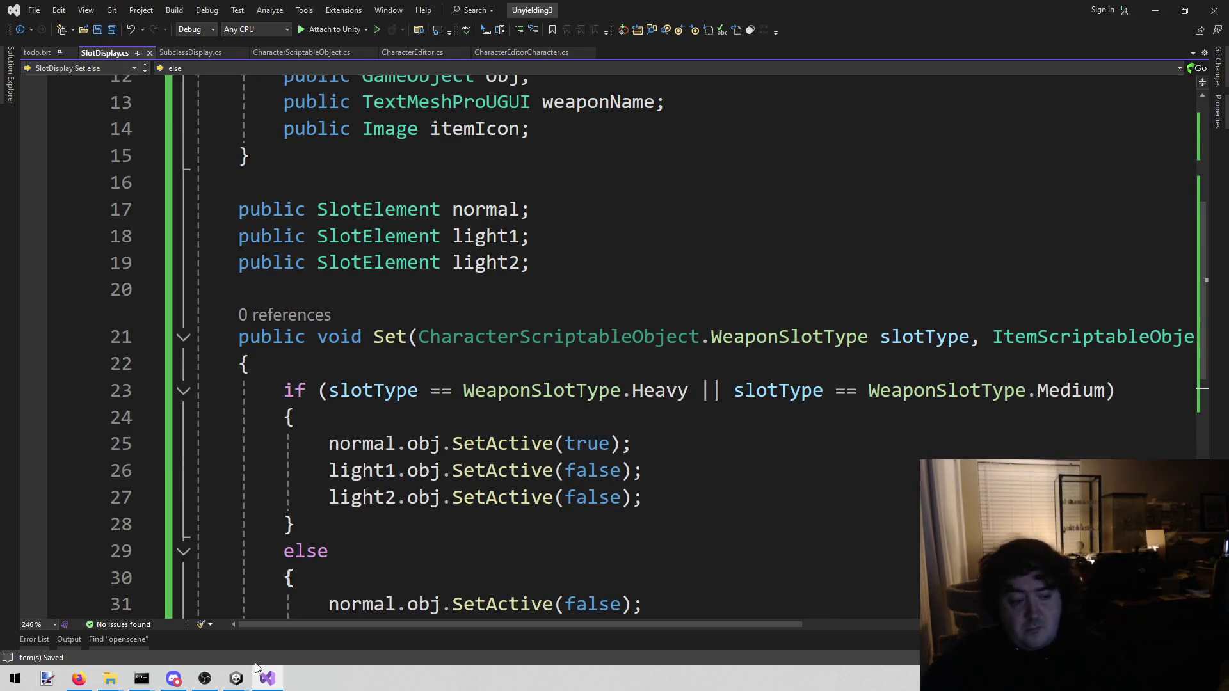
{"action": "left_click", "coordinate": [247, 681]}
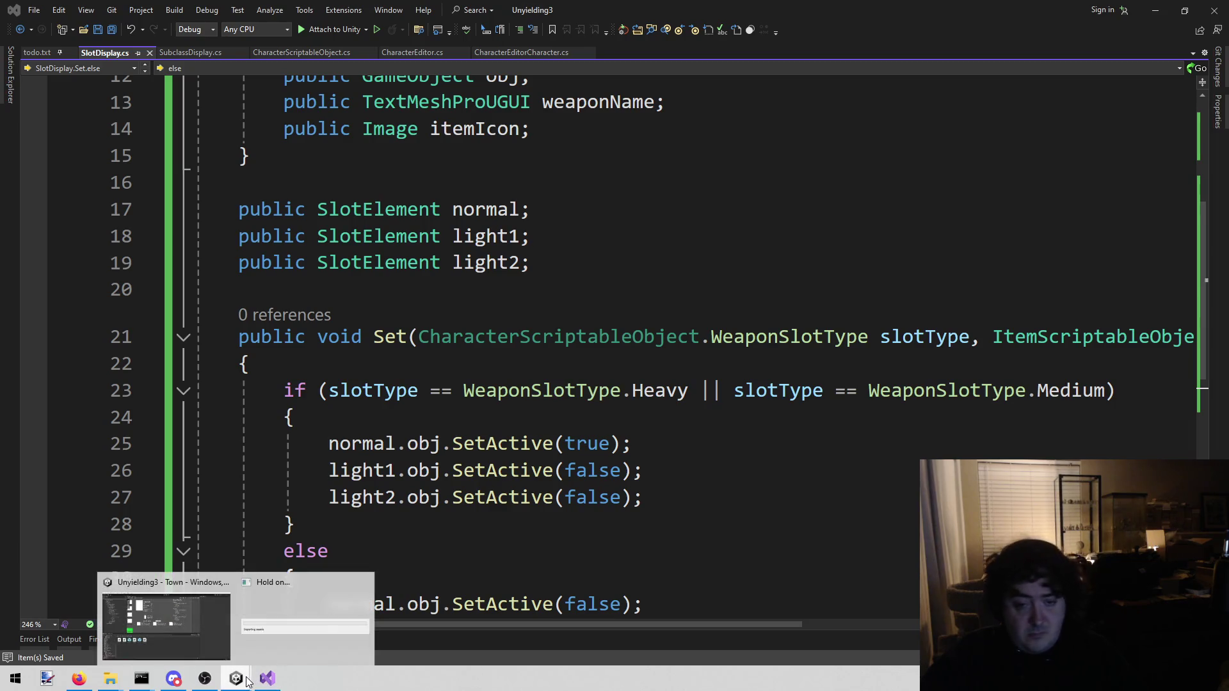
Back in Unity, select WeaponSlotDisplay in the Hierarchy to inspect its Slot Display component.
{"action": "left_click", "coordinate": [203, 643]}
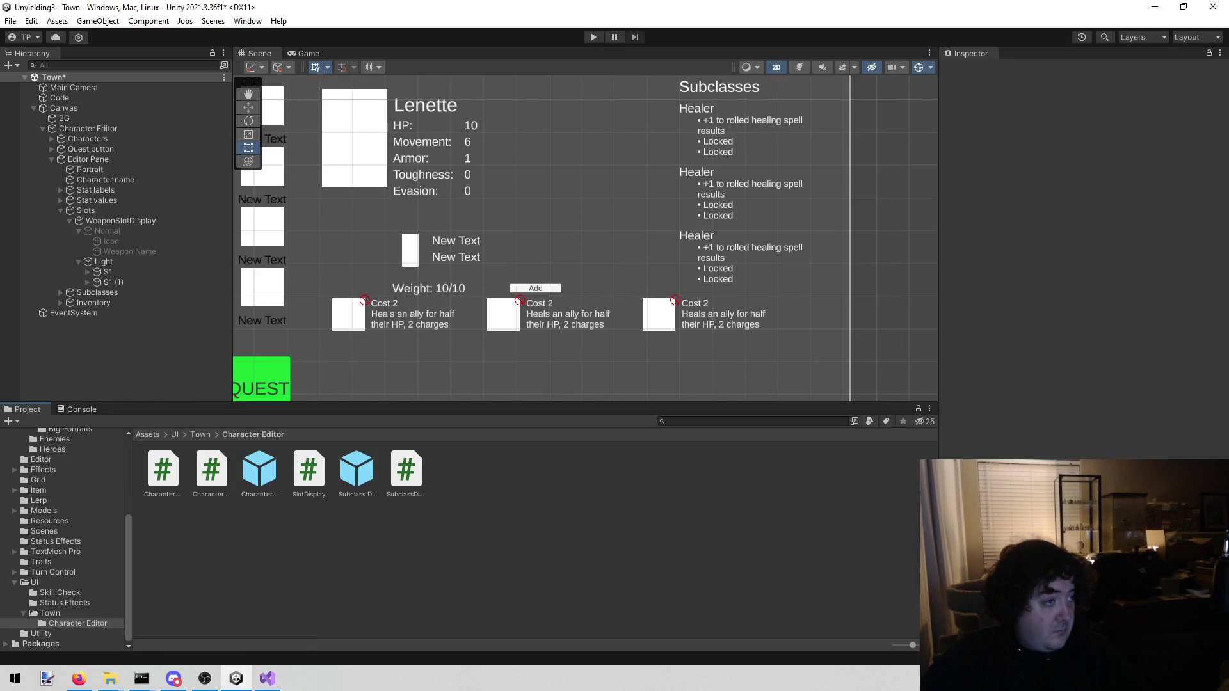
{"action": "key", "text": "alt+Tab"}
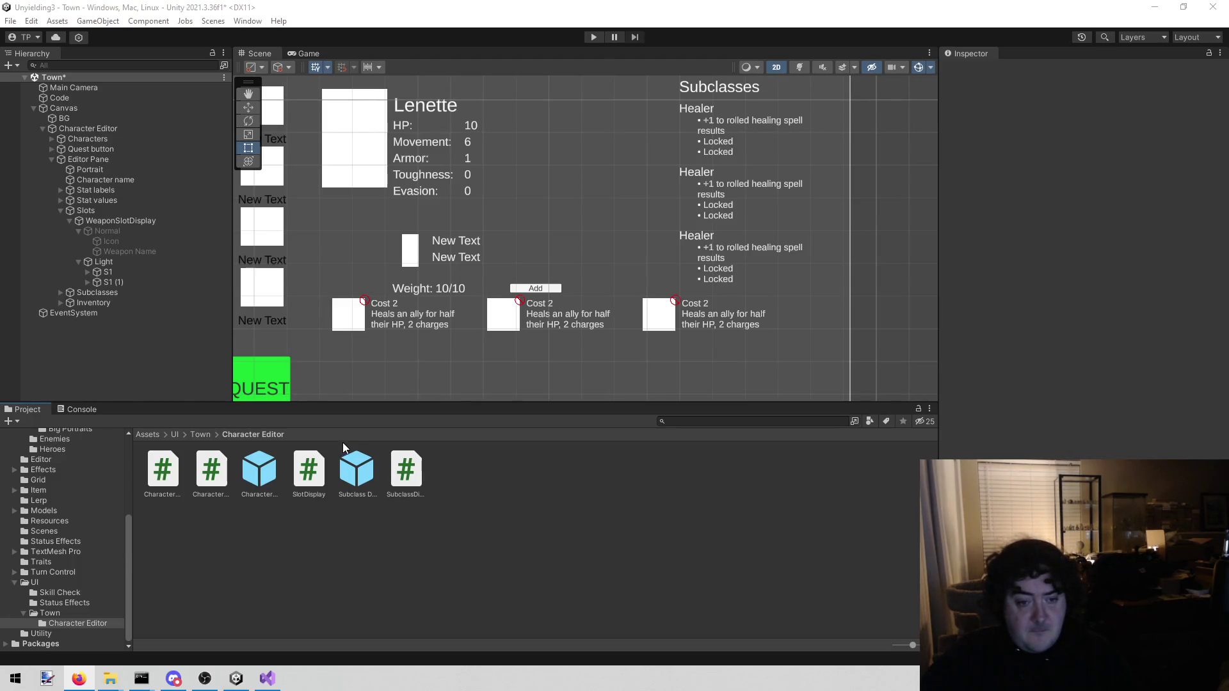
{"action": "left_click", "coordinate": [578, 546]}
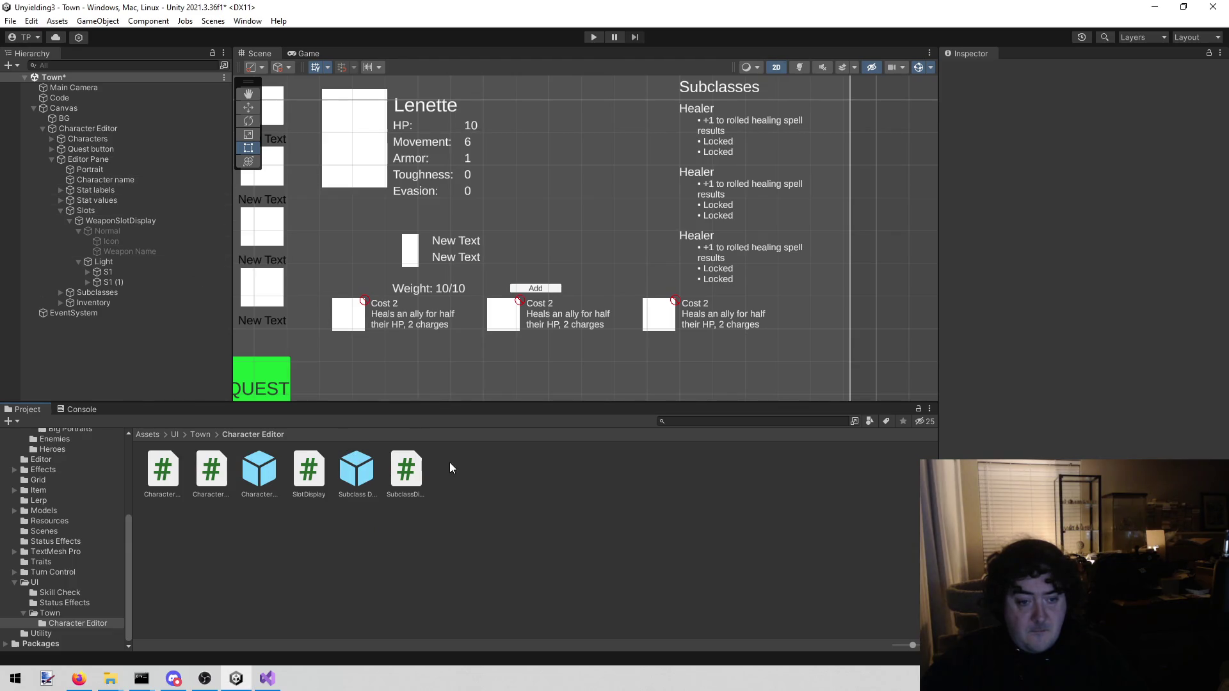
{"action": "left_click", "coordinate": [121, 221]}
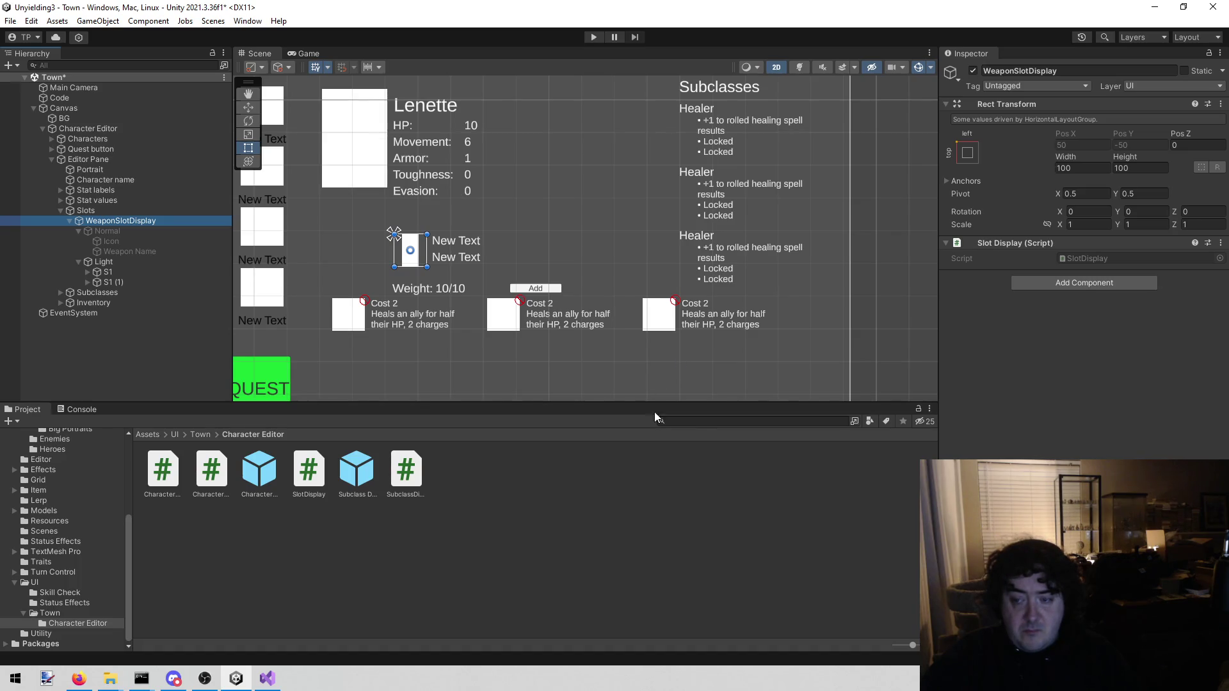
{"action": "scroll", "coordinate": [332, 345], "scroll_direction": "up", "scroll_amount": 2}
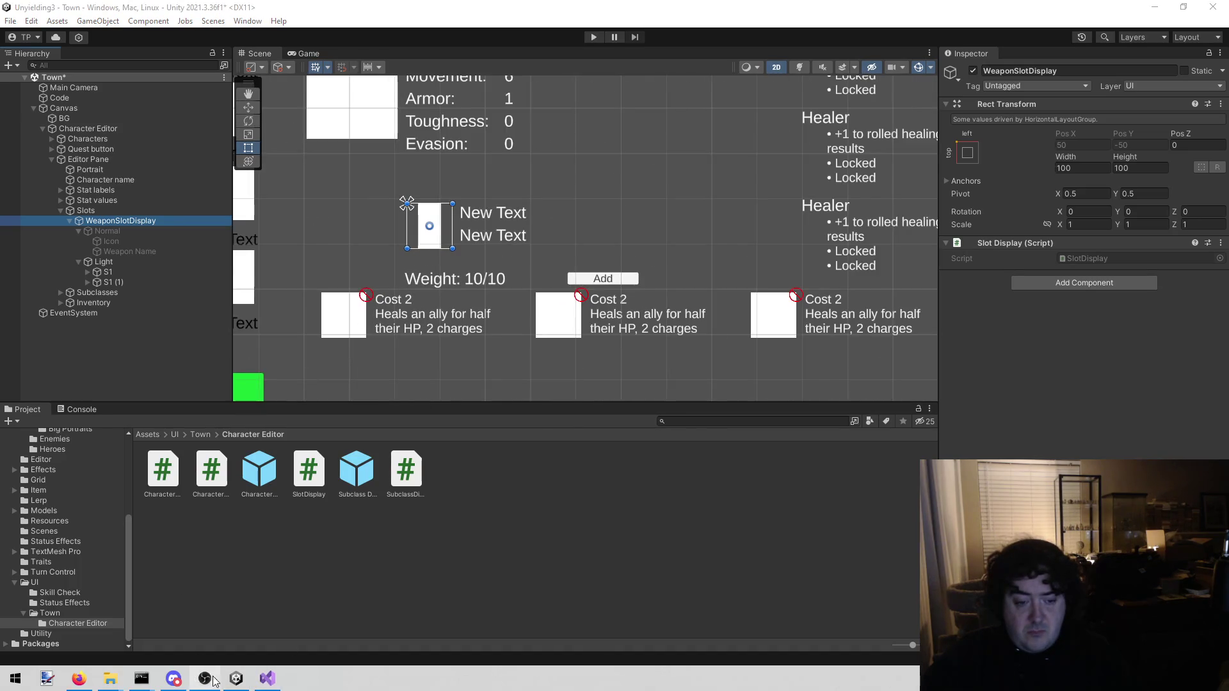
{"action": "left_click", "coordinate": [206, 679]}
Add the [Serializable] attribute above class SlotElement and check the result in Unity.
{"action": "left_click", "coordinate": [381, 349]}
{"action": "key", "text": "Up"}
{"action": "key", "text": "Return"}
{"action": "type", "text": "[Ser"}
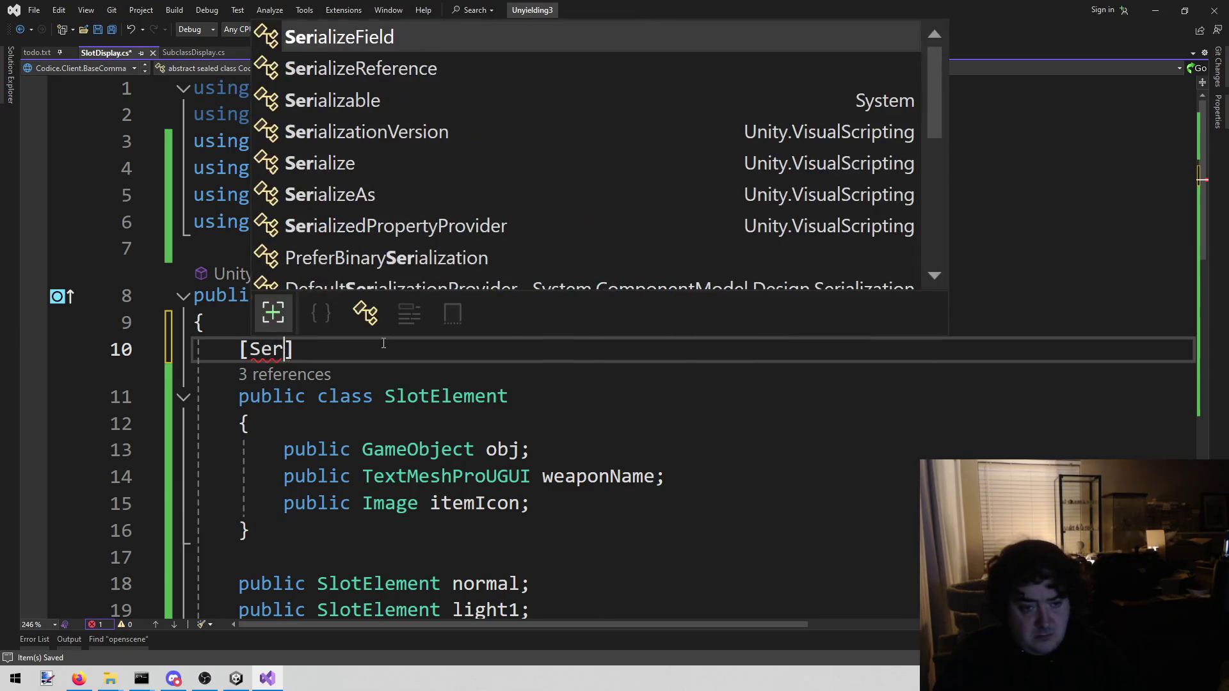
{"action": "key", "text": "Down"}
{"action": "key", "text": "Down"}
{"action": "key", "text": "Tab"}
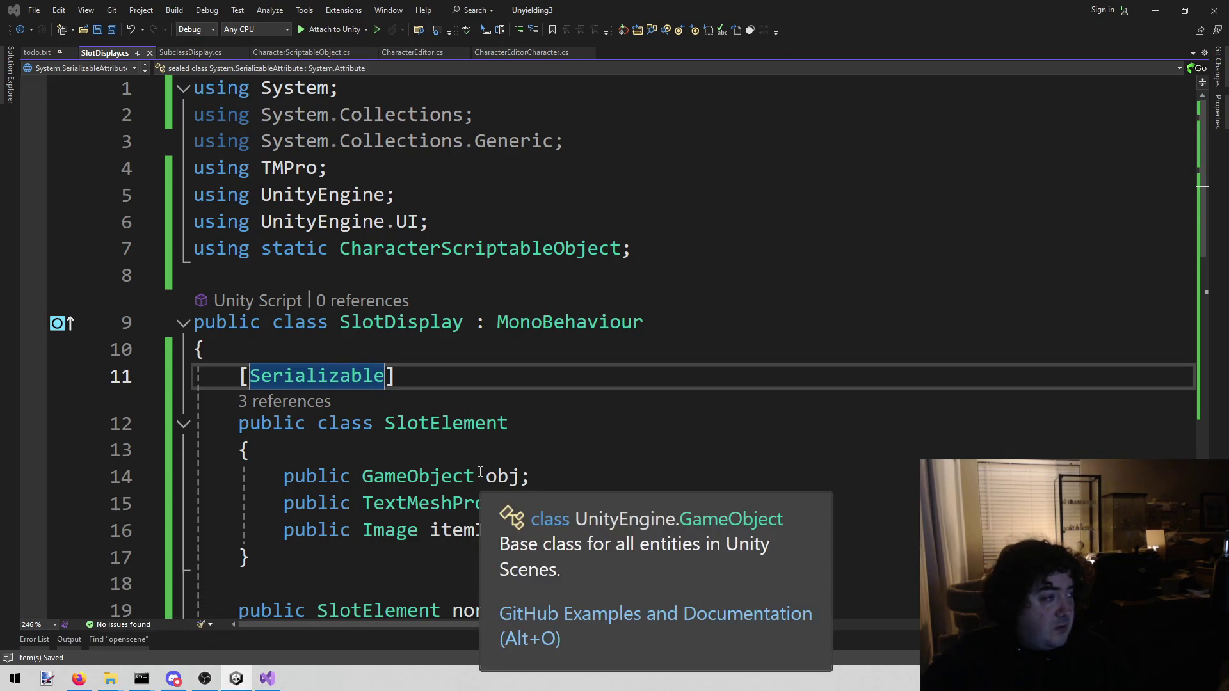
{"action": "key", "text": "alt+Tab"}
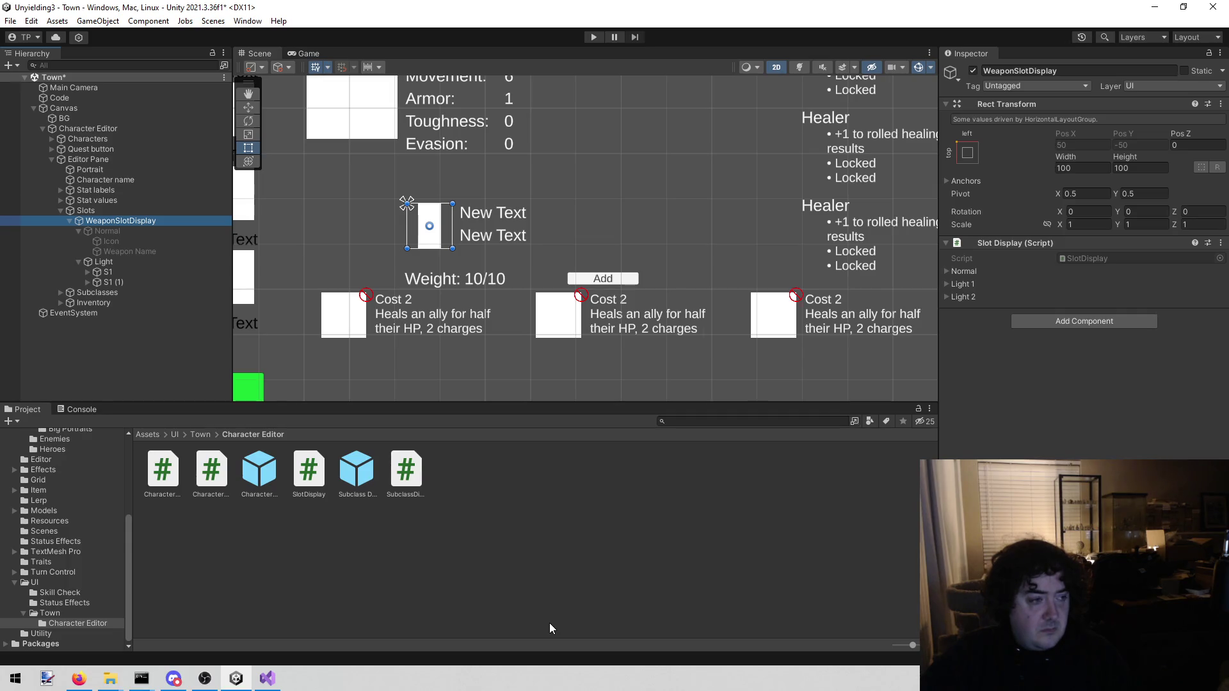
{"action": "key", "text": "alt+Tab"}
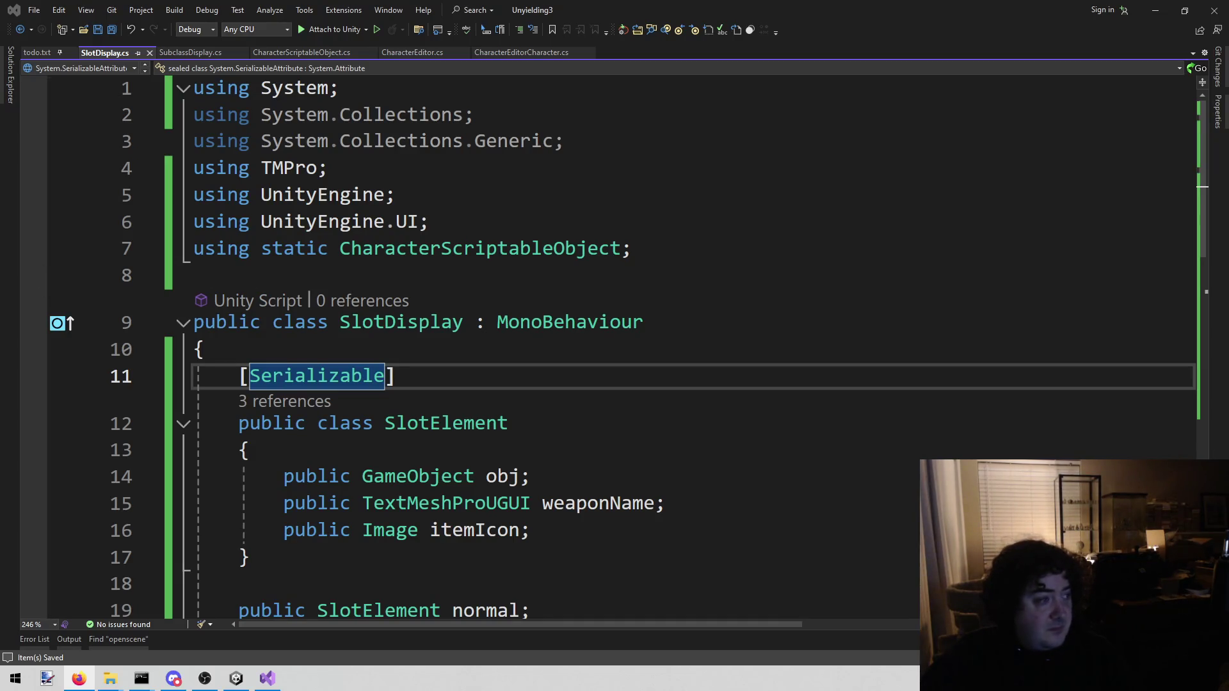
{"action": "scroll", "coordinate": [565, 424], "scroll_direction": "down", "scroll_amount": 1}
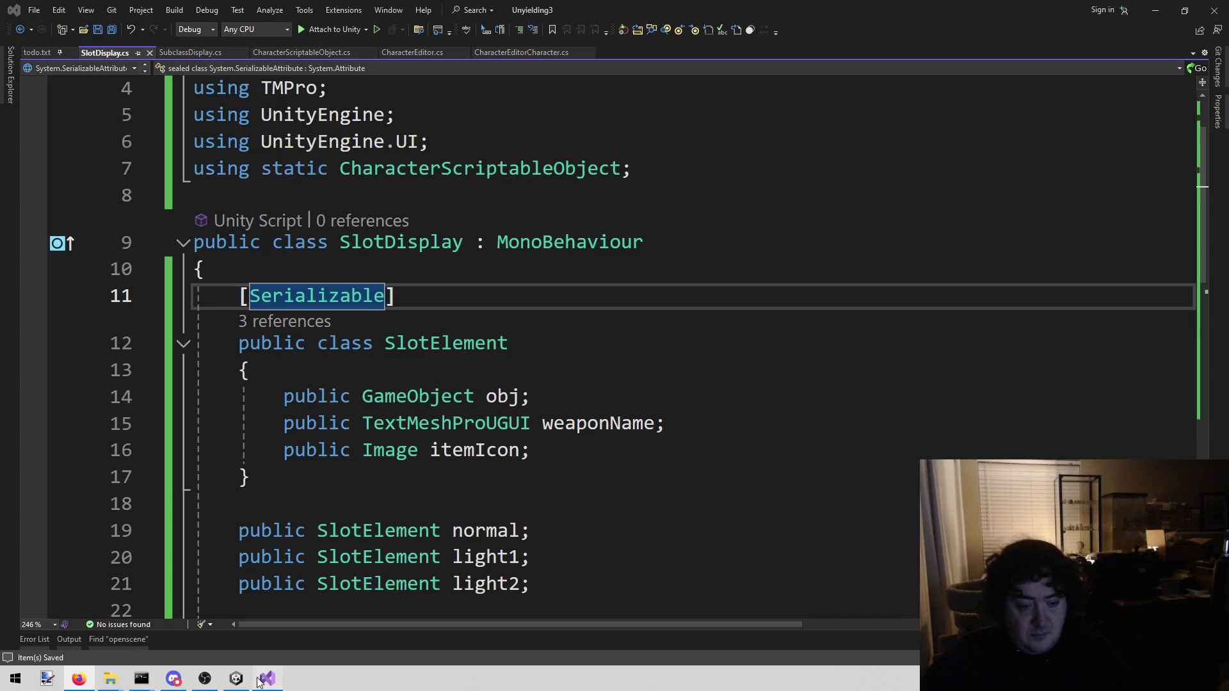
{"action": "left_click", "coordinate": [234, 678]}
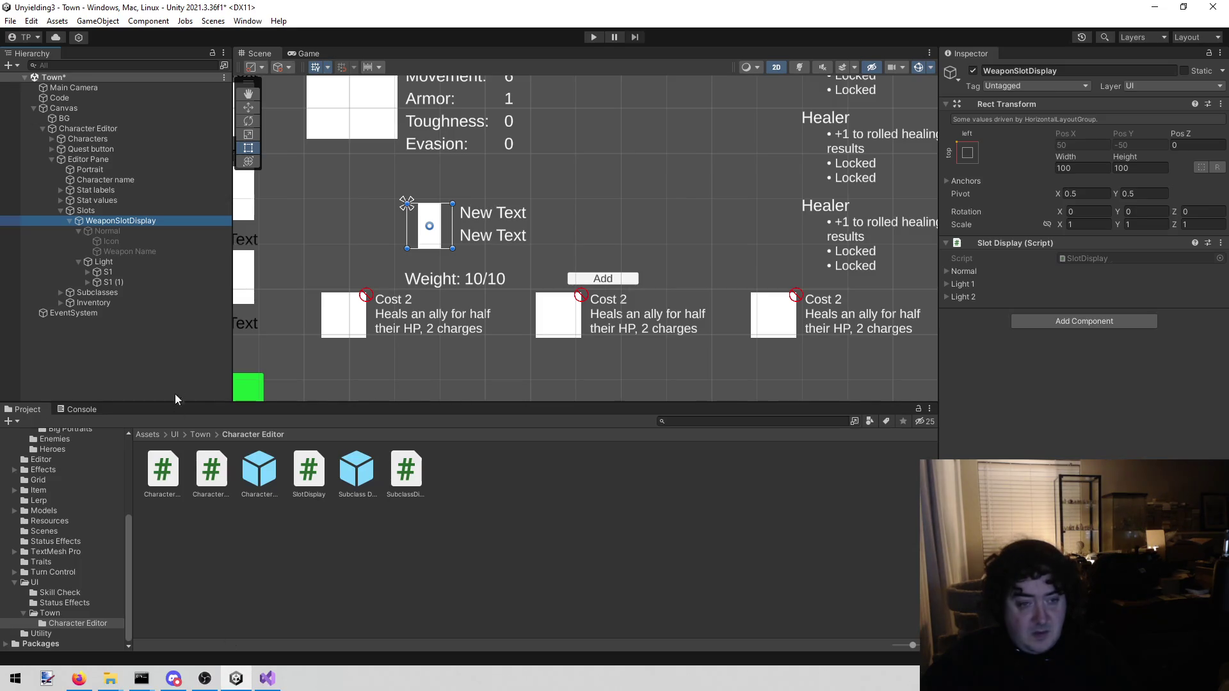
Assign the Normal object, its Icon and Weapon Name to the Normal slot.
{"action": "left_click", "coordinate": [946, 272]}
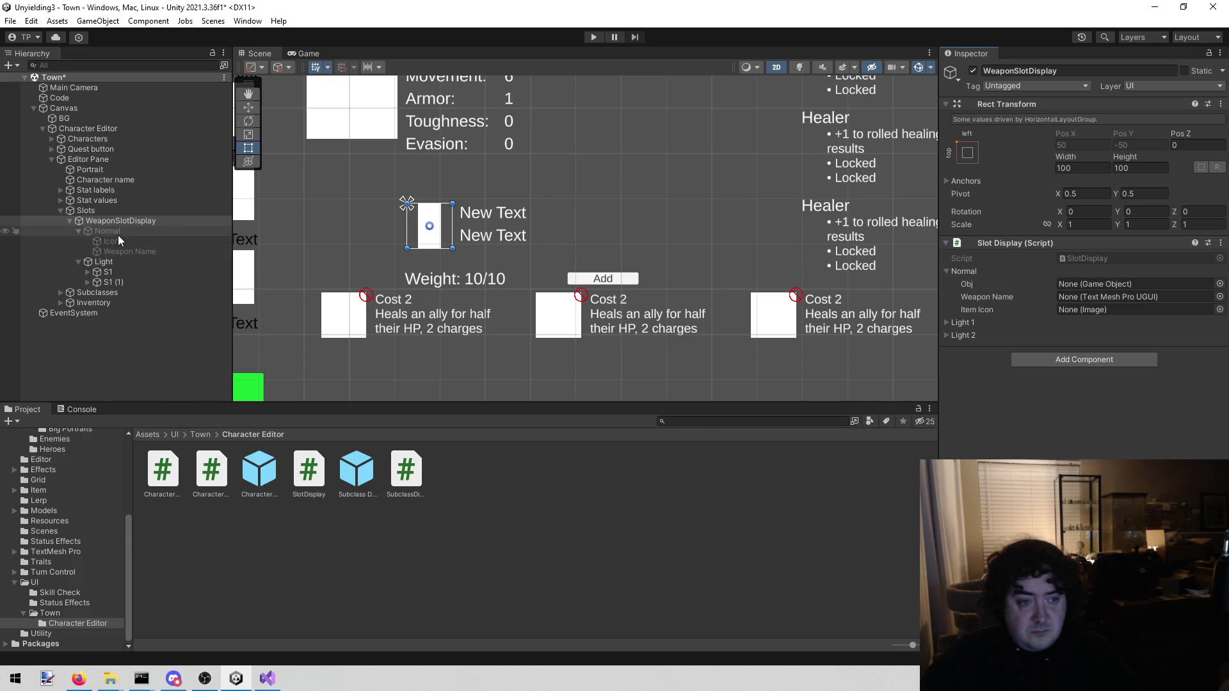
{"action": "mouse_move", "coordinate": [118, 234]}
{"action": "left_mouse_down"}
{"action": "mouse_move", "coordinate": [909, 298]}
{"action": "mouse_move", "coordinate": [1063, 288]}
{"action": "left_mouse_up"}
{"action": "left_click_drag", "start_coordinate": [128, 238], "coordinate": [1082, 310]}
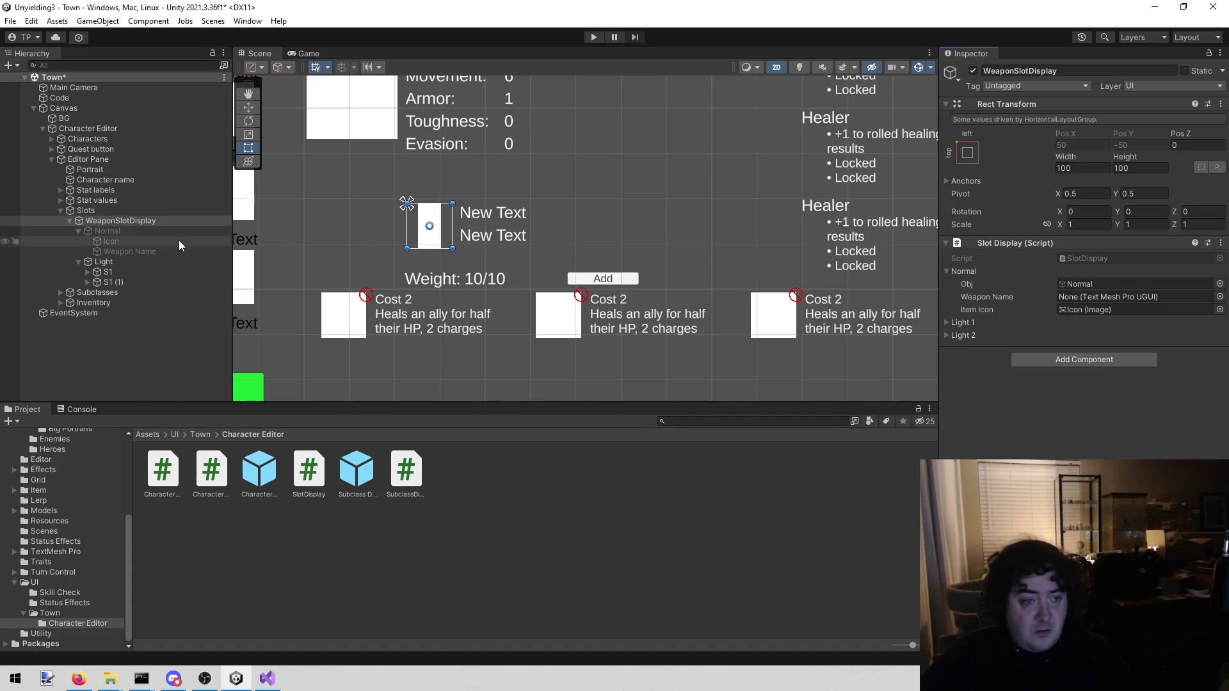
{"action": "left_click_drag", "start_coordinate": [170, 251], "coordinate": [1063, 297]}
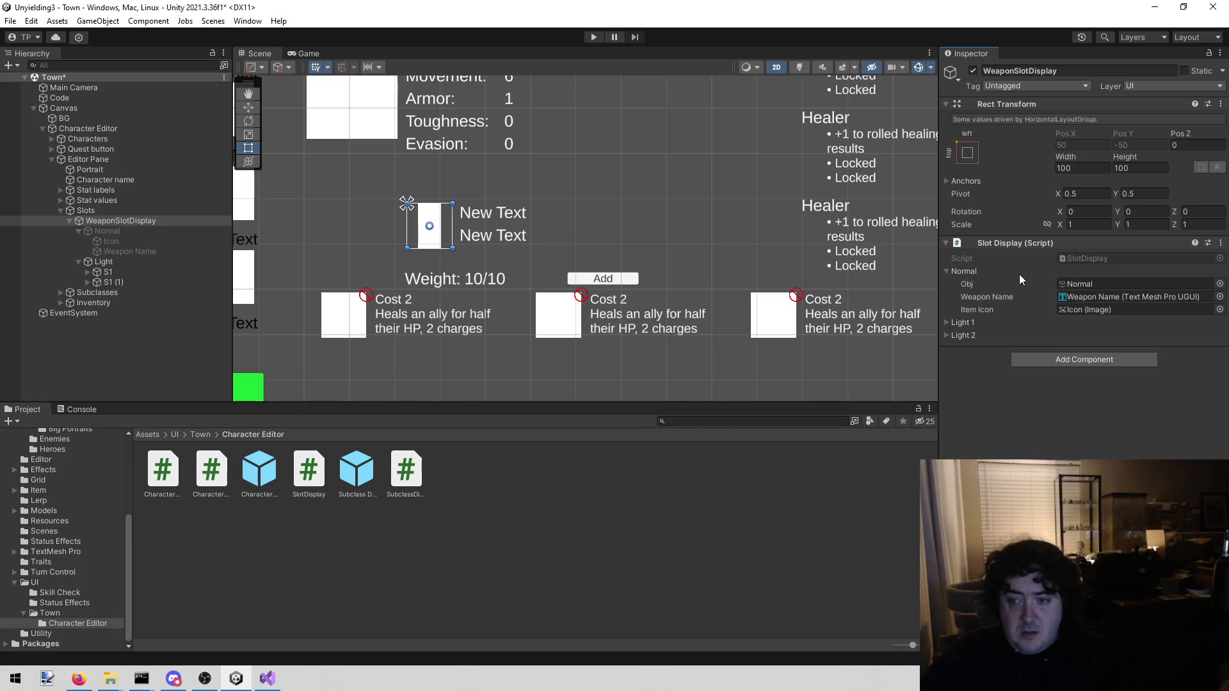
{"action": "left_click", "coordinate": [948, 272]}
Assign S1, its Weapon Name and Icon to the Light 1 slot.
{"action": "left_click", "coordinate": [947, 285]}
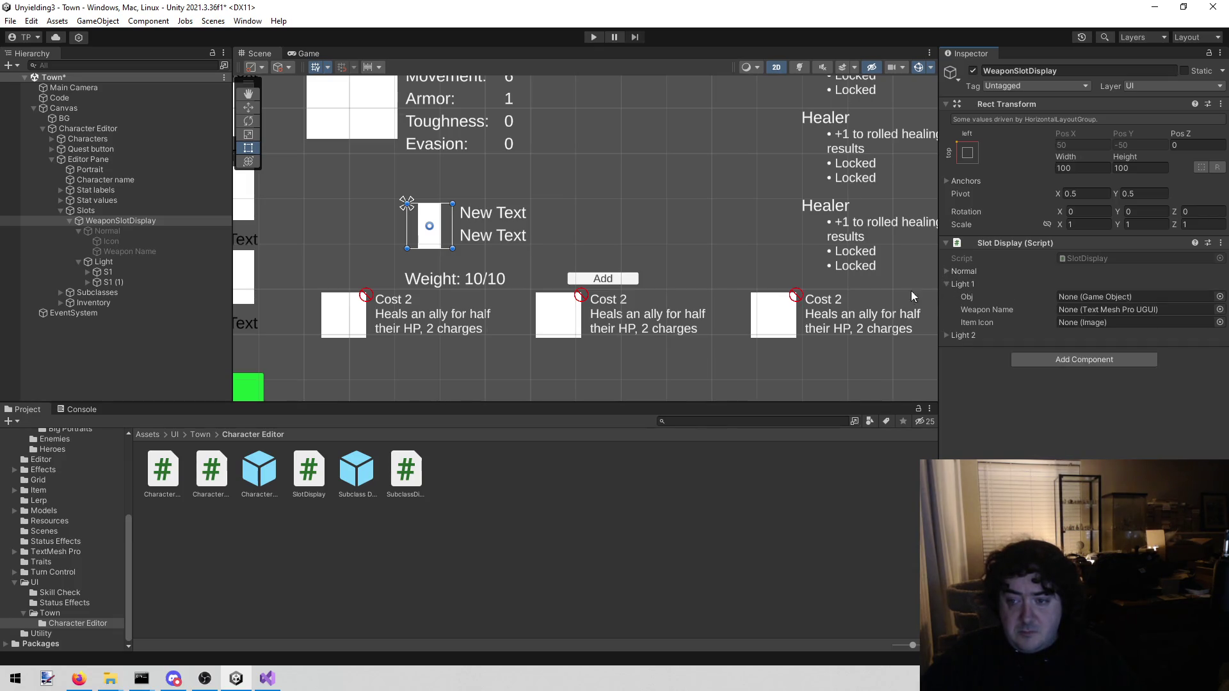
{"action": "left_click", "coordinate": [79, 231]}
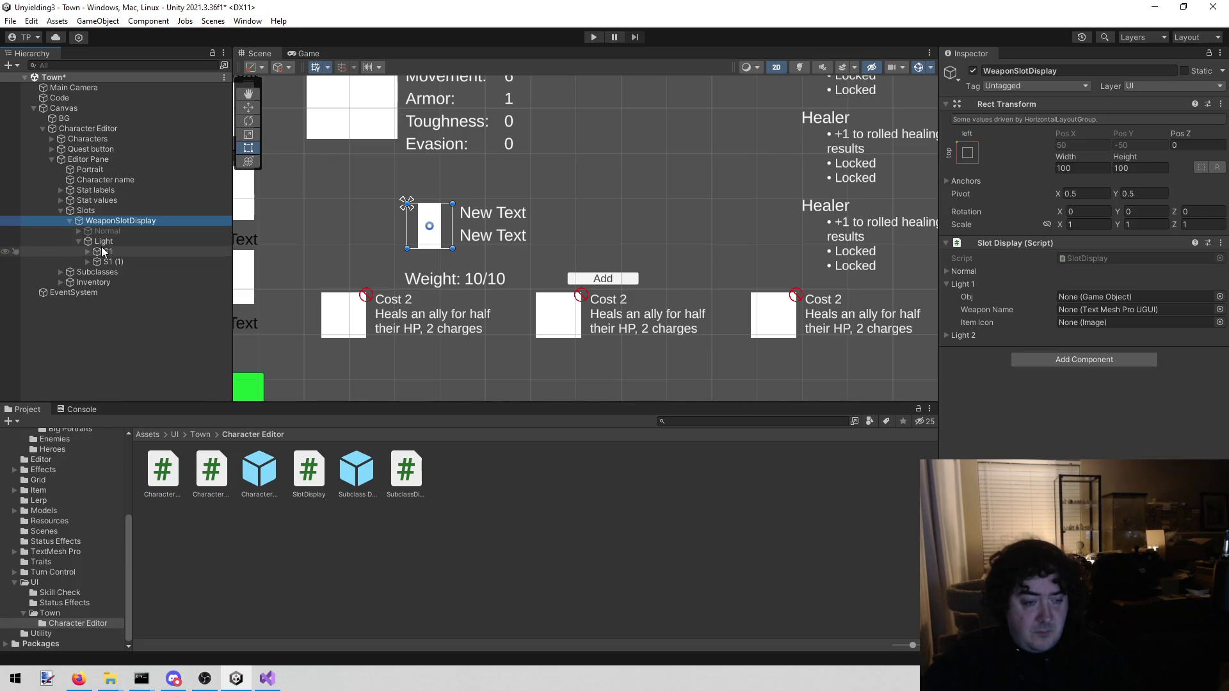
{"action": "left_click", "coordinate": [87, 252]}
{"action": "mouse_move", "coordinate": [105, 252]}
{"action": "left_mouse_down"}
{"action": "mouse_move", "coordinate": [1167, 311]}
{"action": "mouse_move", "coordinate": [1126, 297]}
{"action": "left_mouse_up"}
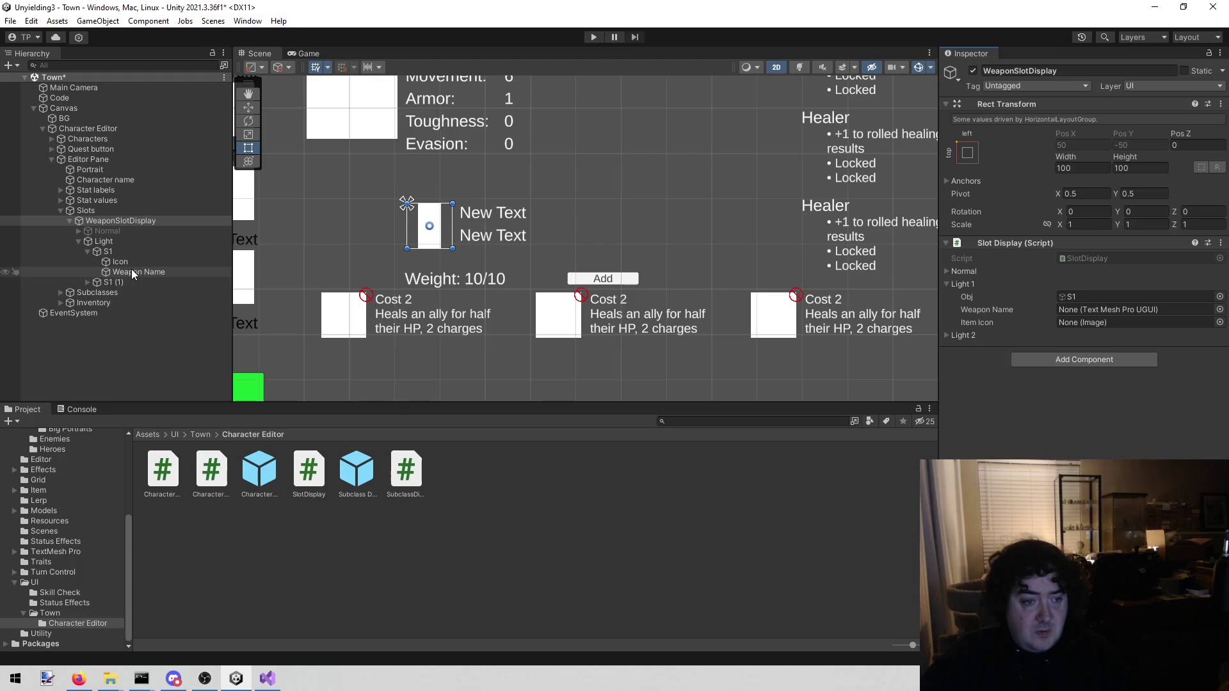
{"action": "left_click_drag", "start_coordinate": [132, 272], "coordinate": [1127, 309]}
{"action": "left_click_drag", "start_coordinate": [119, 262], "coordinate": [1080, 325]}
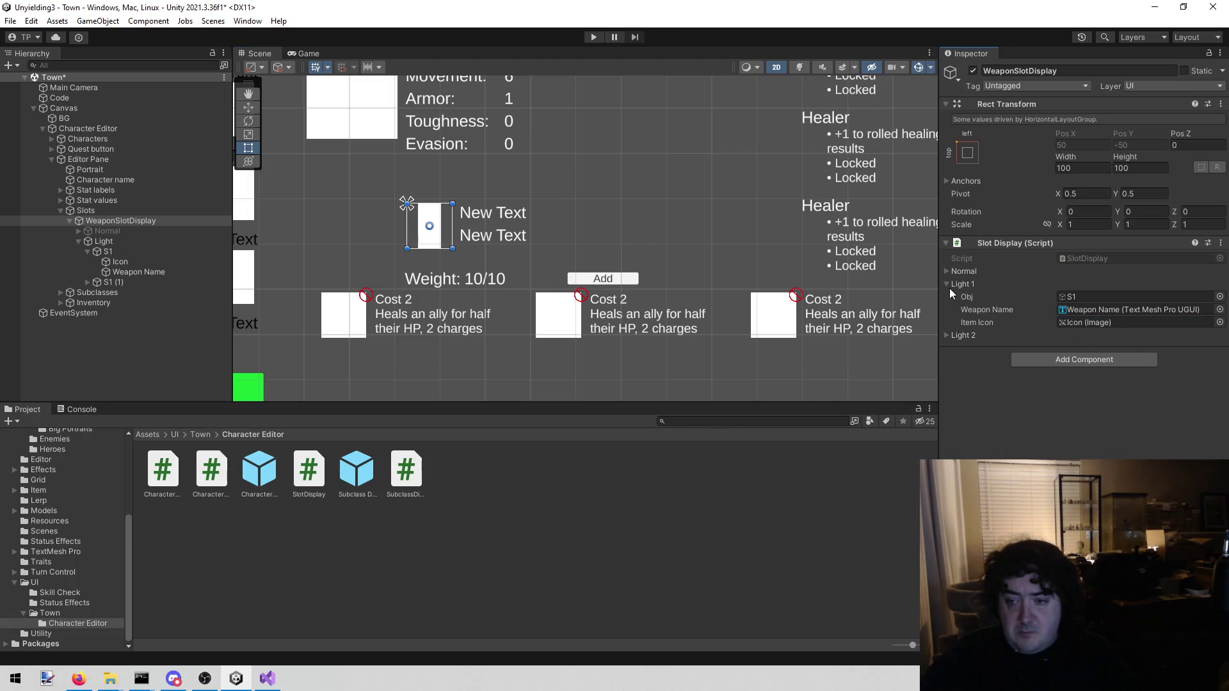
{"action": "left_click", "coordinate": [950, 283]}
Assign S1 (1), its Icon and Weapon Name to the Light 2 slot.
{"action": "left_click", "coordinate": [945, 294]}
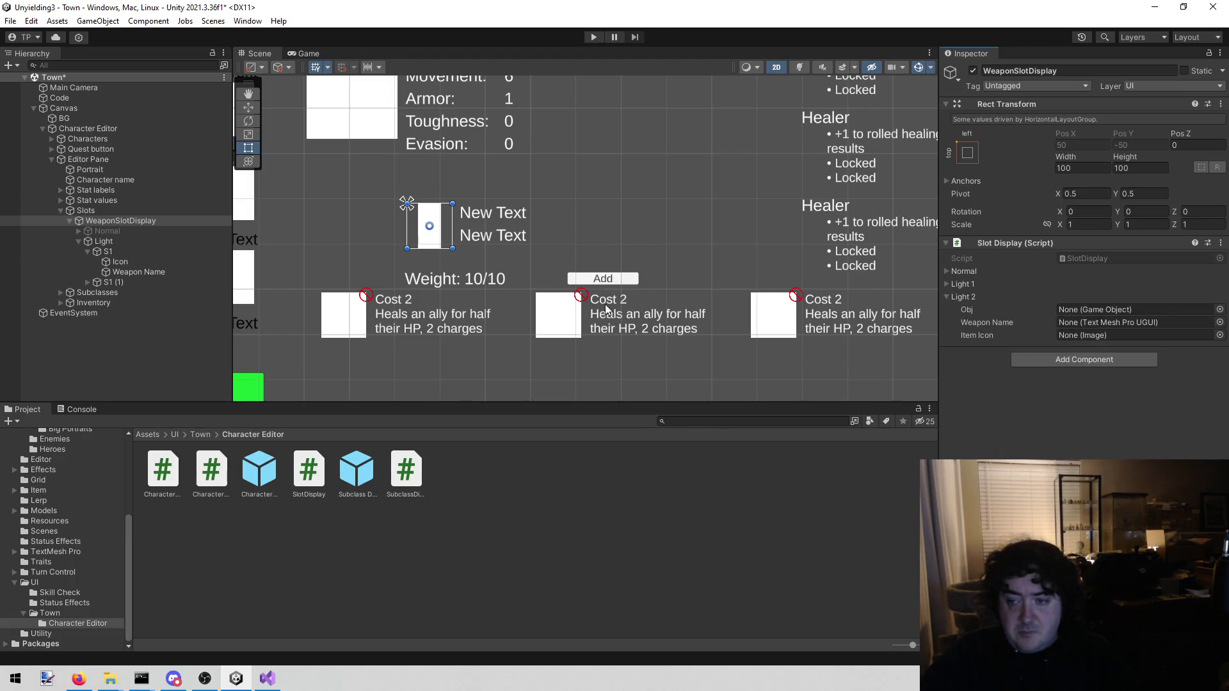
{"action": "left_click", "coordinate": [87, 251]}
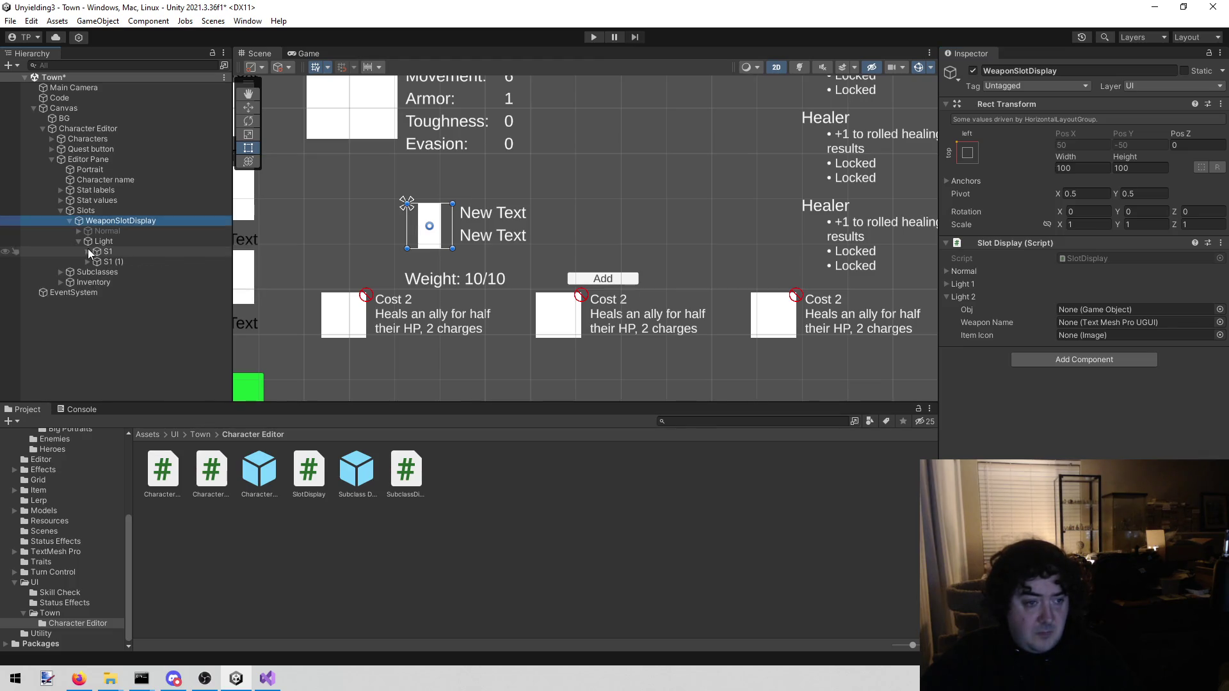
{"action": "left_click", "coordinate": [87, 262]}
{"action": "left_click_drag", "start_coordinate": [754, 294], "coordinate": [1089, 310]}
{"action": "left_click_drag", "start_coordinate": [170, 276], "coordinate": [1059, 334]}
{"action": "left_click_drag", "start_coordinate": [178, 282], "coordinate": [1133, 322]}
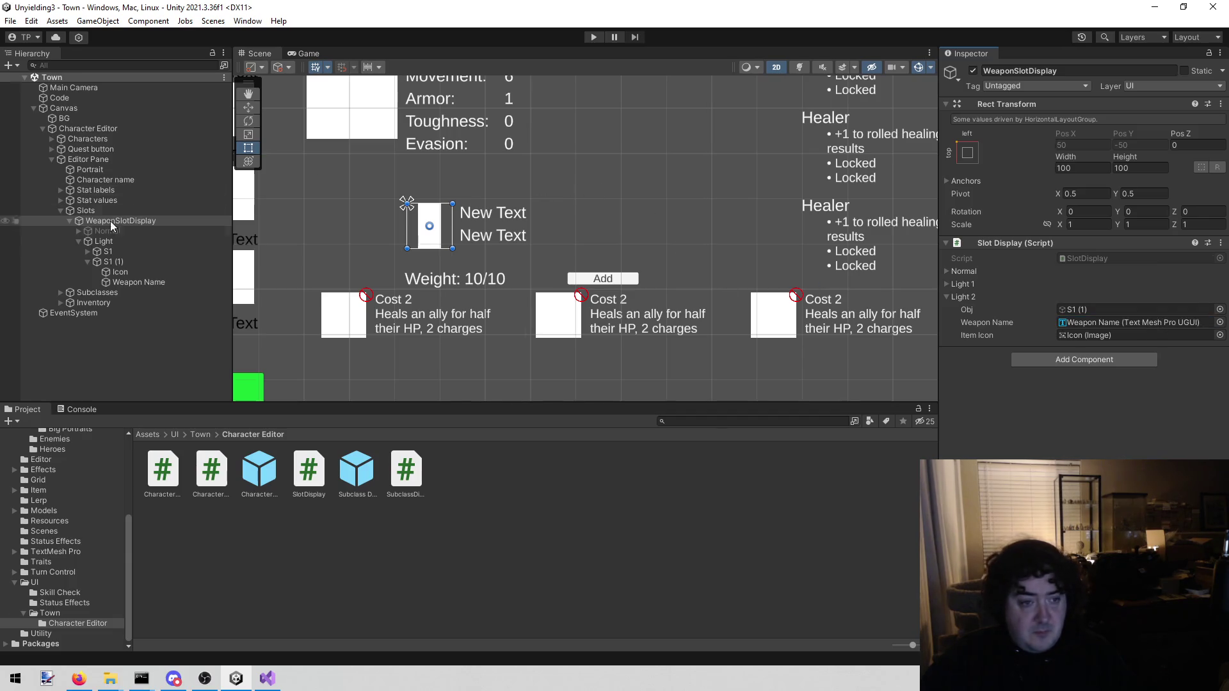
{"action": "left_click", "coordinate": [80, 243]}
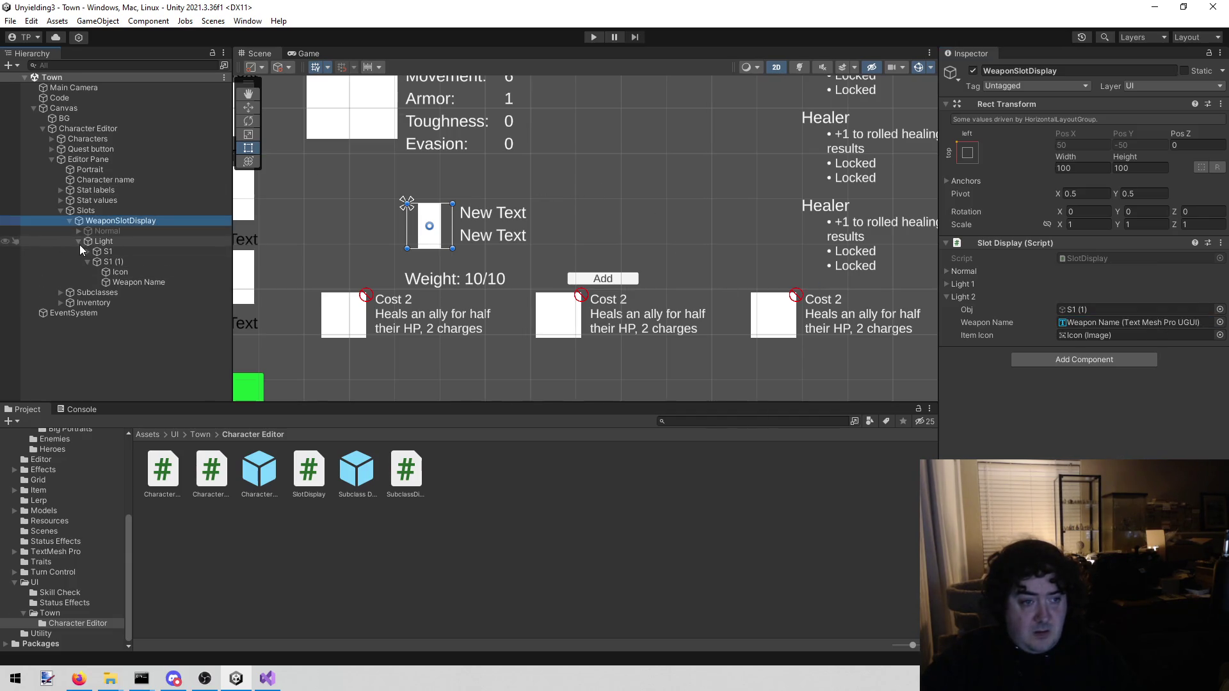
{"action": "left_click", "coordinate": [448, 432]}
{"action": "left_click", "coordinate": [179, 220]}
Save WeaponSlotDisplay as a prefab in Character Editor and return to SlotDisplay.cs.
{"action": "mouse_move", "coordinate": [138, 221]}
{"action": "left_mouse_down"}
{"action": "mouse_move", "coordinate": [540, 520]}
{"action": "mouse_move", "coordinate": [538, 508]}
{"action": "left_mouse_up"}
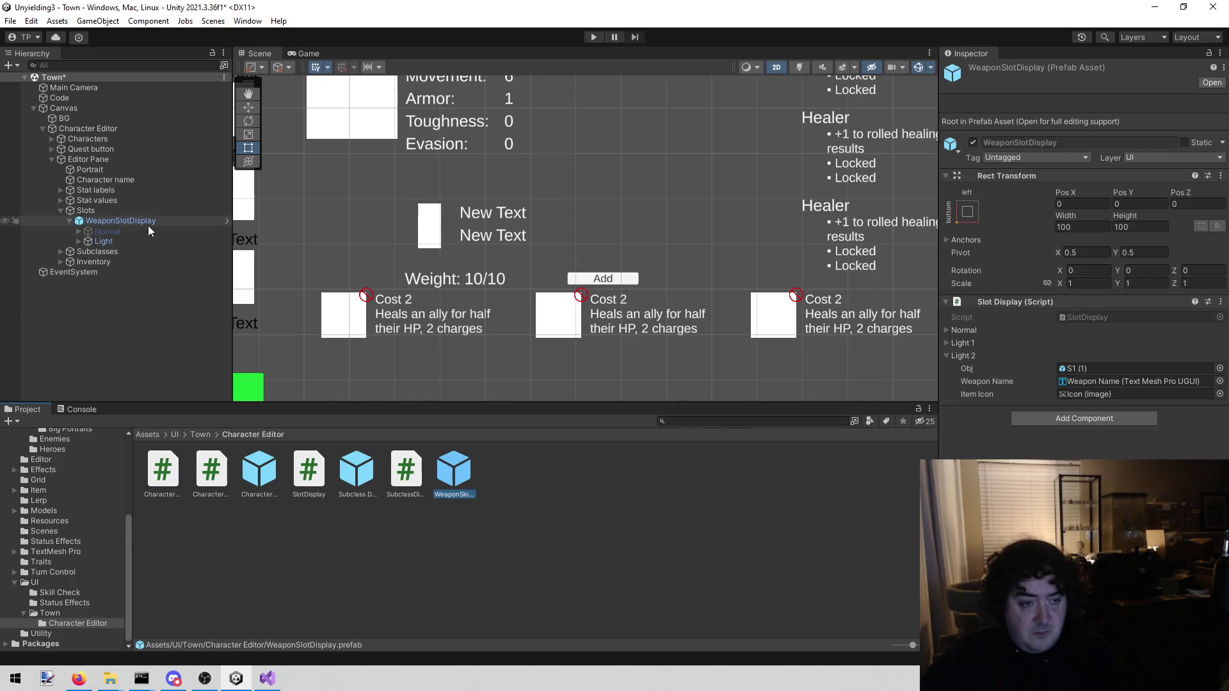
{"action": "left_click", "coordinate": [91, 95]}
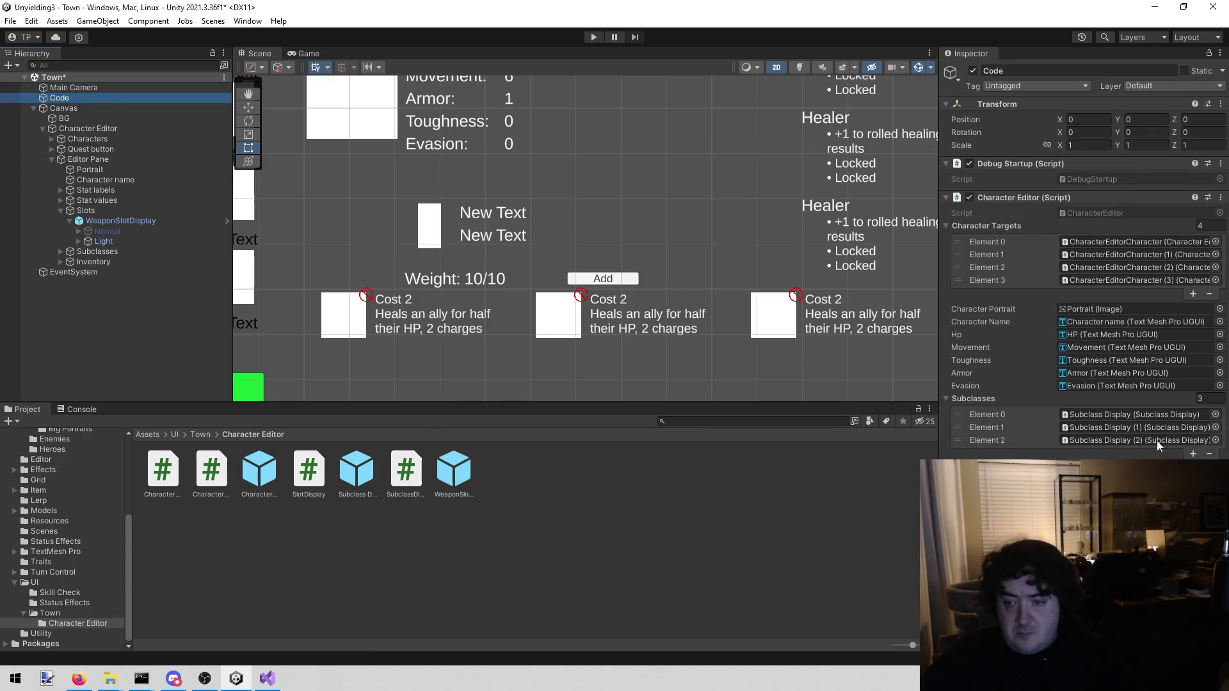
{"action": "left_click", "coordinate": [947, 398]}
{"action": "left_click", "coordinate": [280, 684]}
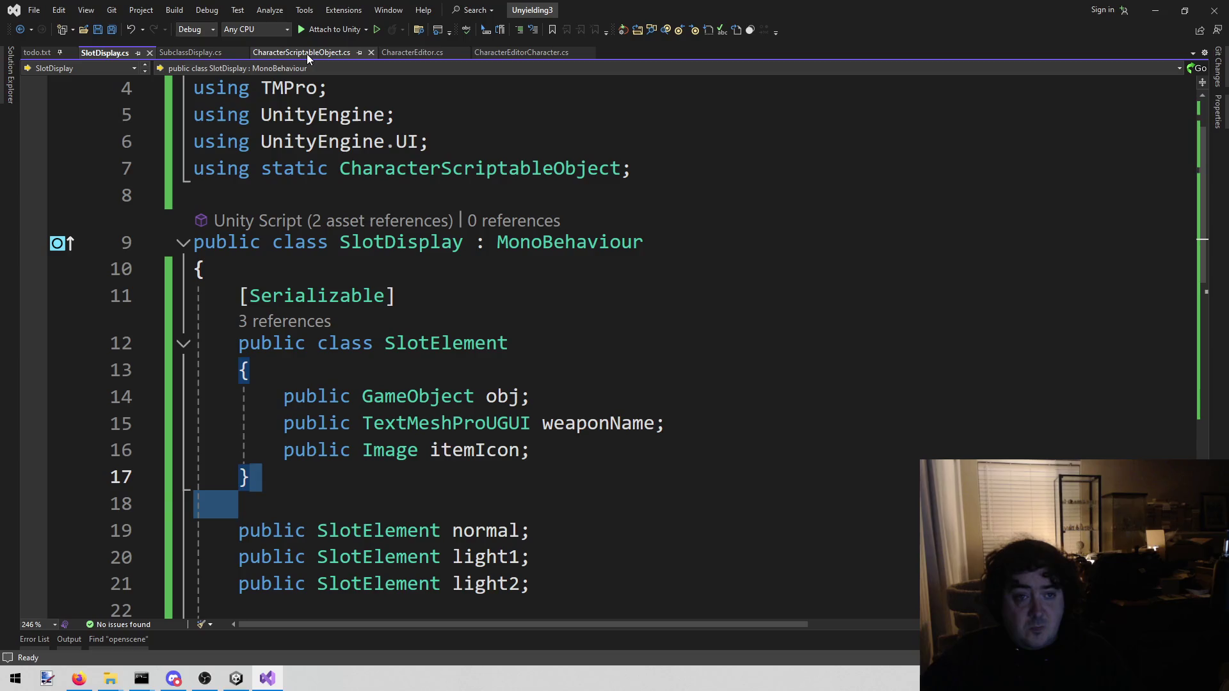
Declare 'public List<SlotDisplay> slots;' below subclasses in CharacterEditor.cs, save it, and switch back to Unity.
{"action": "left_click", "coordinate": [413, 53]}
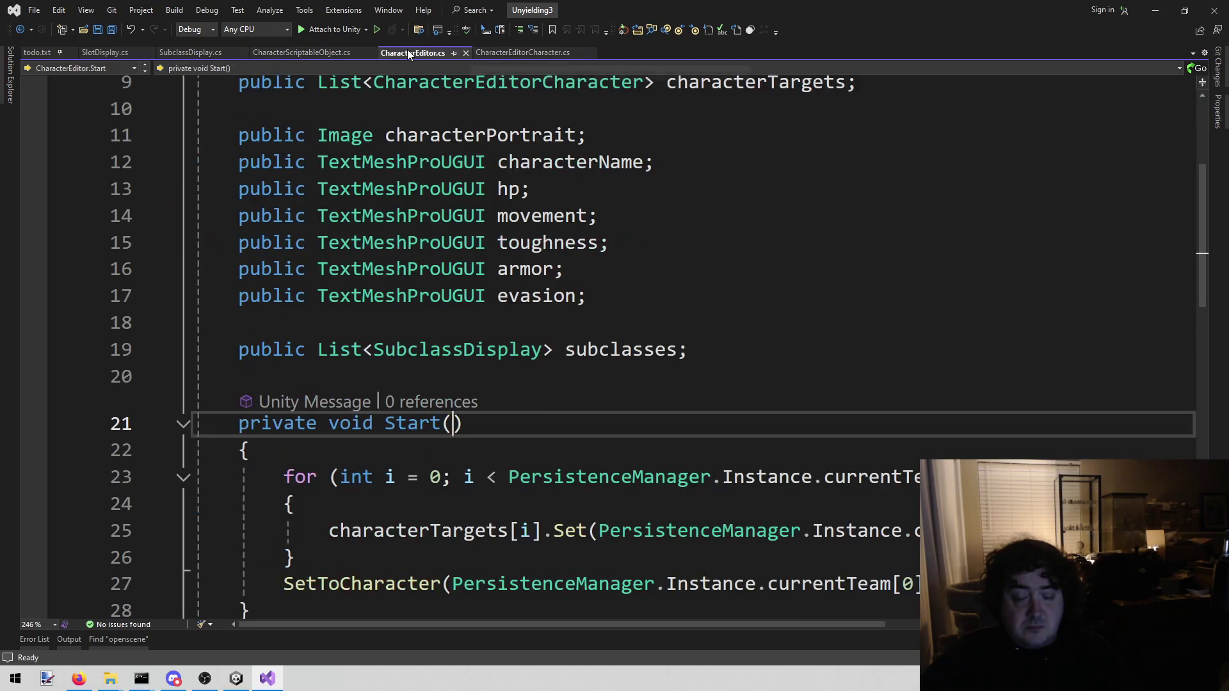
{"action": "left_click", "coordinate": [775, 344]}
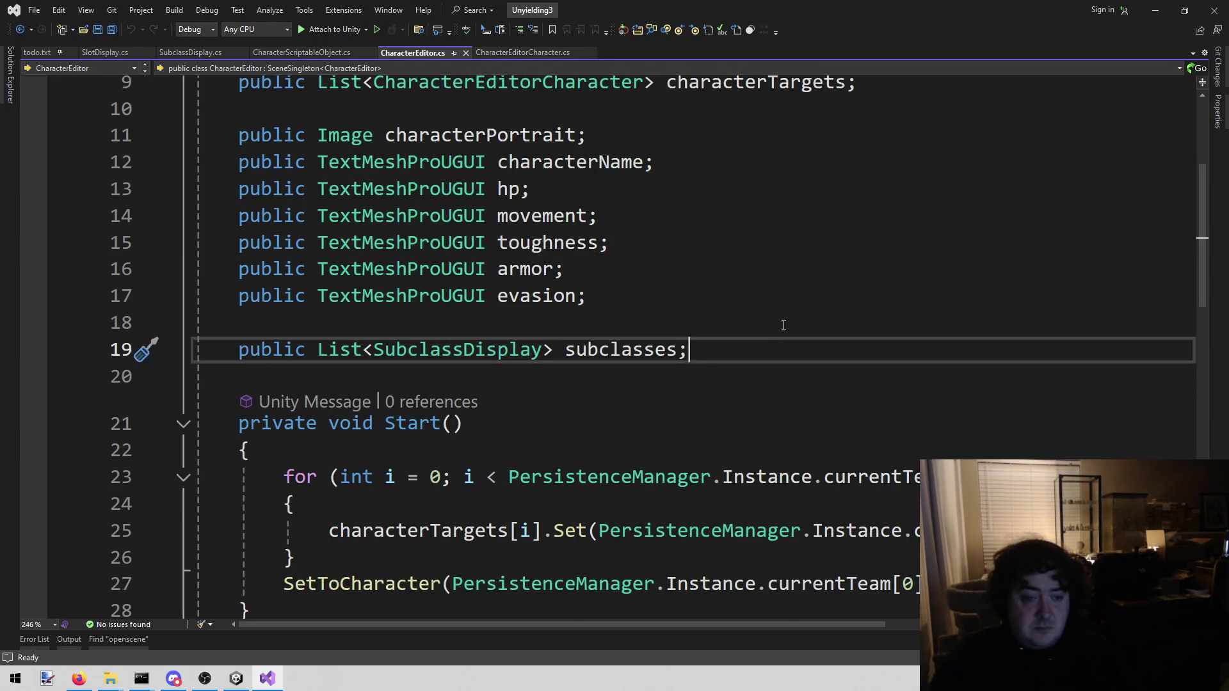
{"action": "key", "text": "Return"}
{"action": "type", "text": "public List<"}
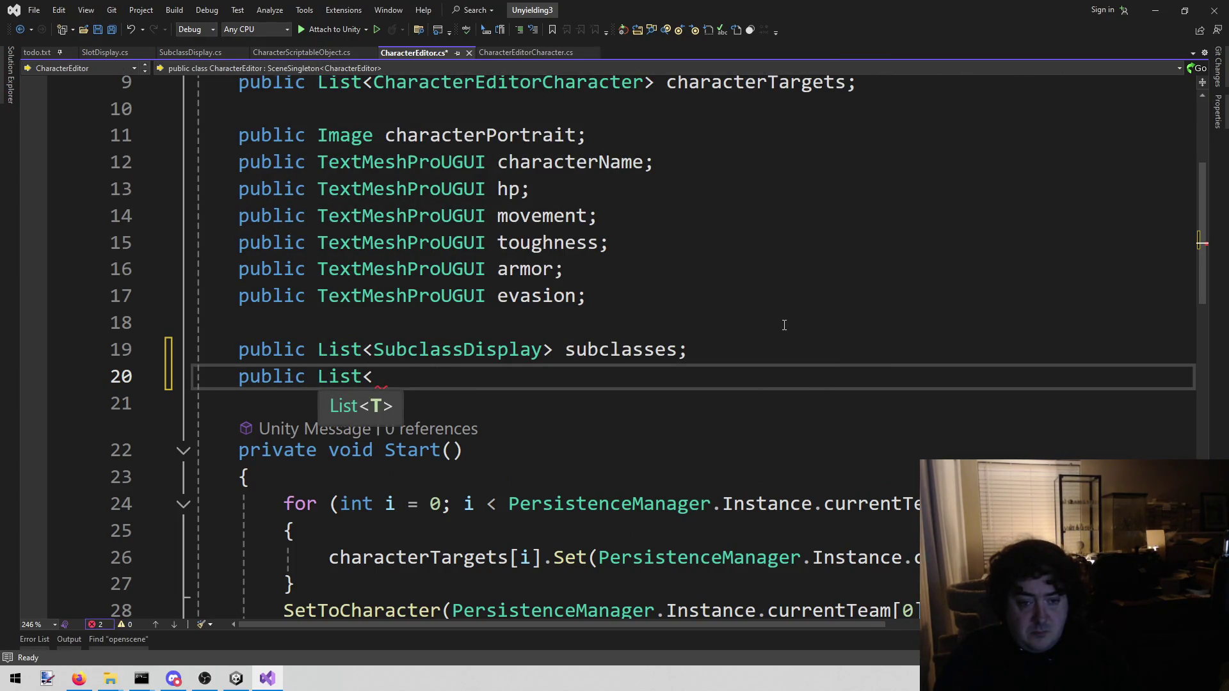
{"action": "type", "text": "Sub"}
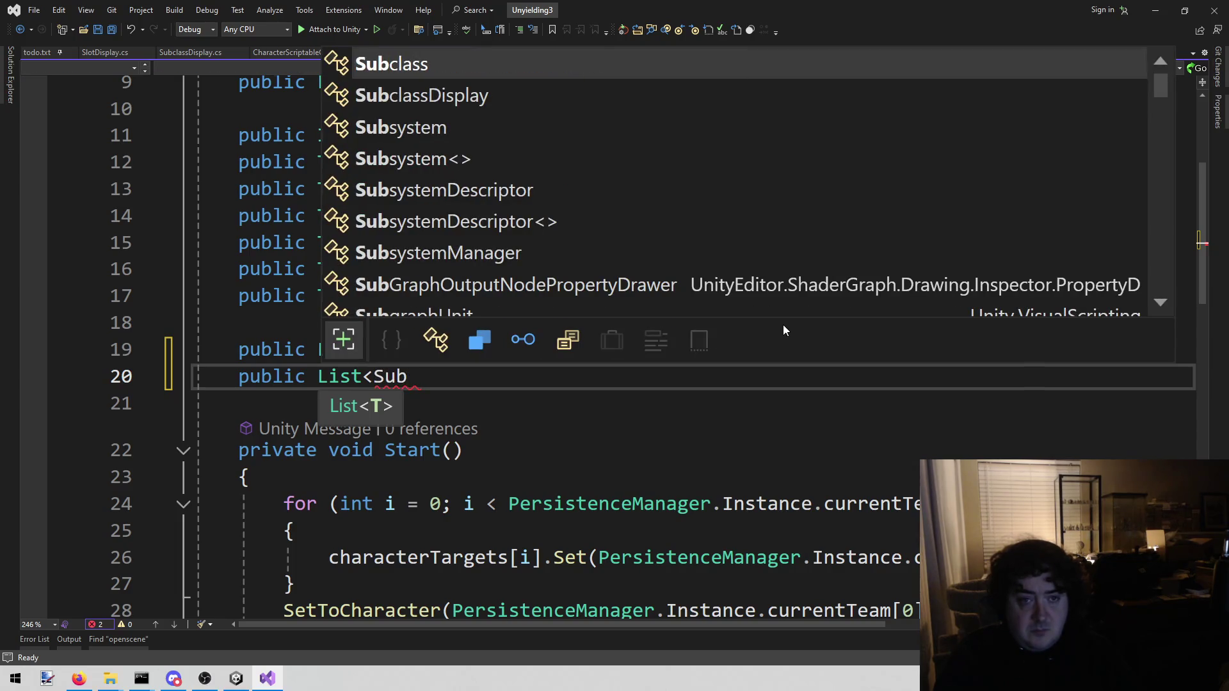
{"action": "key", "text": "Down"}
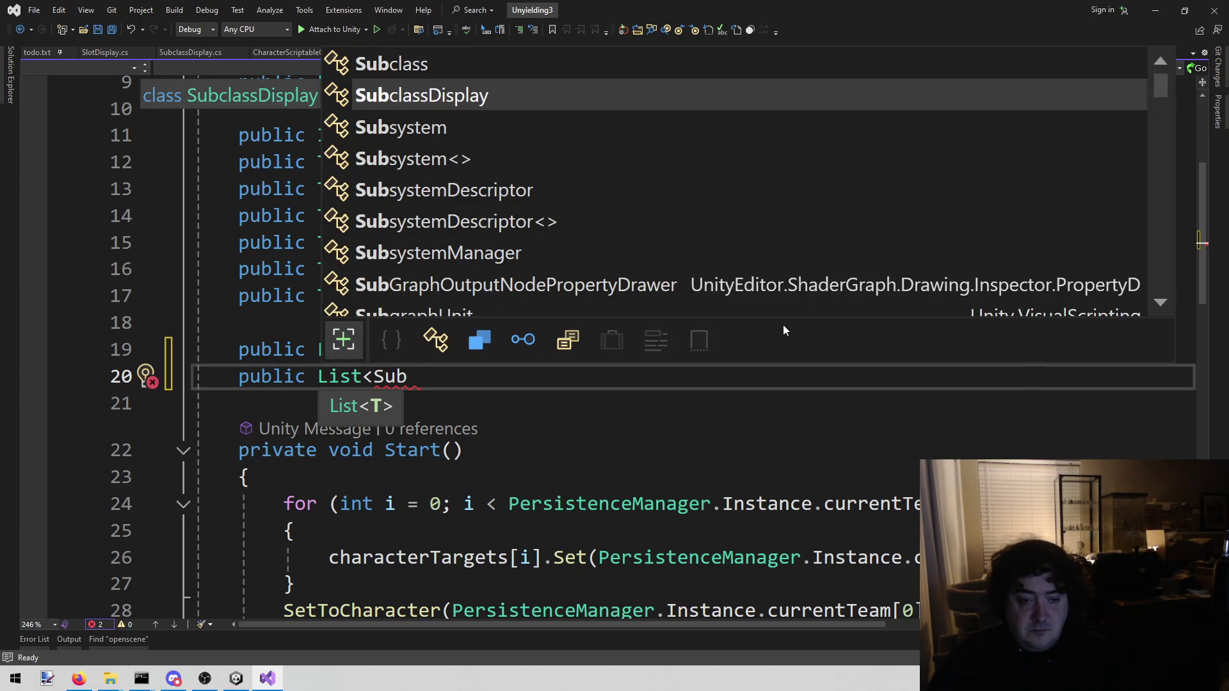
{"action": "key", "text": "BackSpace"}
{"action": "key", "text": "BackSpace"}
{"action": "type", "text": "lot"}
{"action": "key", "text": "Tab"}
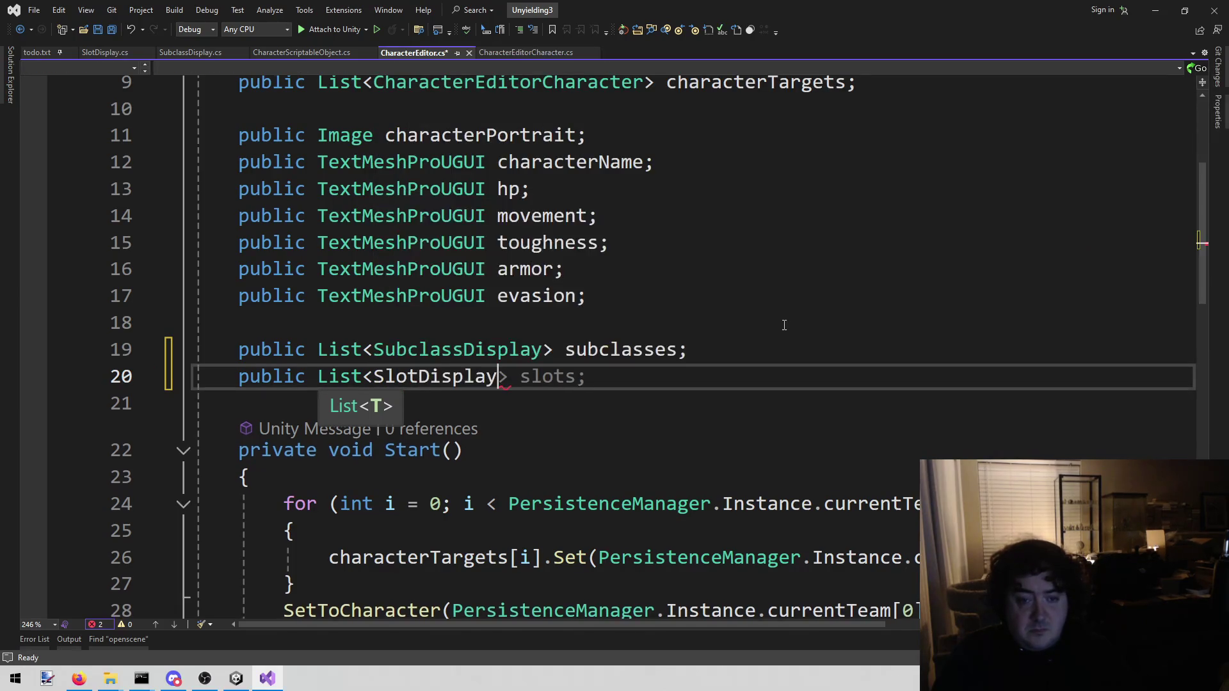
{"action": "type", "text": ">"}
{"action": "key", "text": "Tab"}
{"action": "key", "text": "ctrl+s"}
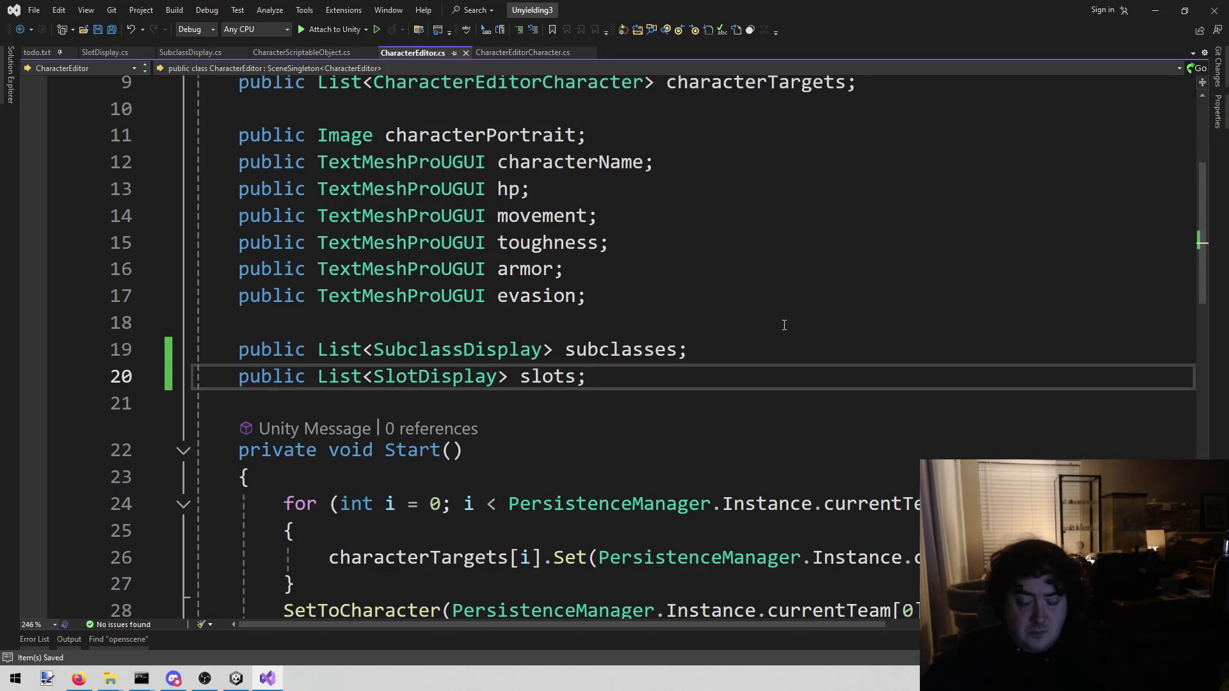
{"action": "left_click", "coordinate": [236, 679]}
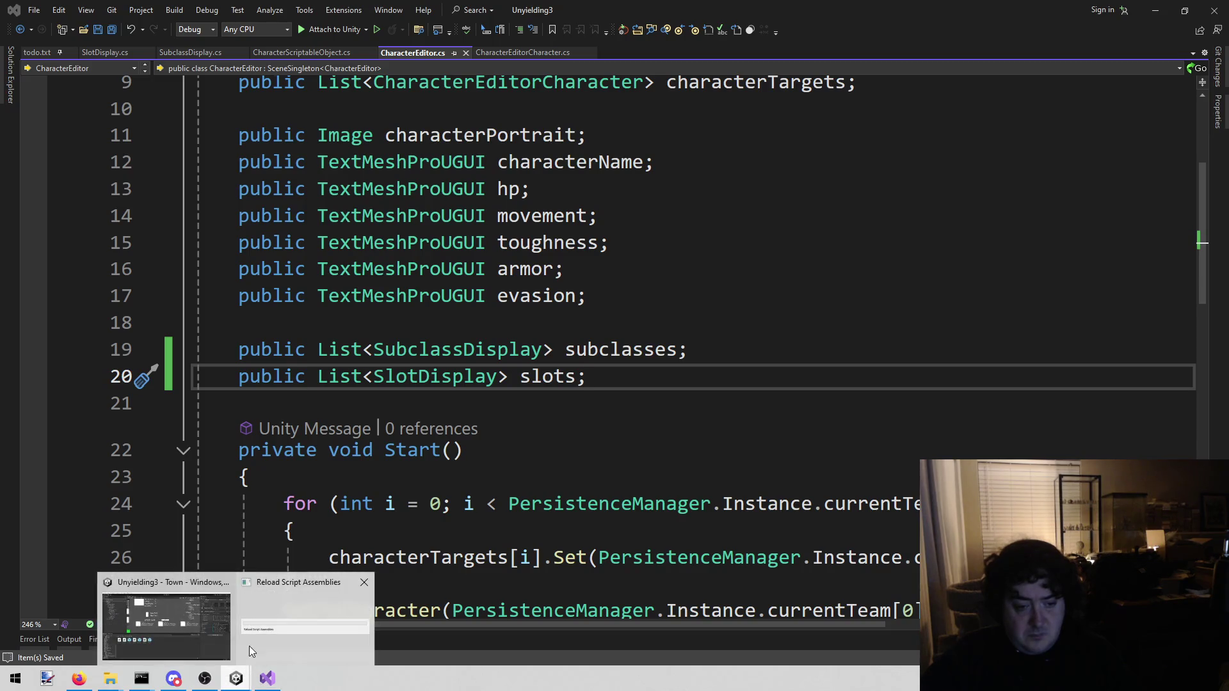
{"action": "left_click", "coordinate": [268, 680]}
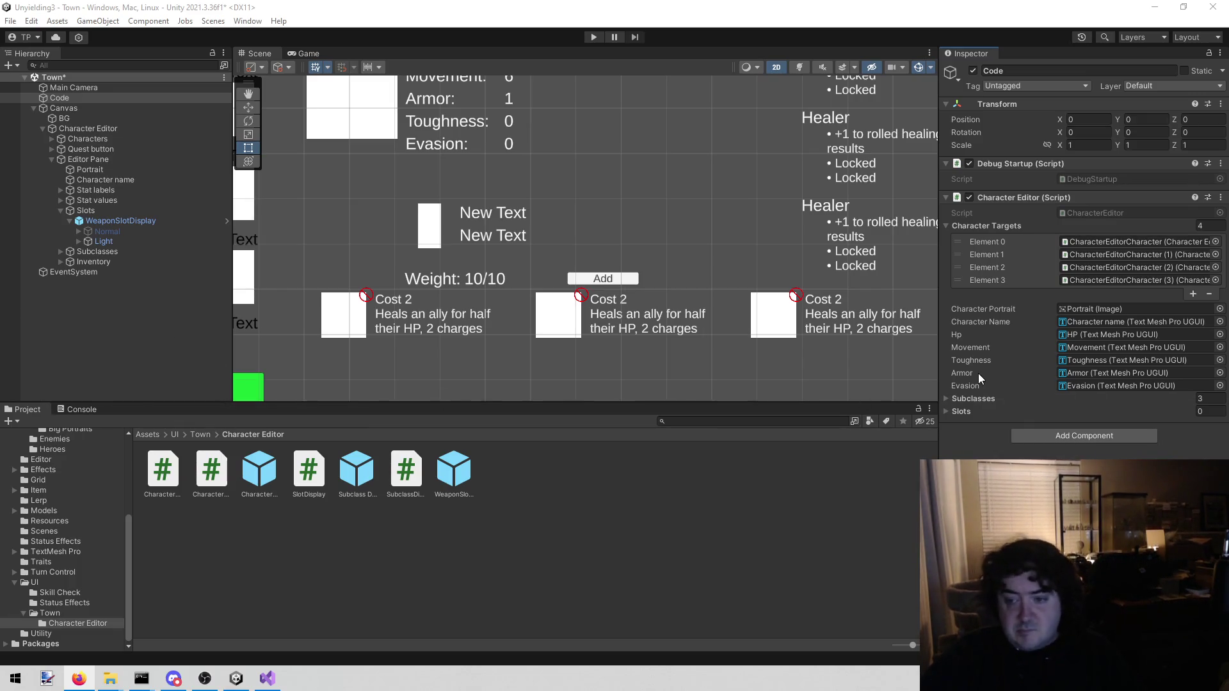
Duplicate WeaponSlotDisplay so the Slots container holds three weapon slot displays.
{"action": "left_click", "coordinate": [948, 411]}
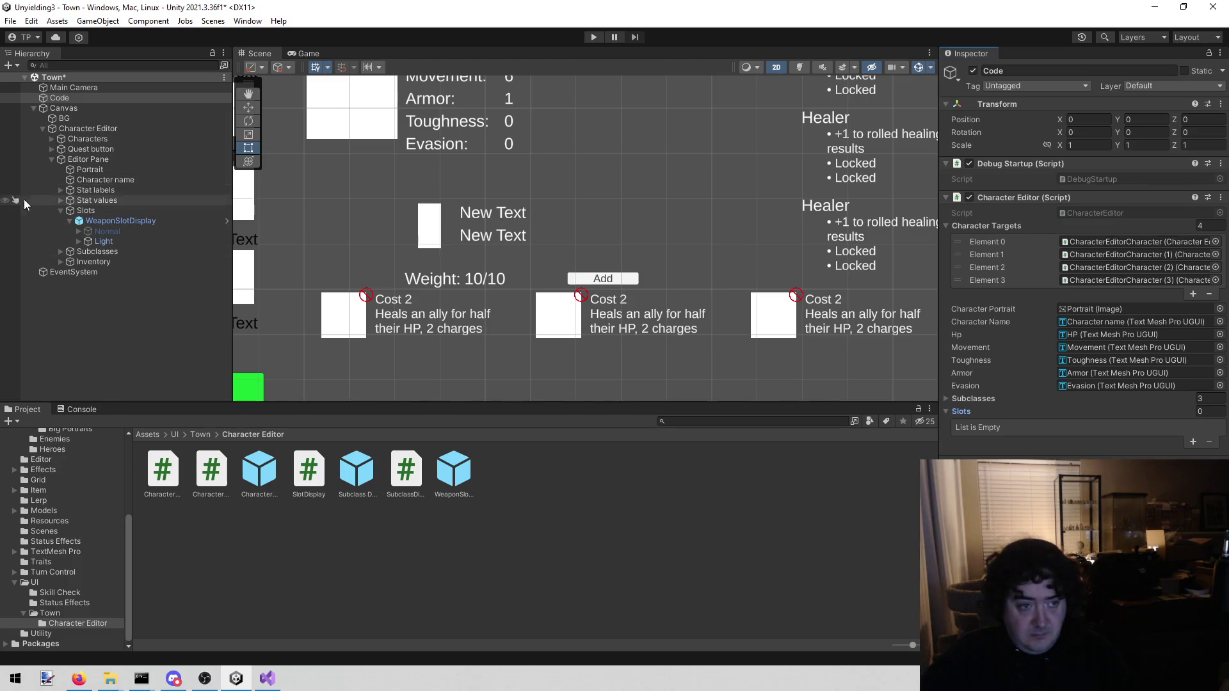
{"action": "left_click", "coordinate": [64, 221]}
{"action": "left_click", "coordinate": [70, 221]}
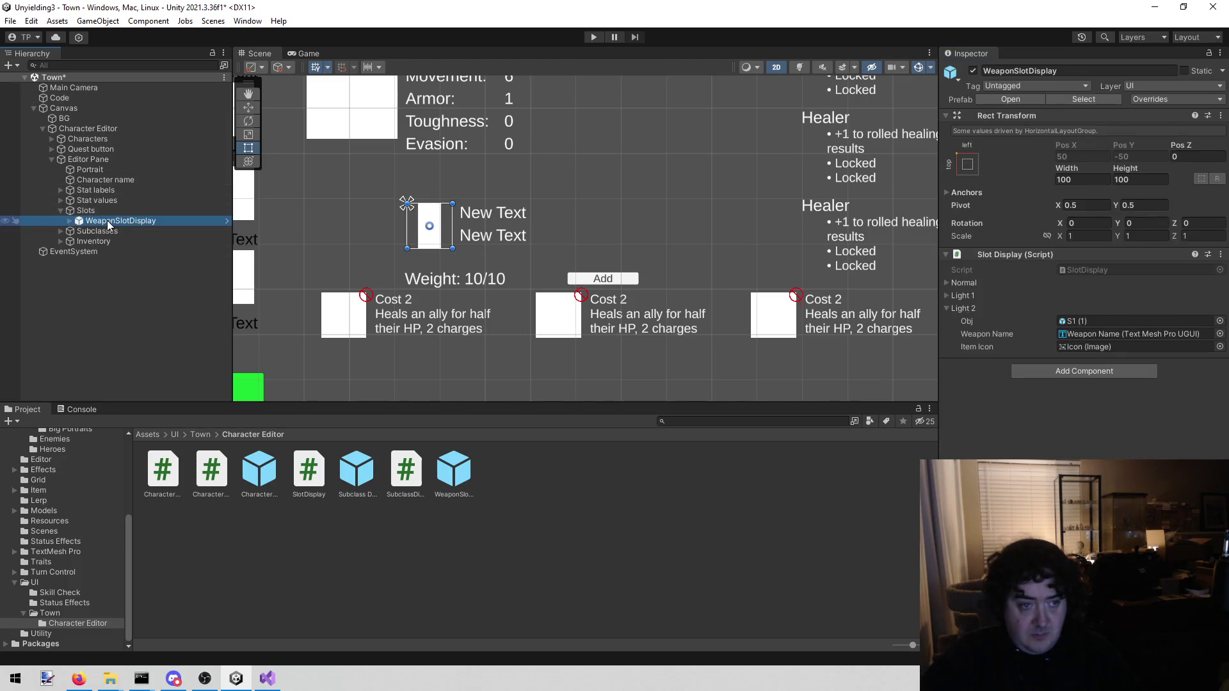
{"action": "key", "text": "ctrl+d"}
{"action": "key", "text": "ctrl+d"}
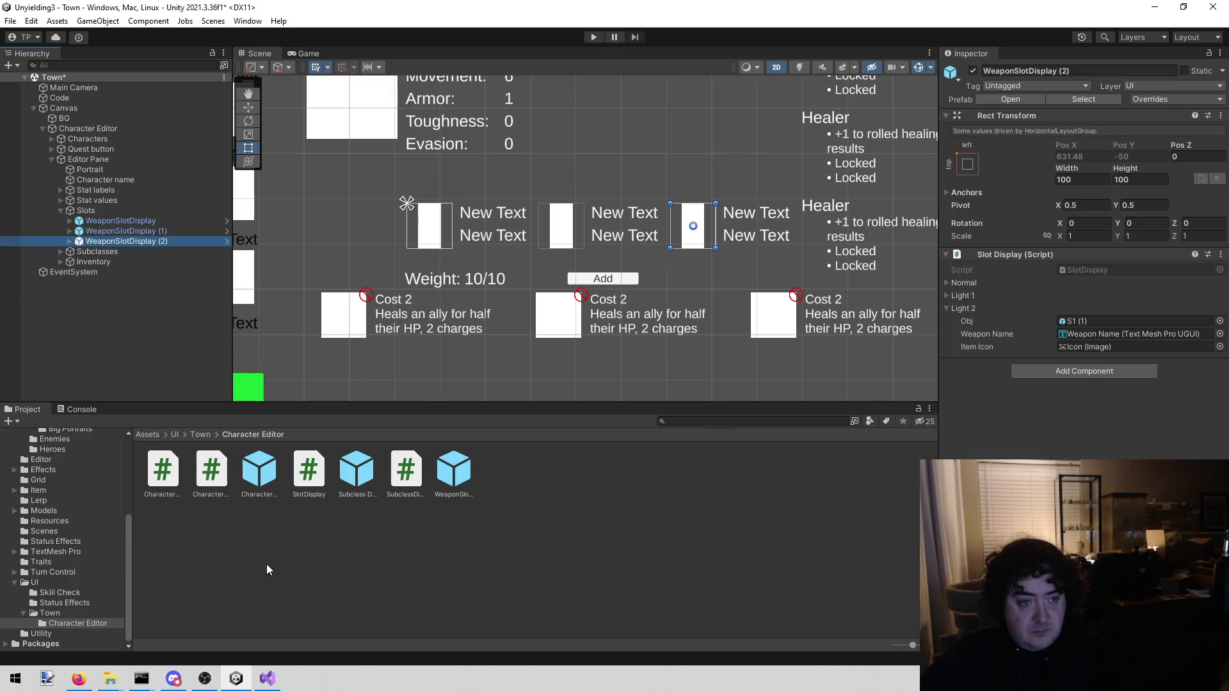
{"action": "left_click", "coordinate": [267, 560]}
{"action": "left_click", "coordinate": [117, 210]}
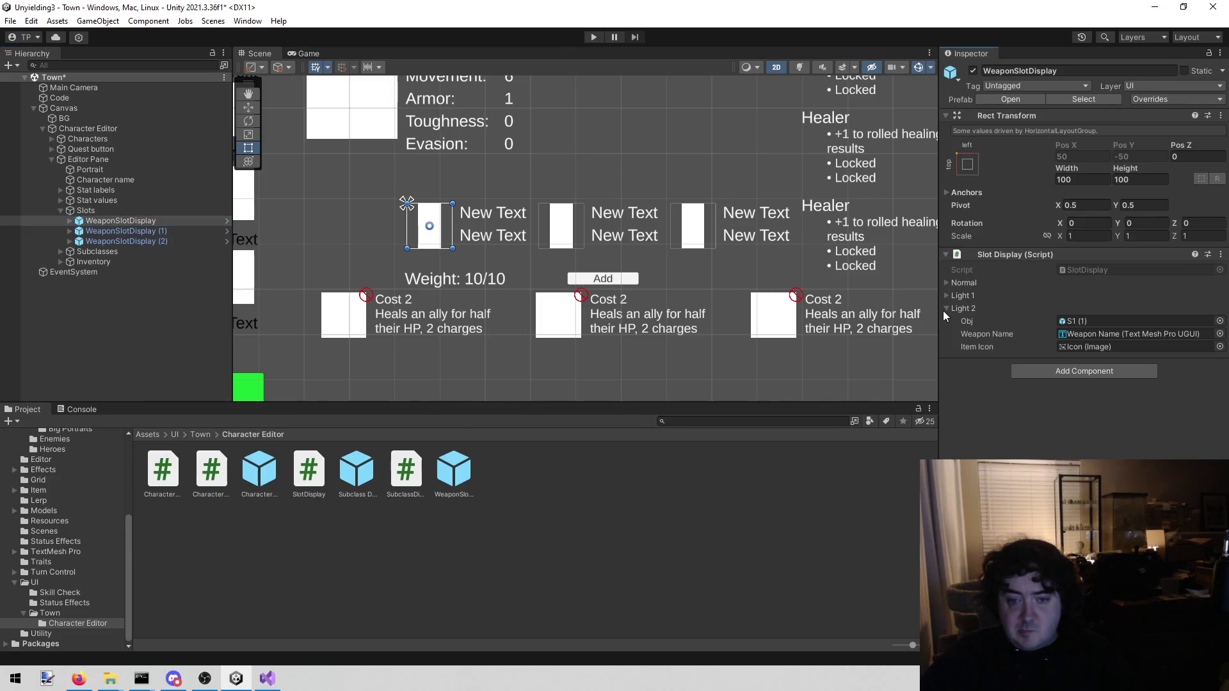
Drag WeaponSlotDisplay, (1) and (2) into the Code object's Slots list and save the Town scene.
{"action": "left_click", "coordinate": [79, 97]}
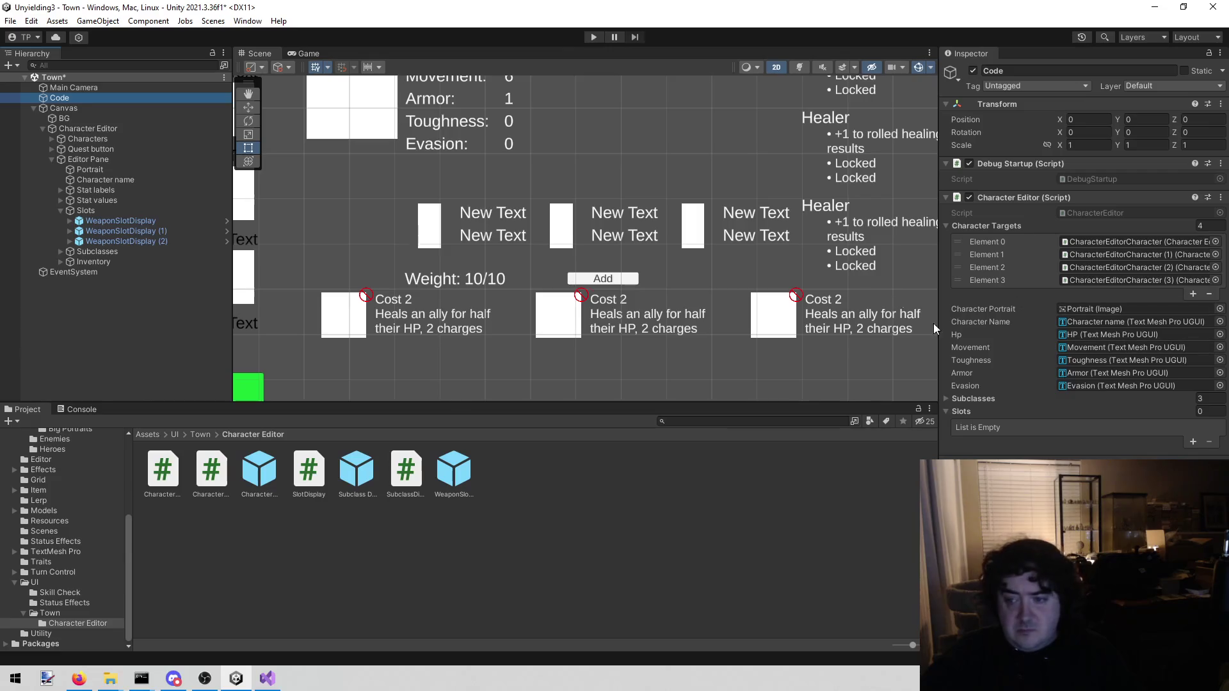
{"action": "mouse_move", "coordinate": [114, 220]}
{"action": "left_mouse_down"}
{"action": "mouse_move", "coordinate": [704, 358]}
{"action": "mouse_move", "coordinate": [1024, 413]}
{"action": "left_mouse_up"}
{"action": "left_click_drag", "start_coordinate": [154, 230], "coordinate": [1024, 425]}
{"action": "mouse_move", "coordinate": [194, 240]}
{"action": "left_mouse_down"}
{"action": "mouse_move", "coordinate": [973, 405]}
{"action": "mouse_move", "coordinate": [974, 460]}
{"action": "mouse_move", "coordinate": [966, 421]}
{"action": "left_mouse_up"}
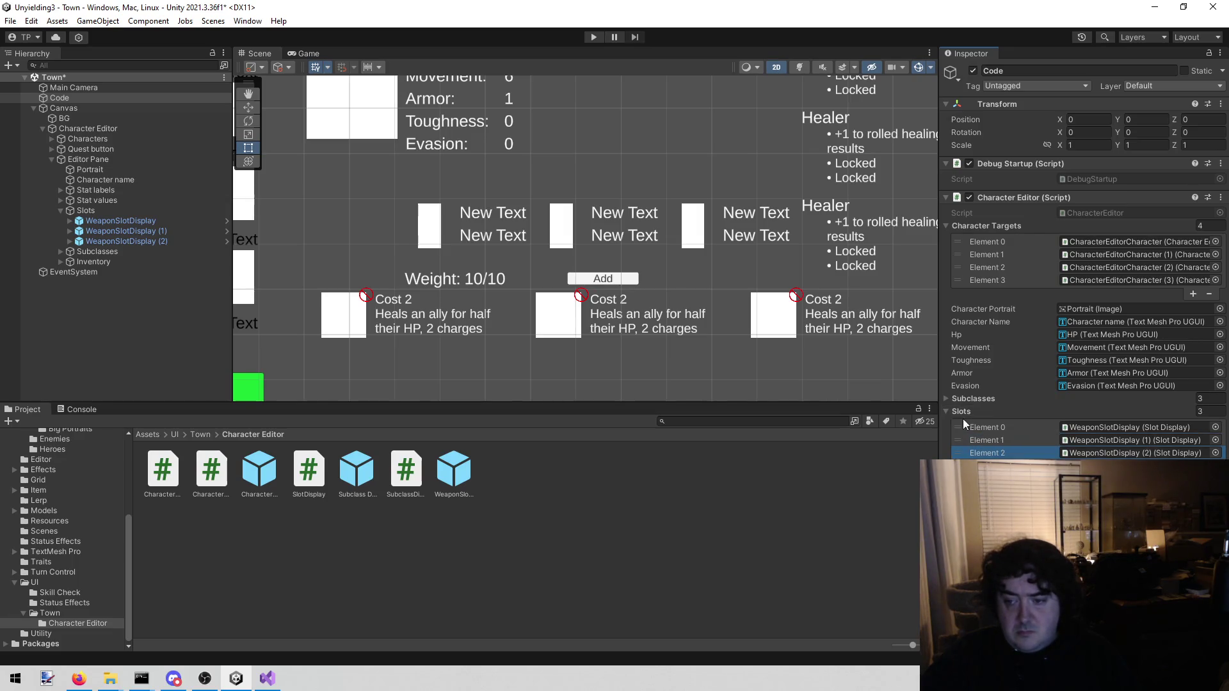
{"action": "key", "text": "ctrl+s"}
{"action": "left_click", "coordinate": [267, 679]}
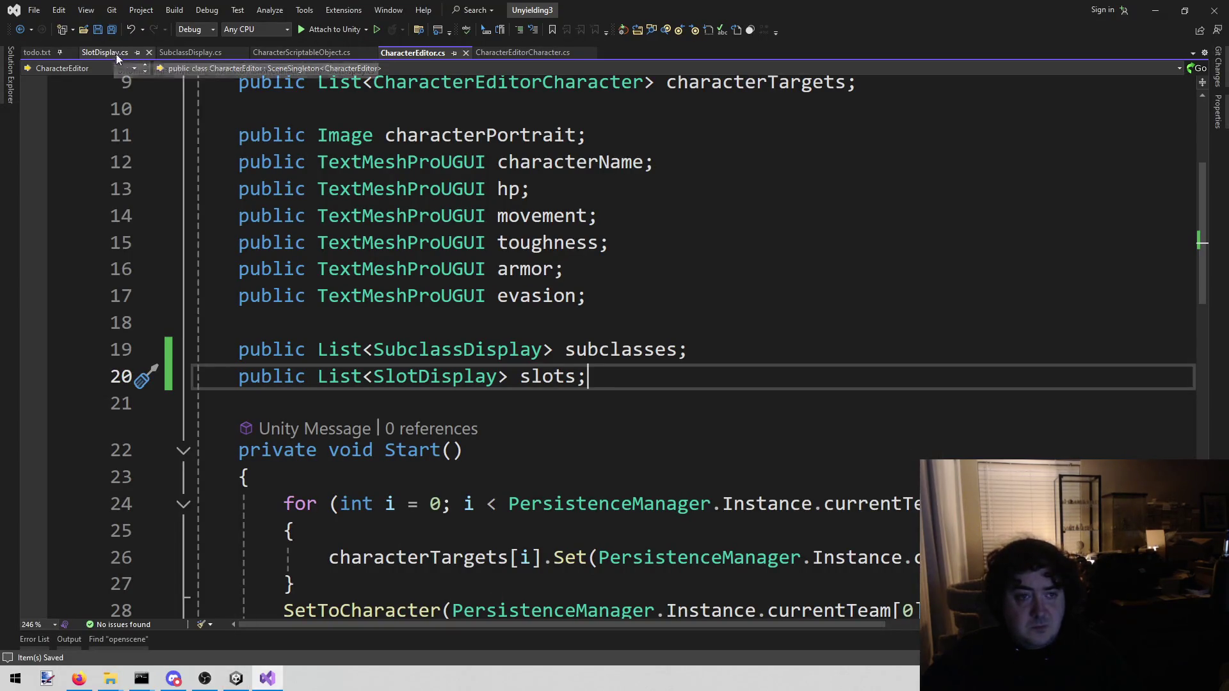
Add a new line after the subclasses loop and draft a foreach over Slot, then discard it.
{"action": "scroll", "coordinate": [532, 260], "scroll_direction": "down", "scroll_amount": 6}
{"action": "scroll", "coordinate": [531, 260], "scroll_direction": "down", "scroll_amount": 4}
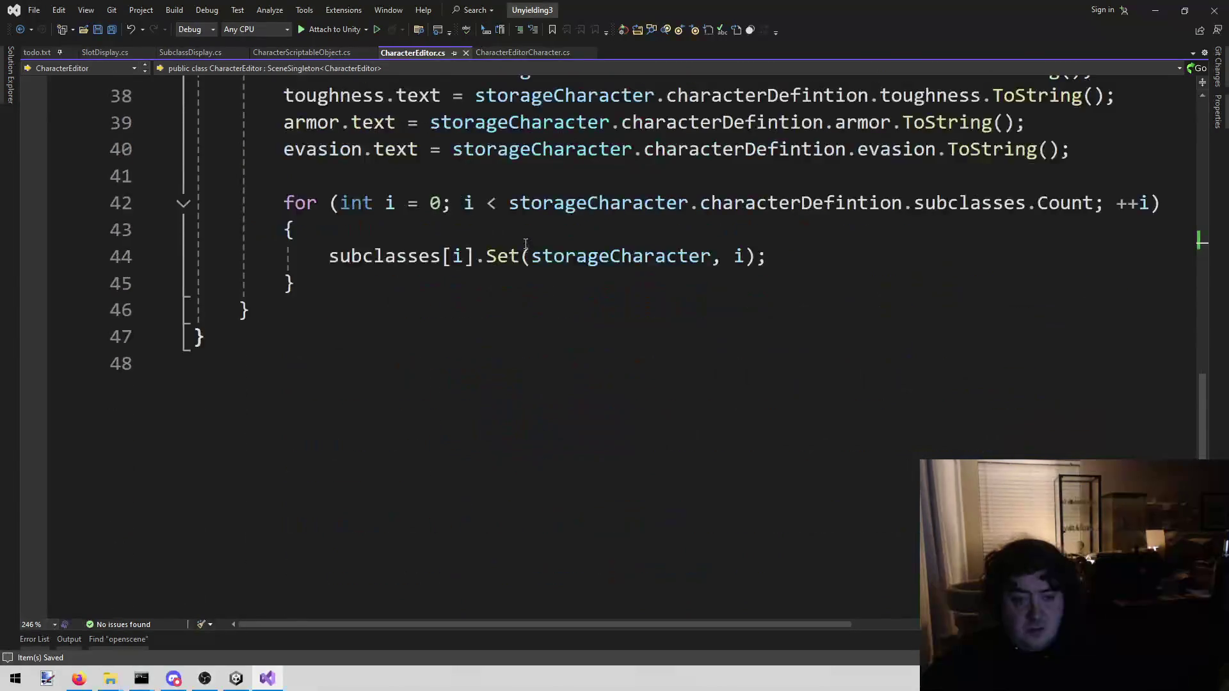
{"action": "scroll", "coordinate": [531, 261], "scroll_direction": "up", "scroll_amount": 1}
{"action": "left_click", "coordinate": [410, 366]}
{"action": "key", "text": "Return"}
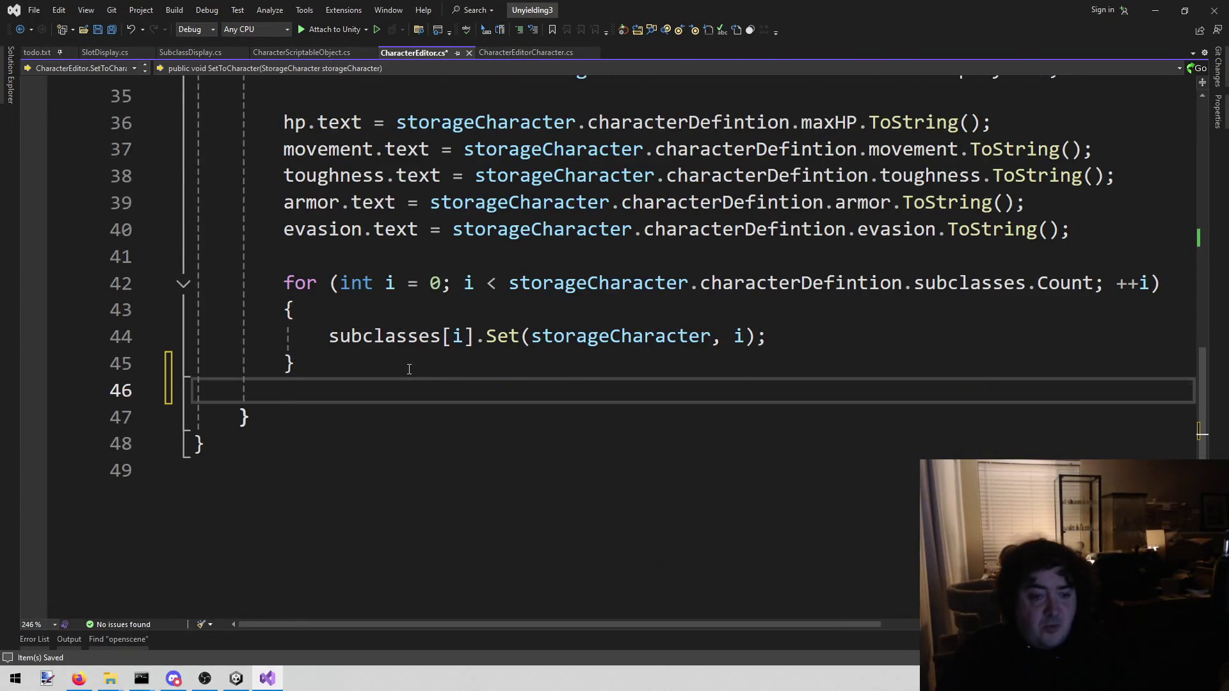
{"action": "key", "text": "Return"}
{"action": "type", "text": "for"}
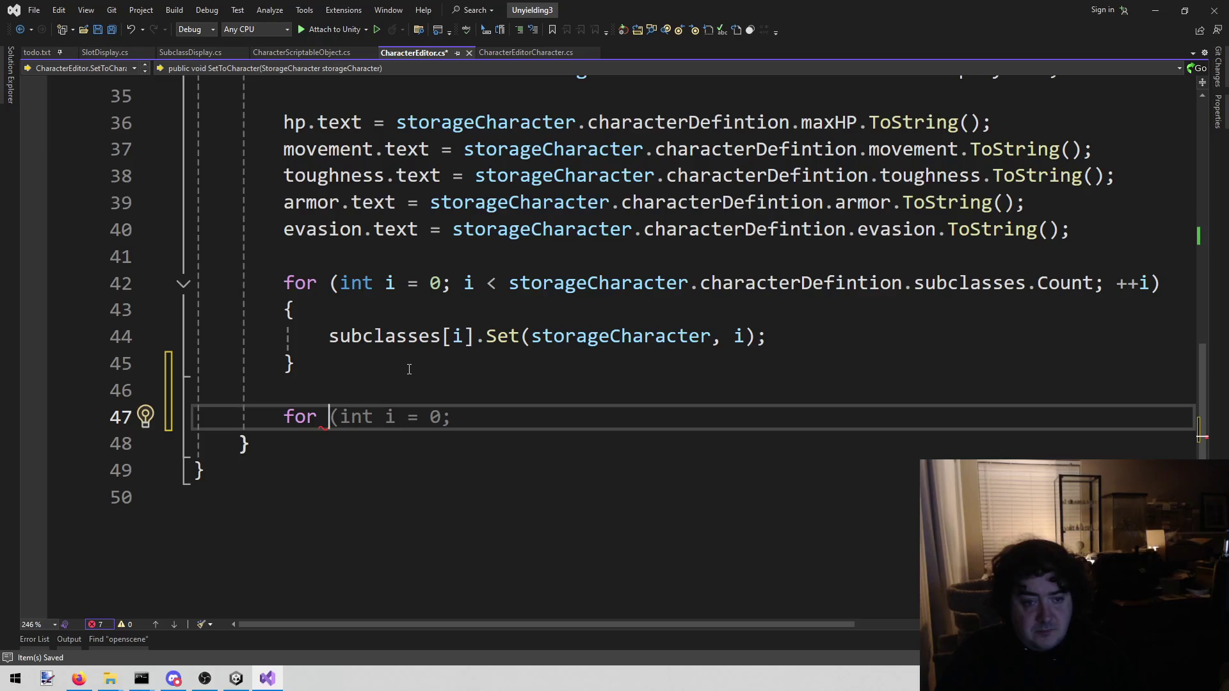
{"action": "key", "text": "BackSpace"}
{"action": "type", "text": "ea"}
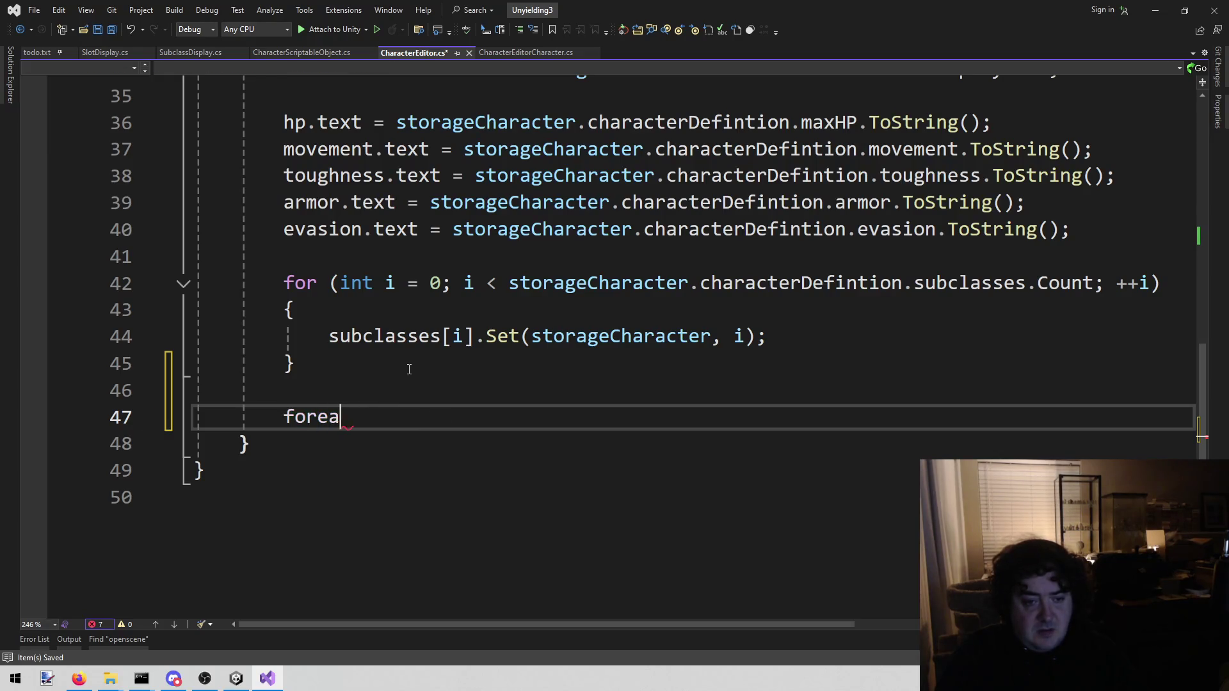
{"action": "type", "text": "ch \"("}
{"action": "key", "text": "BackSpace"}
{"action": "key", "text": "BackSpace"}
{"action": "type", "text": "("}
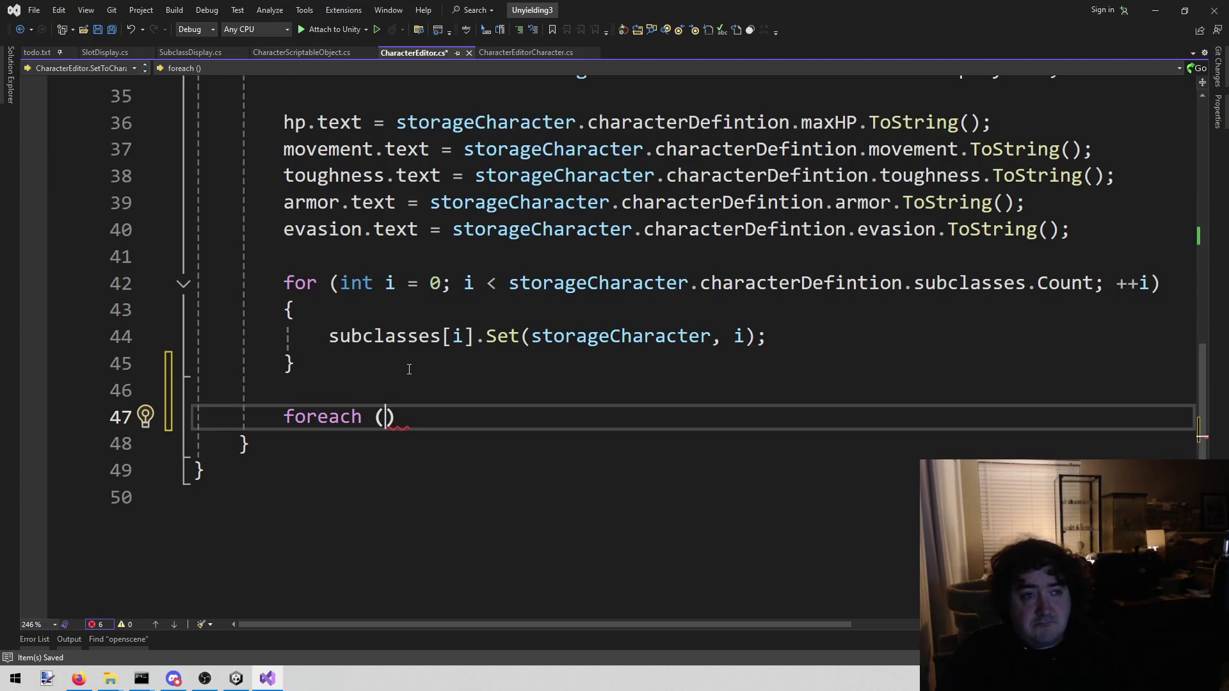
{"action": "type", "text": "Slo"}
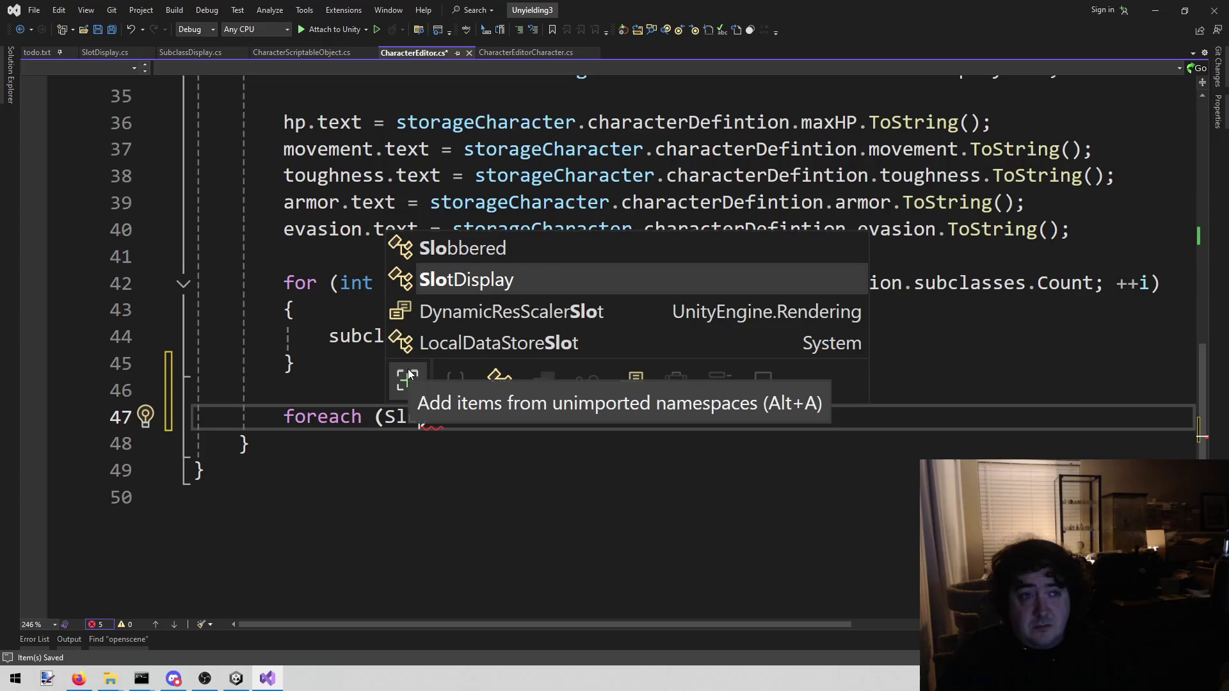
{"action": "type", "text": "t"}
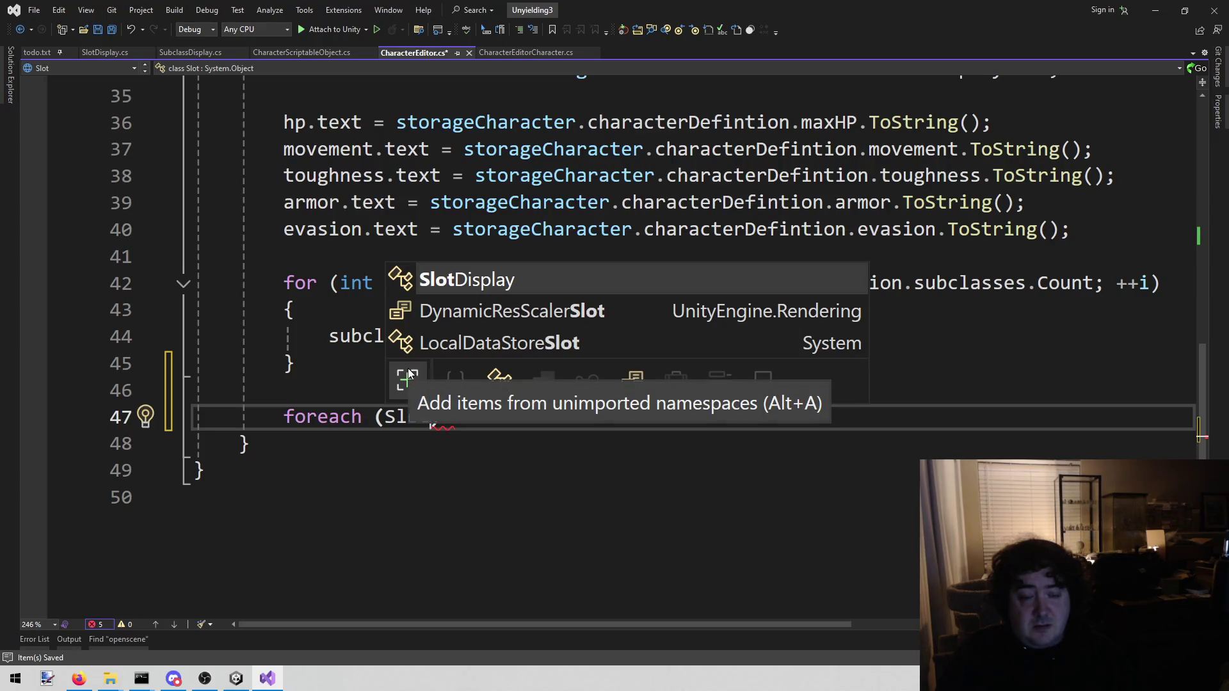
{"action": "key", "text": "shift+Home"}
{"action": "key", "text": "BackSpace"}
Write the header 'for (int i = 0; i < storageCharacter.characterDefintion.' and switch to Unity.
{"action": "type", "text": "for (int i"}
{"action": "key", "text": "Tab"}
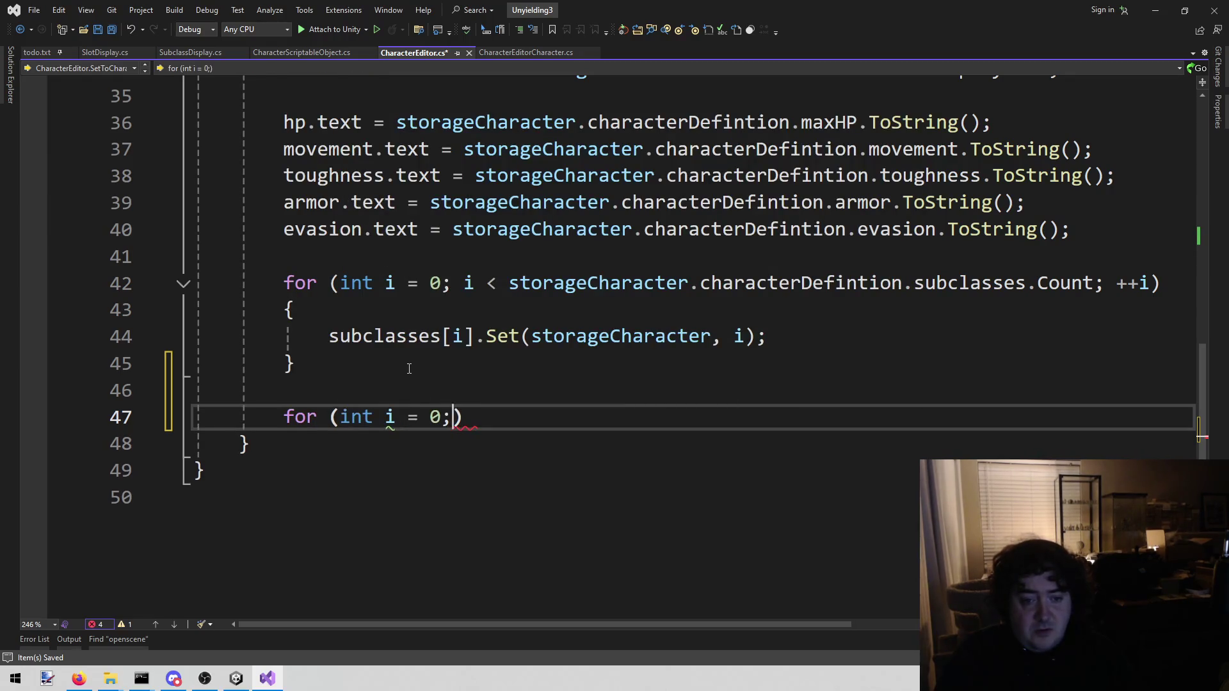
{"action": "type", "text": "i < stor"}
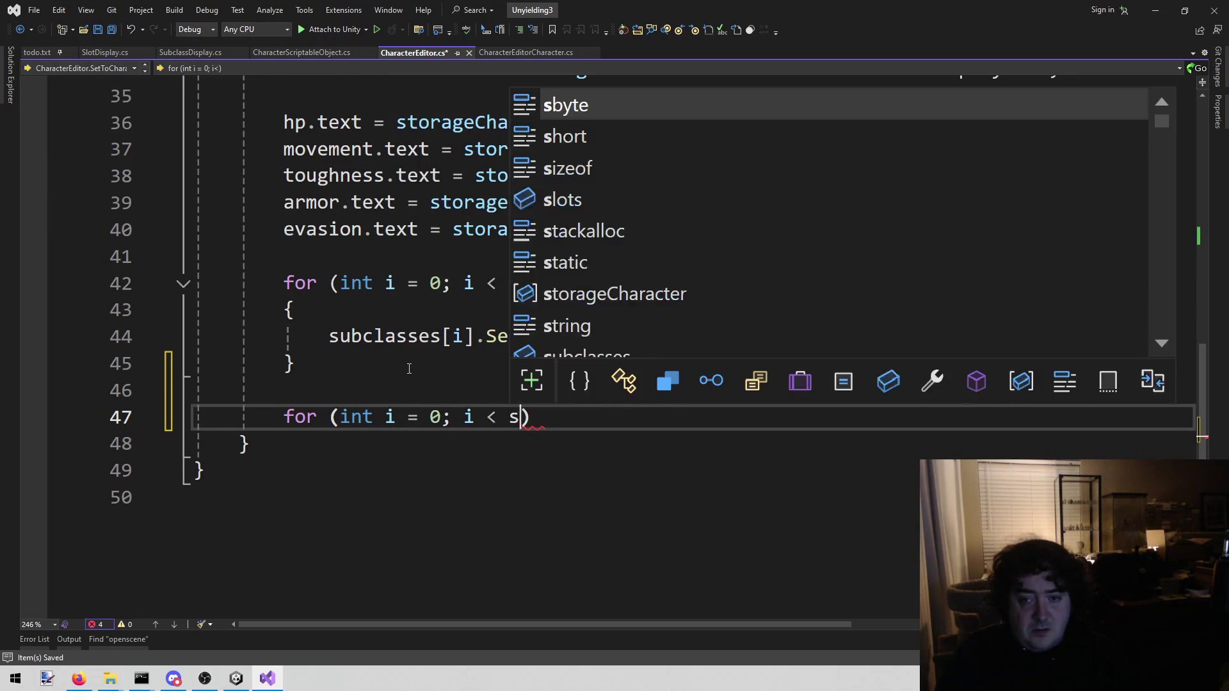
{"action": "key", "text": "Tab"}
{"action": "type", "text": ".d"}
{"action": "key", "text": "BackSpace"}
{"action": "type", "text": "ch"}
{"action": "key", "text": "Tab"}
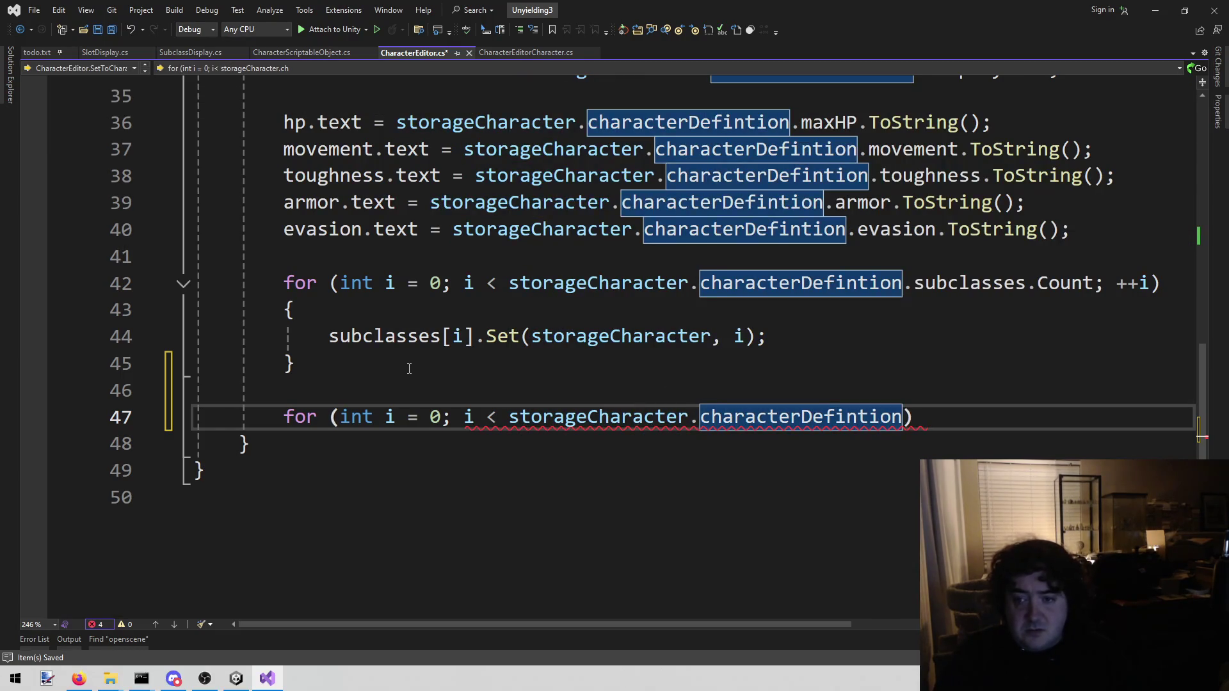
{"action": "type", "text": "."}
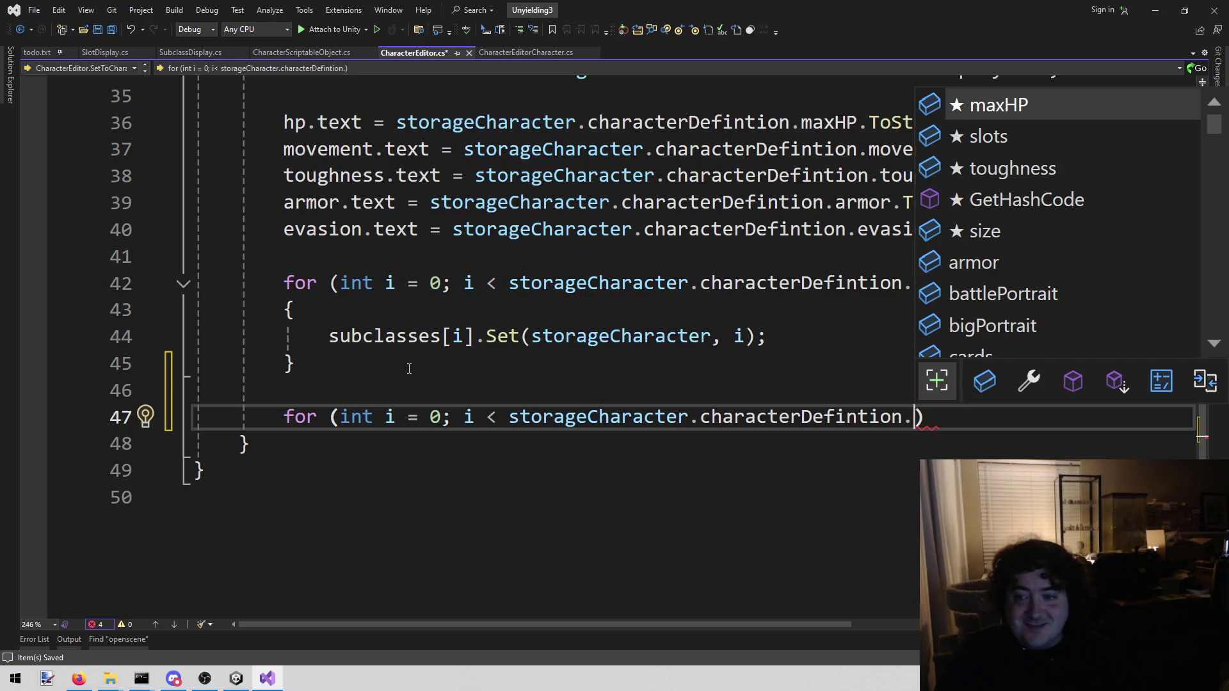
{"action": "left_click", "coordinate": [236, 679]}
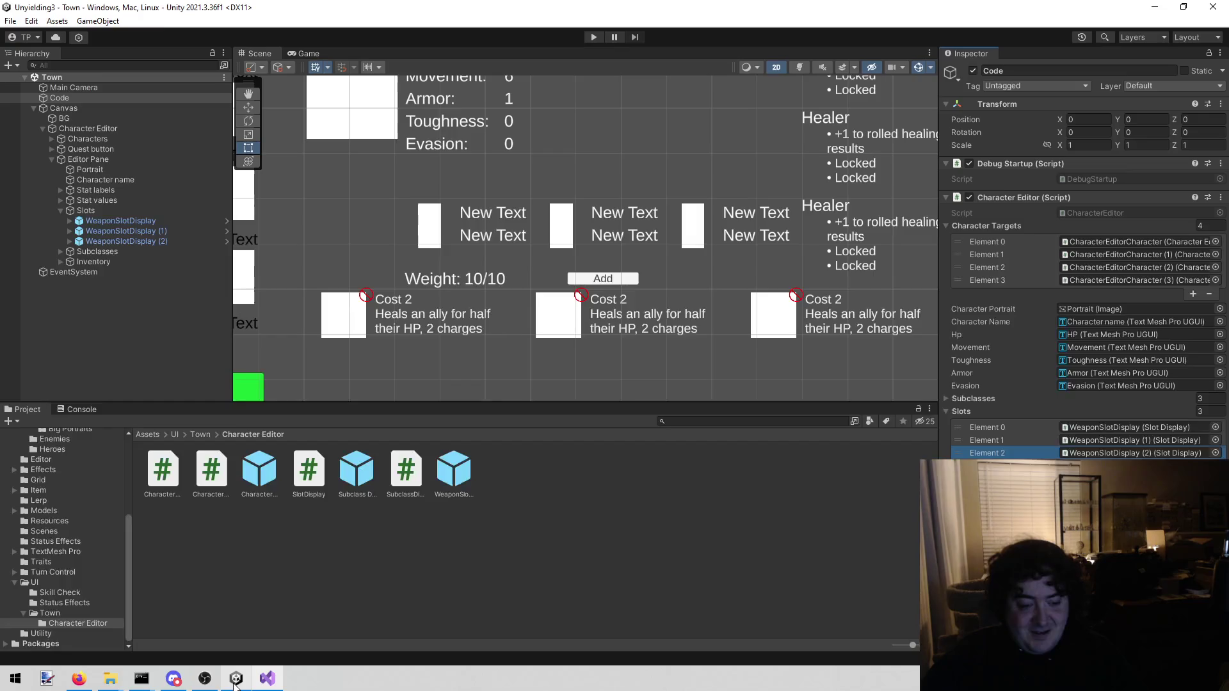
Open Assets/Character/Heroes and inspect Lenette, David, Dane and Cotton, then return to Visual Studio.
{"action": "scroll", "coordinate": [32, 547], "scroll_direction": "up", "scroll_amount": 3}
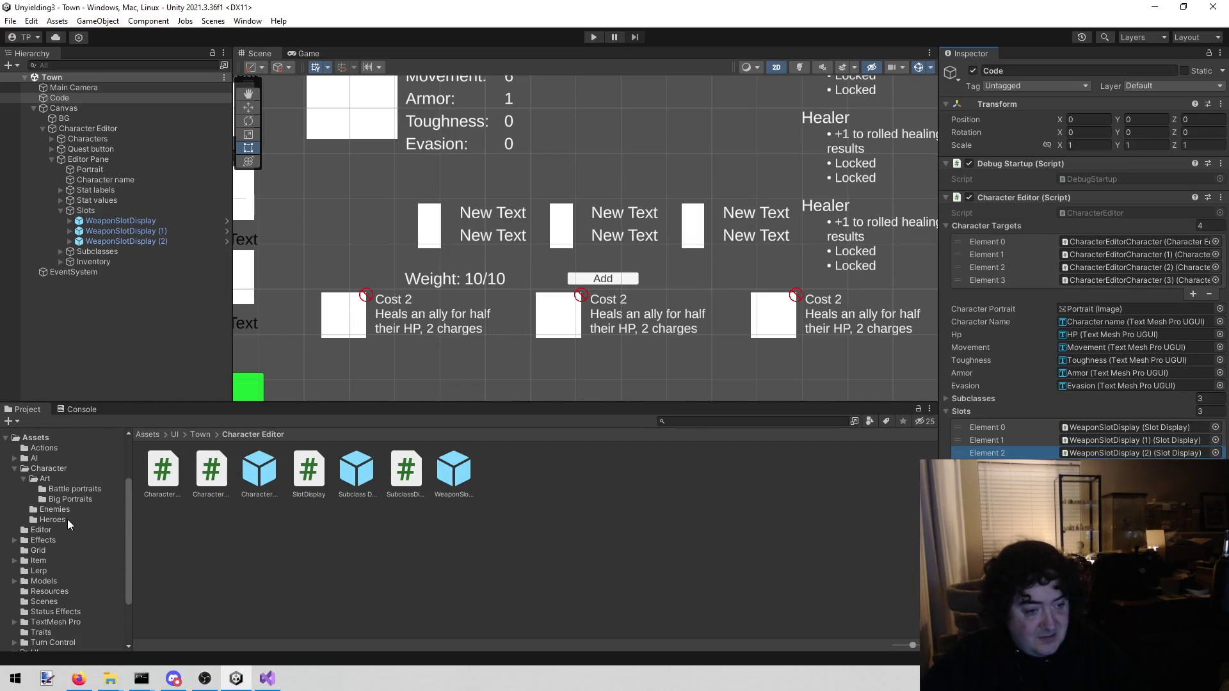
{"action": "left_click", "coordinate": [67, 520]}
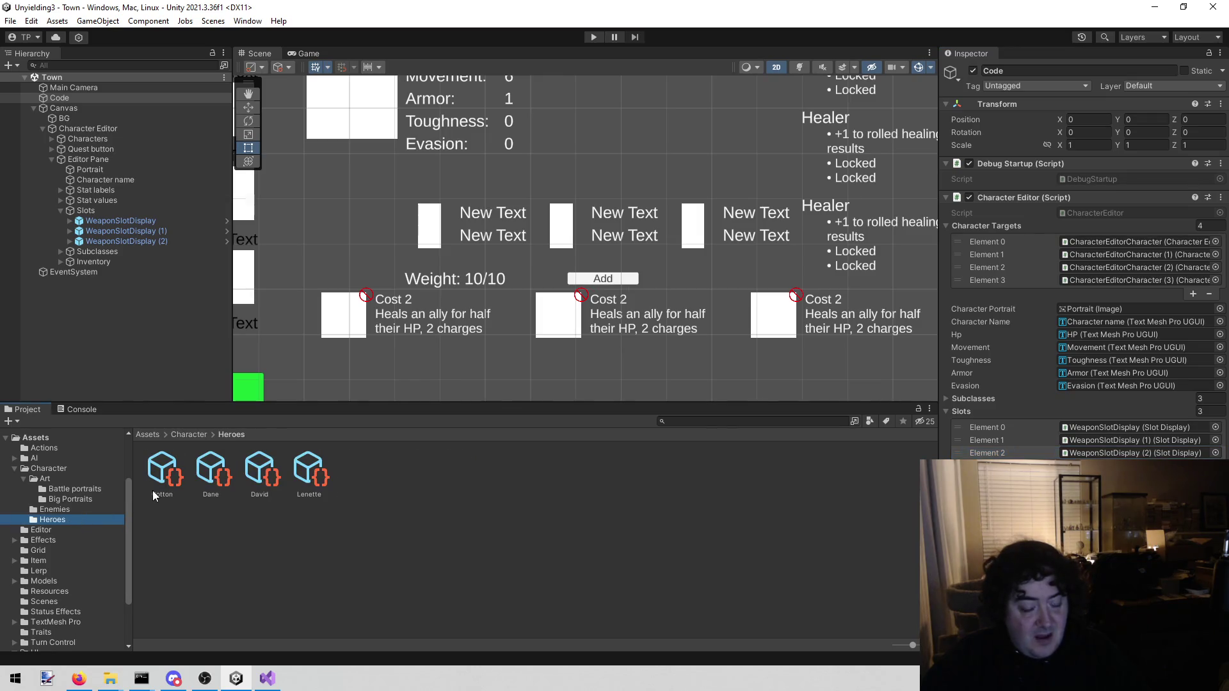
{"action": "left_click", "coordinate": [308, 467]}
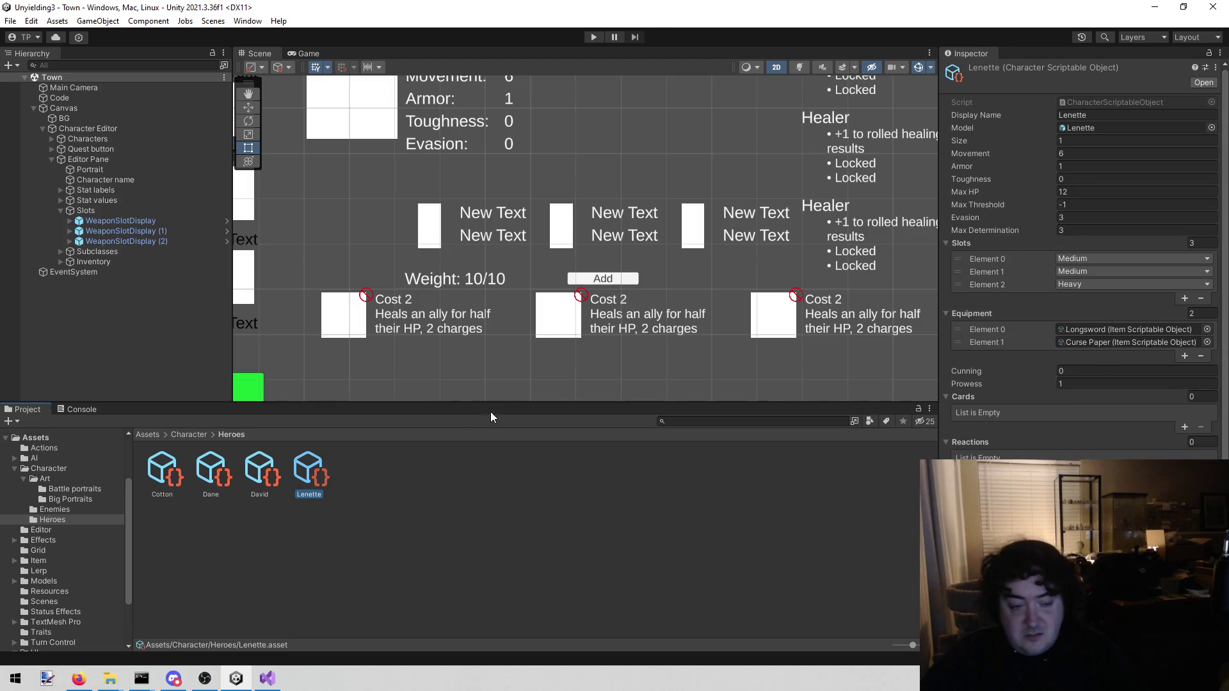
{"action": "left_click", "coordinate": [267, 481]}
{"action": "left_click", "coordinate": [229, 471]}
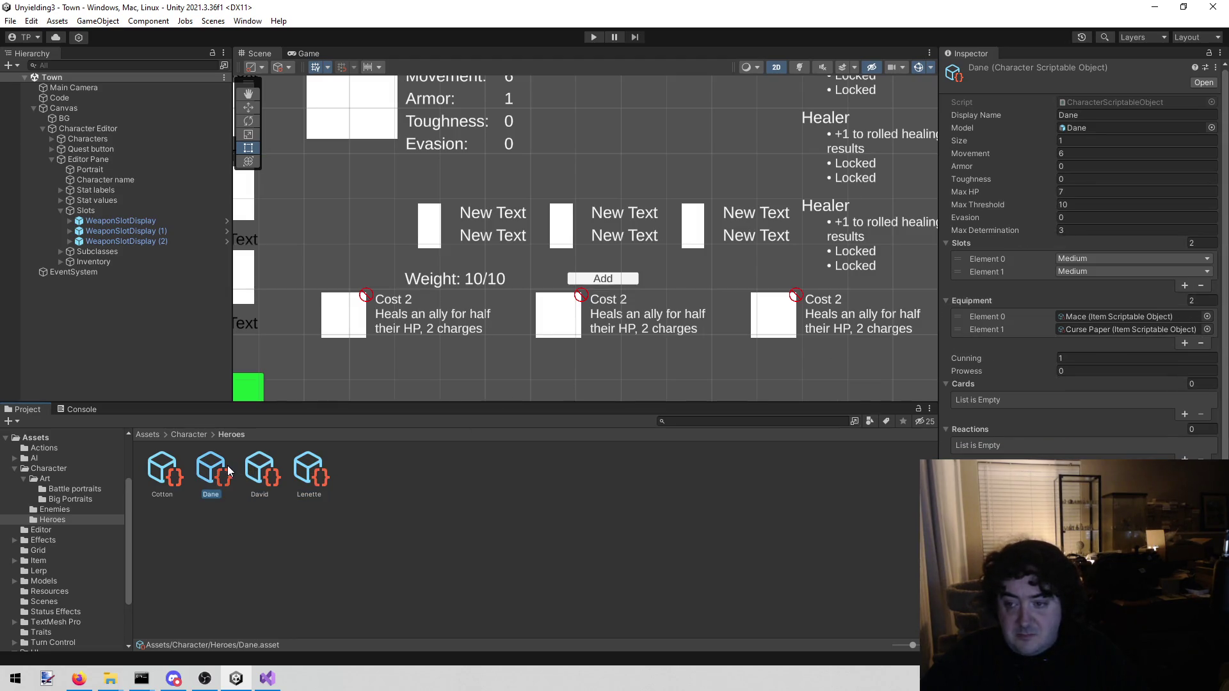
{"action": "left_click", "coordinate": [185, 472]}
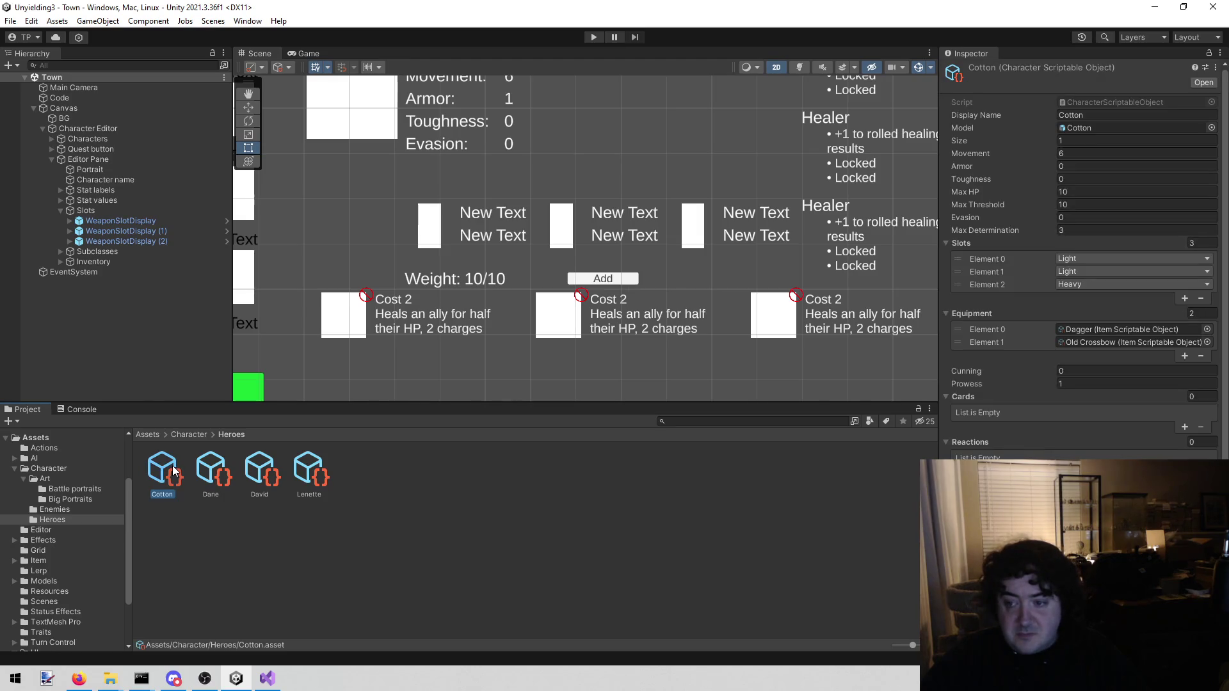
{"action": "left_click", "coordinate": [216, 475]}
{"action": "left_click", "coordinate": [251, 475]}
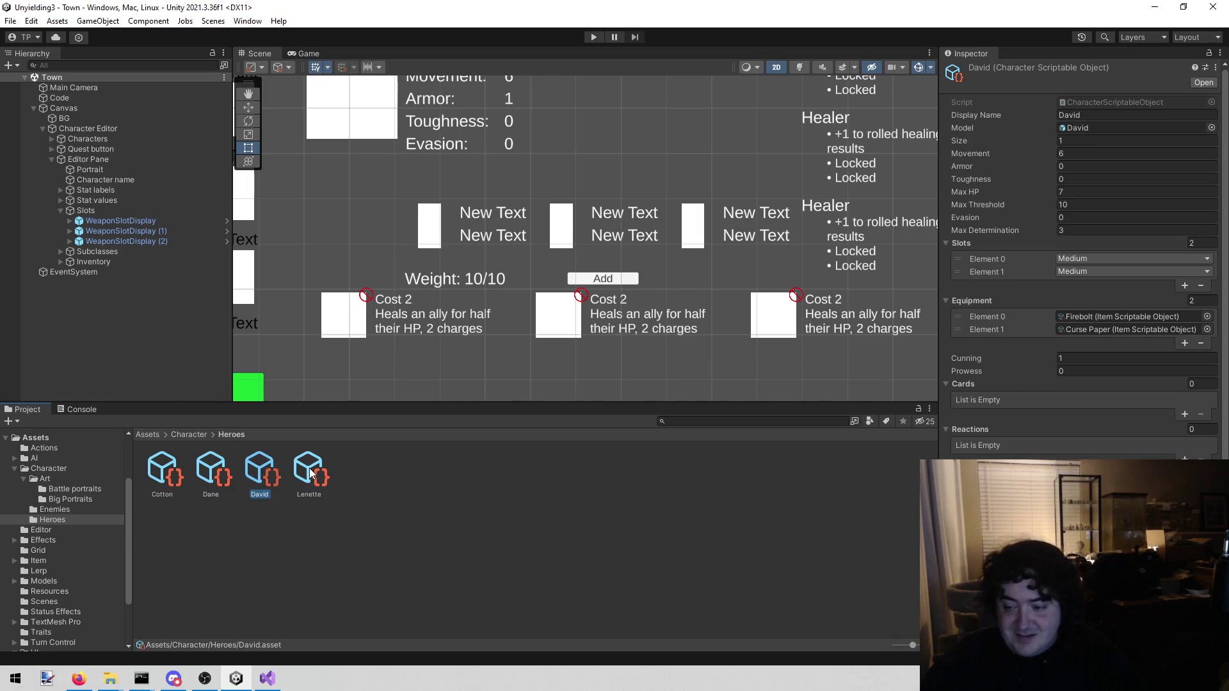
{"action": "left_click", "coordinate": [310, 474]}
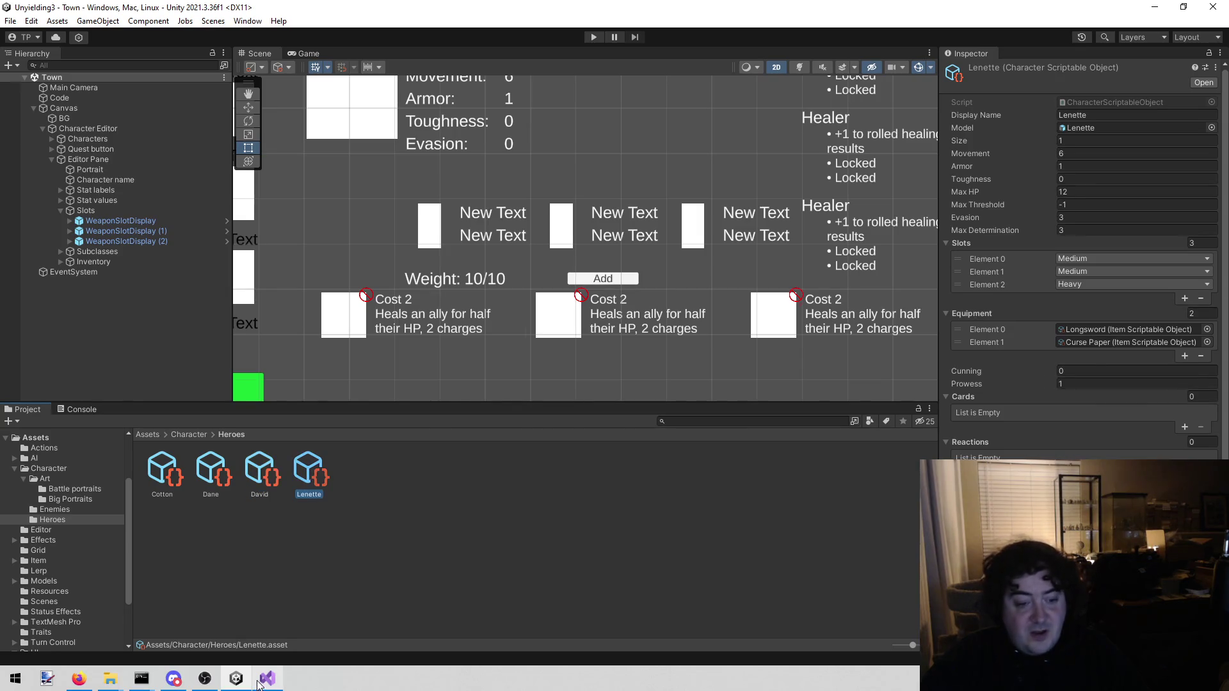
{"action": "left_click", "coordinate": [267, 679]}
Finish the loop header as 'i < storageCharacter.equipment.Count; ++i' and open an empty loop body.
{"action": "mouse_move", "coordinate": [904, 411]}
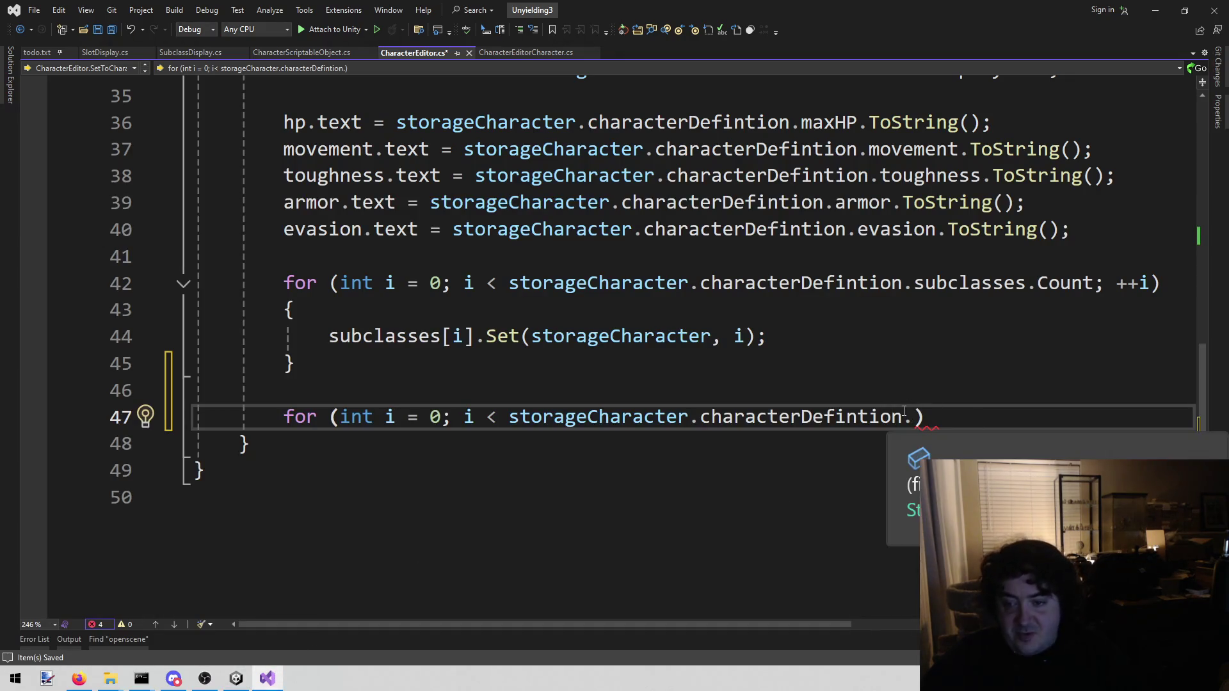
{"action": "key", "text": "BackSpace"}
{"action": "type", "text": ".eq"}
{"action": "key", "text": "Tab"}
{"action": "type", "text": "."}
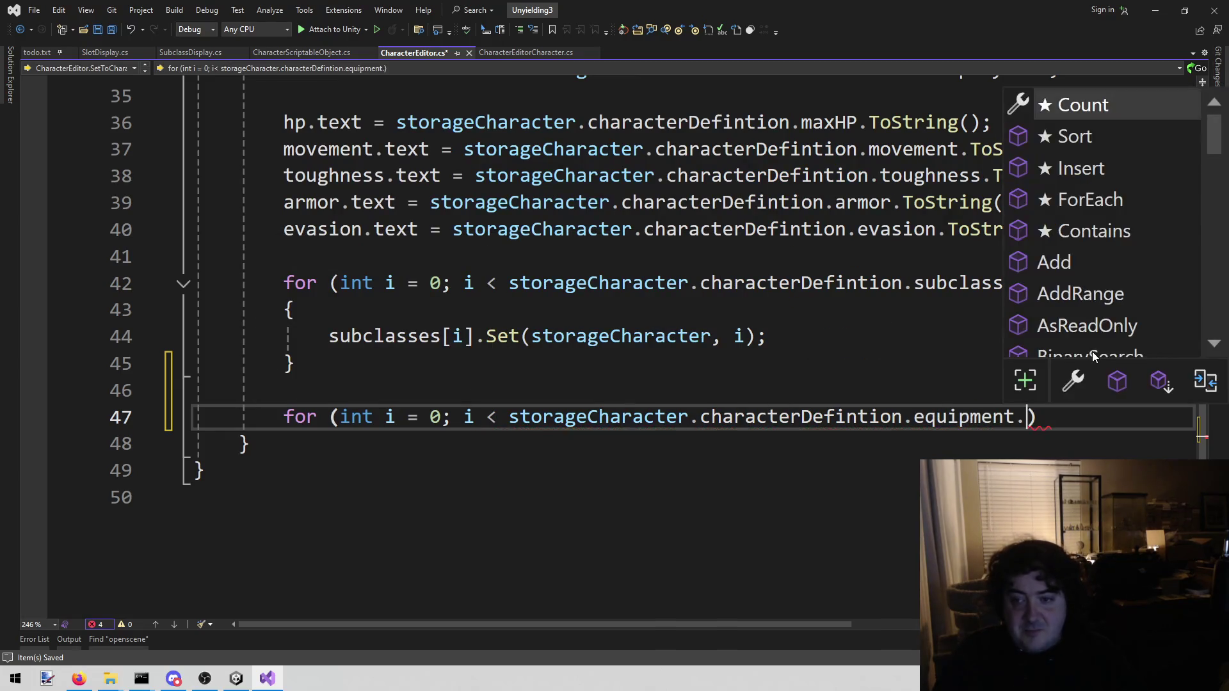
{"action": "key", "text": "Tab"}
{"action": "type", "text": "; ++i"}
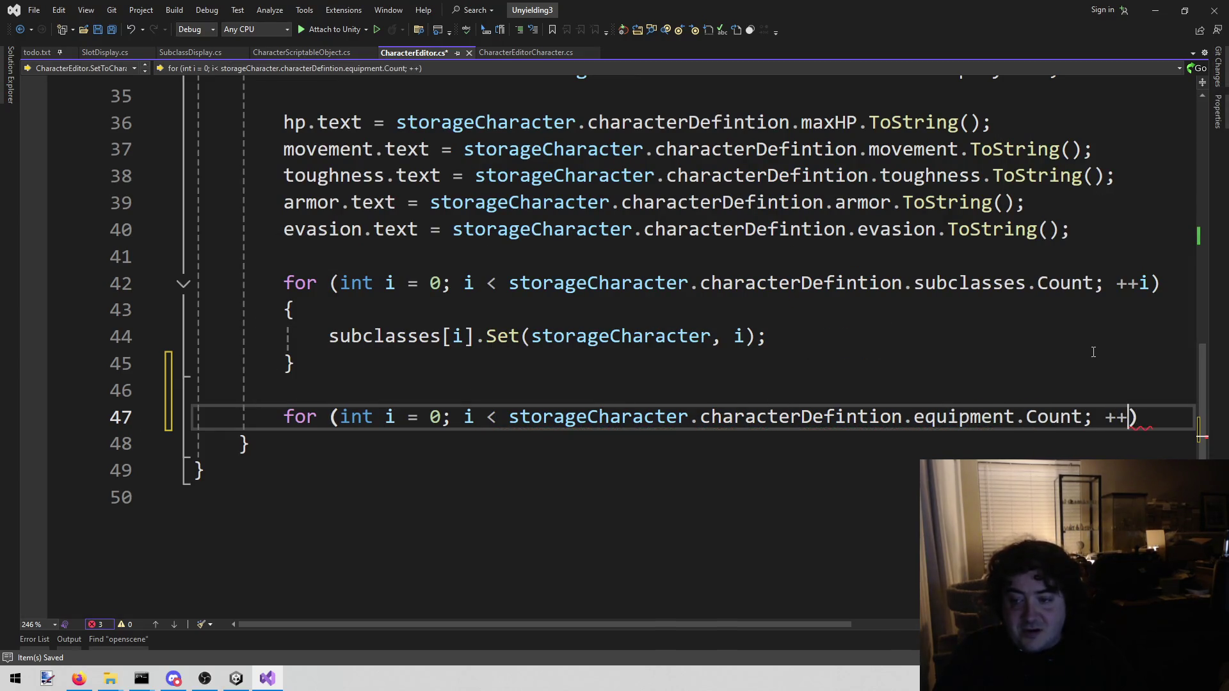
{"action": "key", "text": "End"}
{"action": "key", "text": "Return"}
{"action": "type", "text": "{"}
{"action": "key", "text": "Return"}
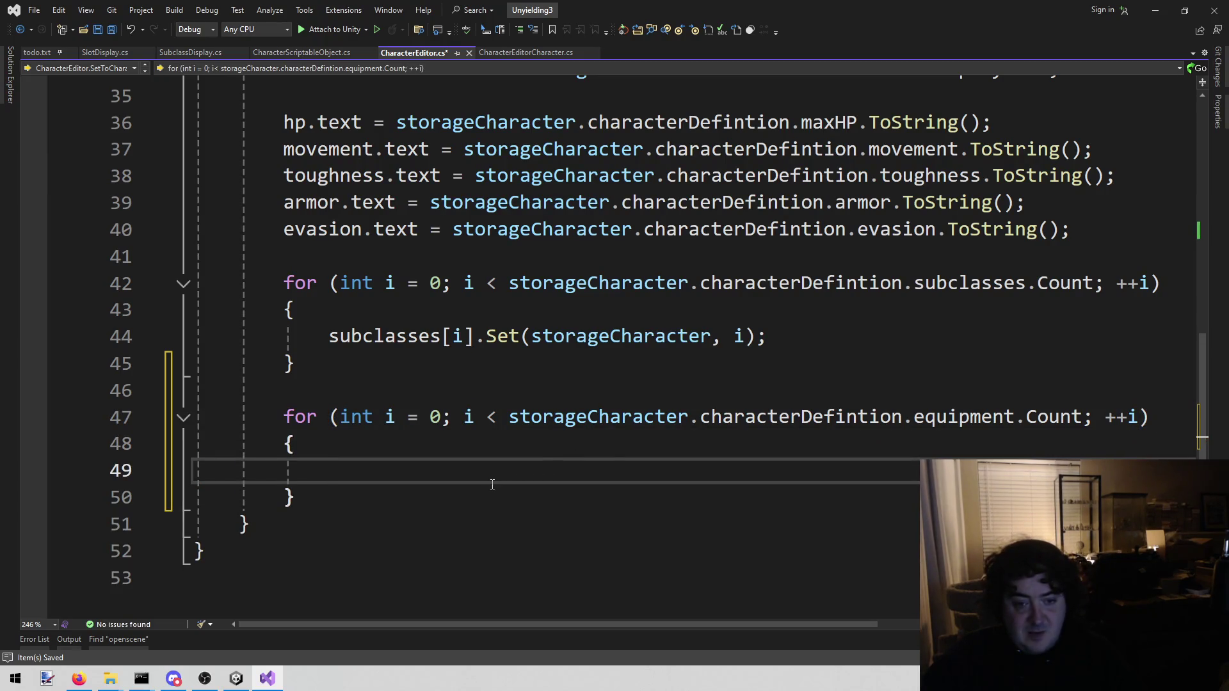
Start the loop body with the call 'slots[i].Set('.
{"action": "scroll", "coordinate": [490, 491], "scroll_direction": "up", "scroll_amount": 8}
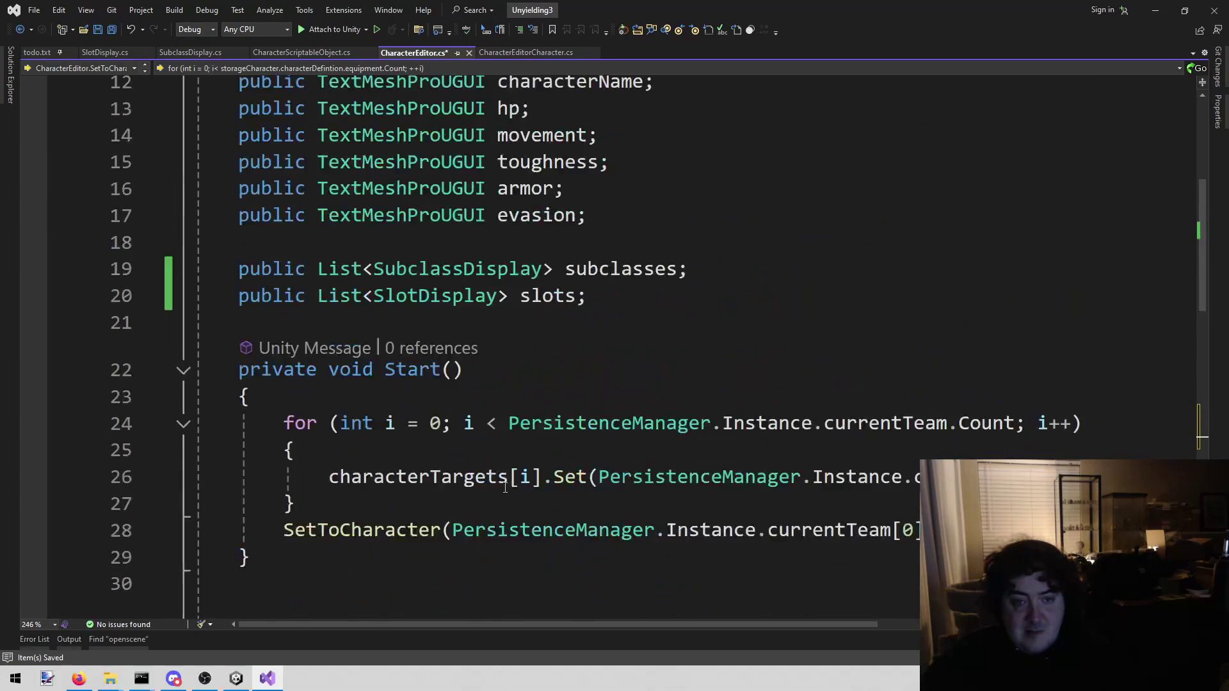
{"action": "double_click", "coordinate": [552, 295]}
{"action": "key", "text": "ctrl+c"}
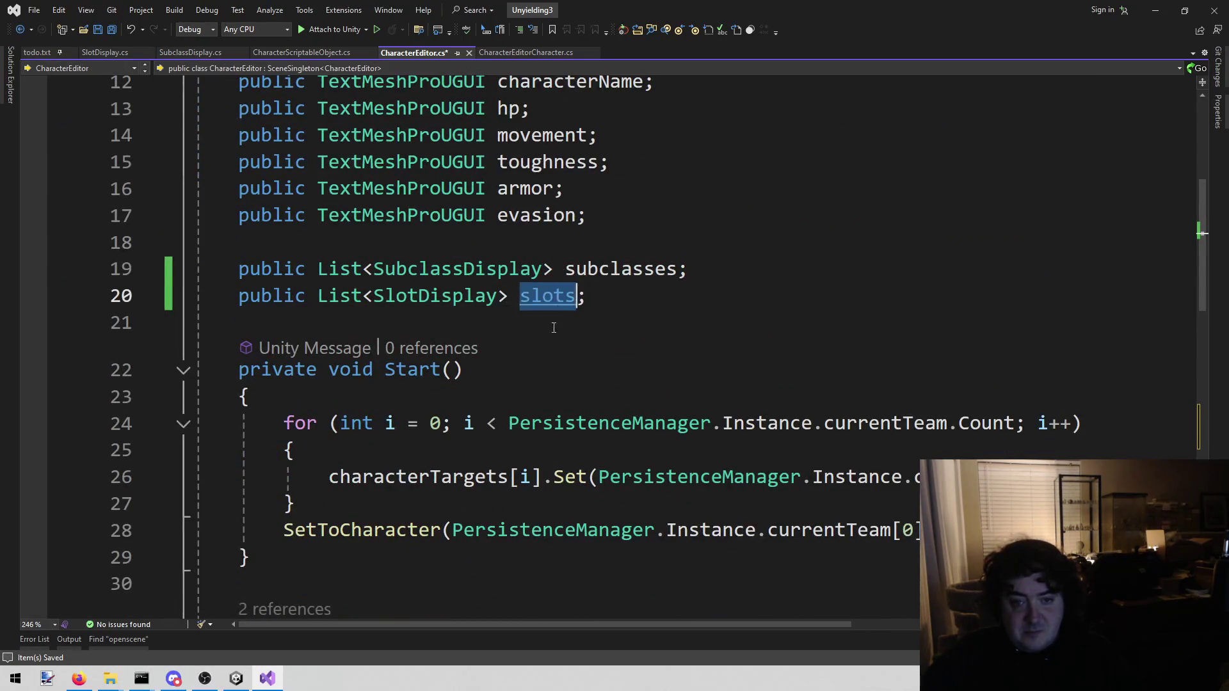
{"action": "scroll", "coordinate": [411, 279], "scroll_direction": "down", "scroll_amount": 10}
{"action": "left_click", "coordinate": [403, 307]}
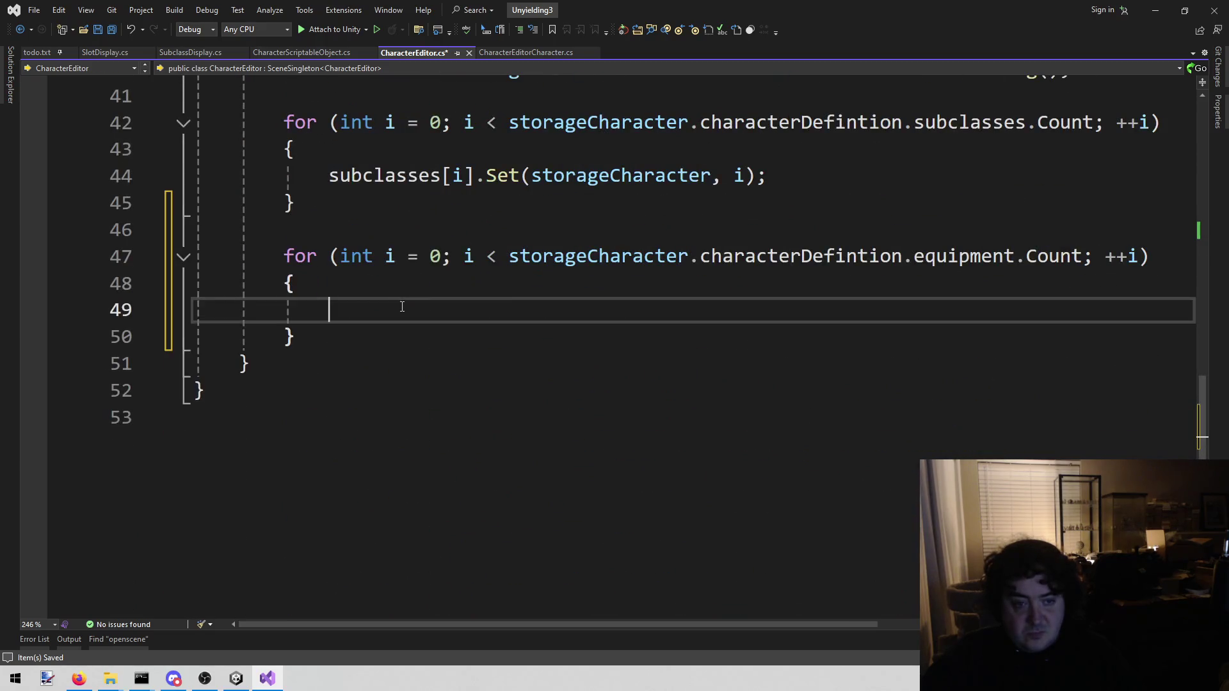
{"action": "key", "text": "ctrl+v"}
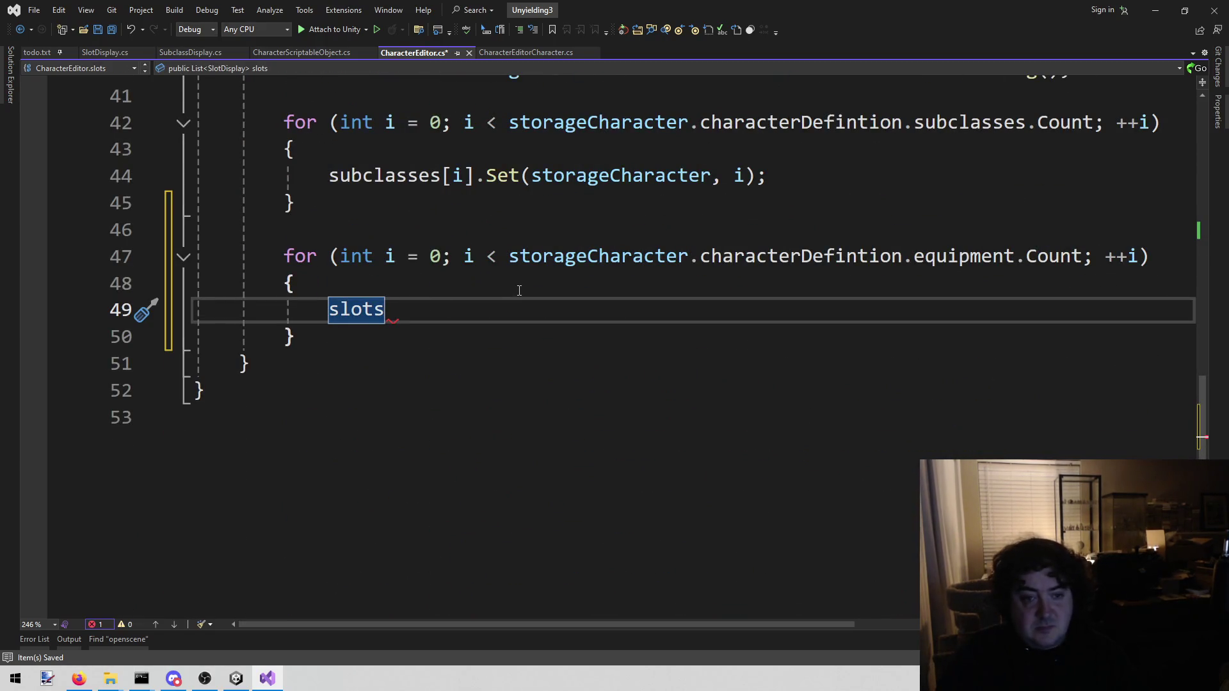
{"action": "type", "text": "[i."}
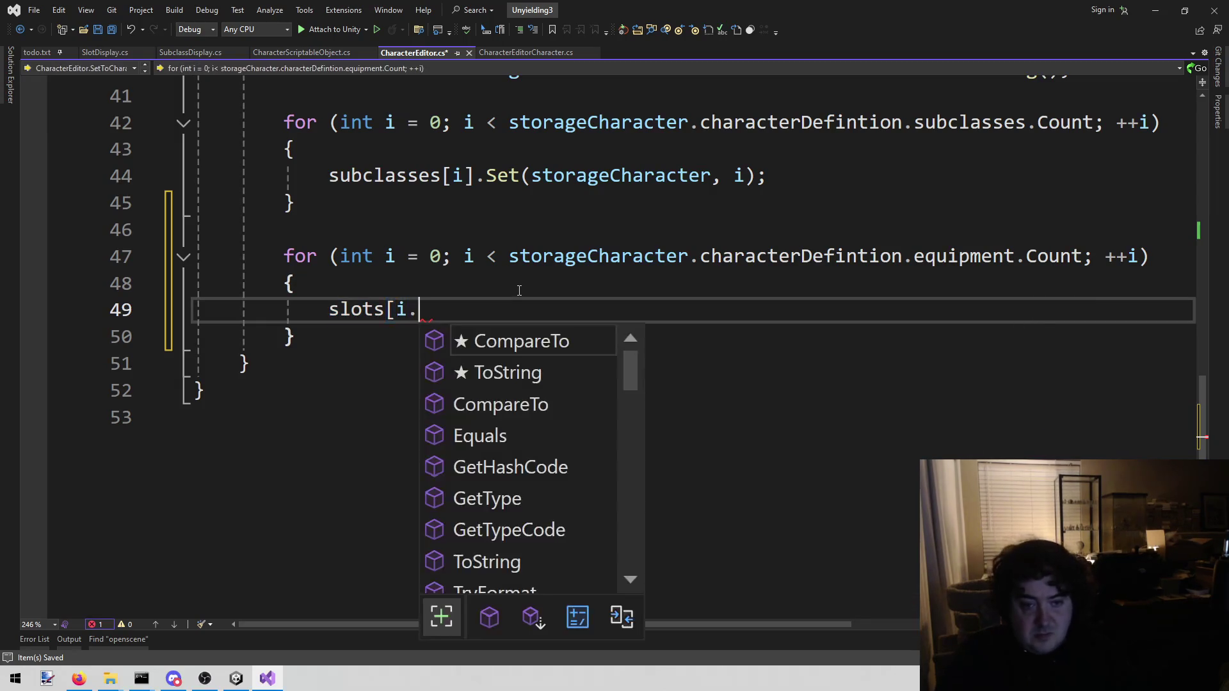
{"action": "key", "text": "BackSpace"}
{"action": "type", "text": "["}
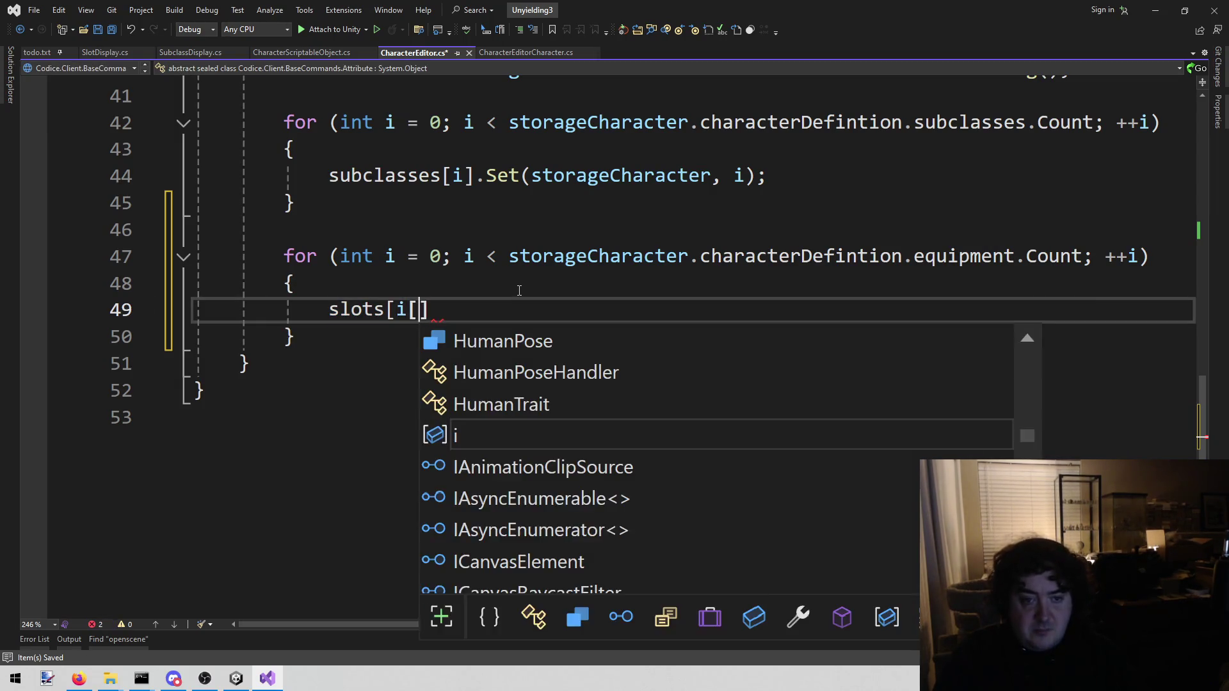
{"action": "key", "text": "BackSpace"}
{"action": "type", "text": "]."}
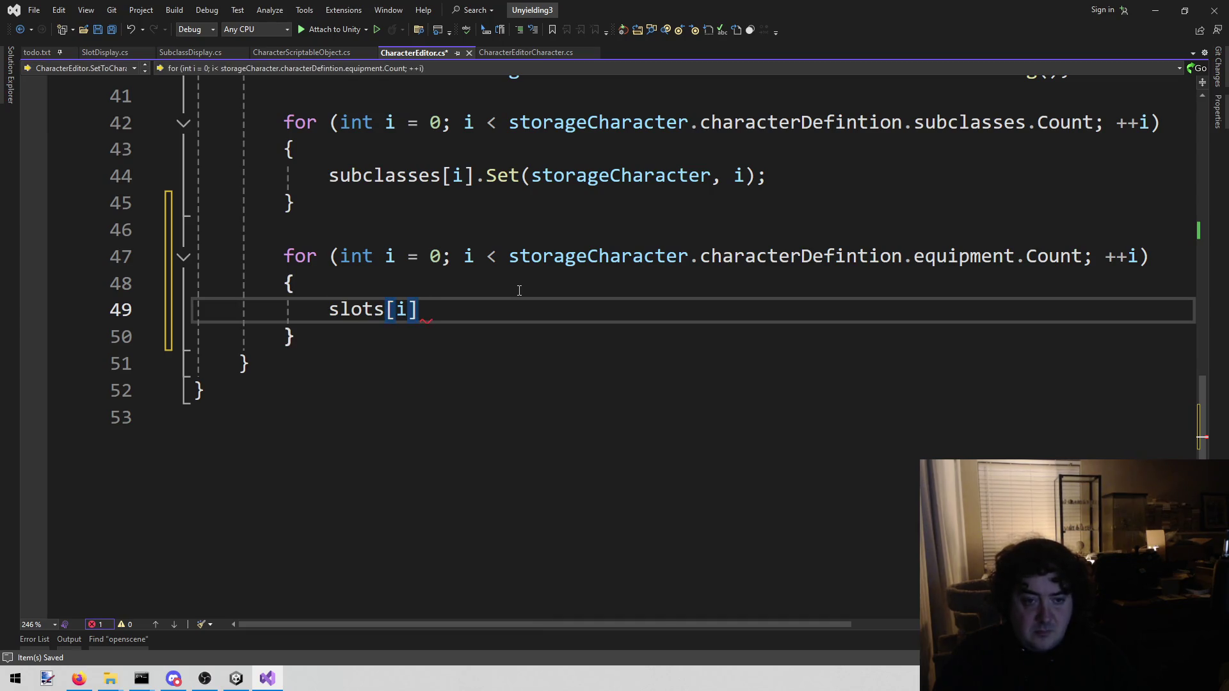
{"action": "type", "text": "set("}
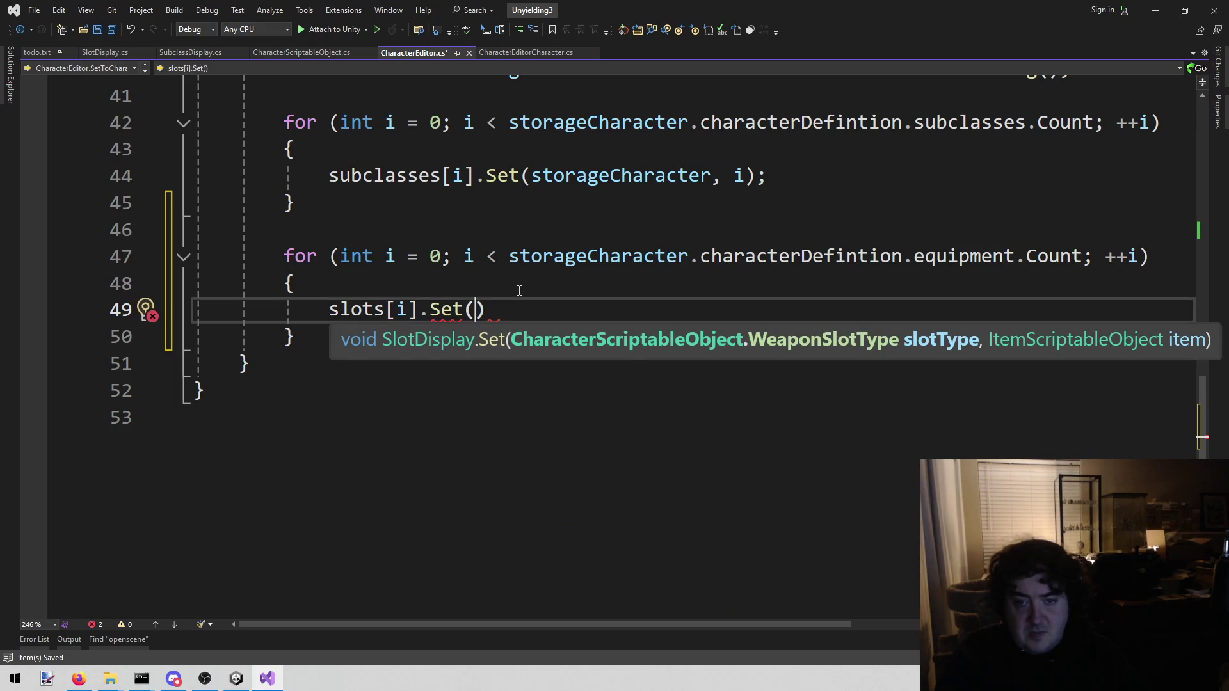
Pass storageCharacter.characterDefintion.slots[i] as the first argument of Set.
{"action": "key", "text": "Escape"}
{"action": "key", "text": "Up"}
{"action": "key", "text": "Up"}
{"action": "key", "text": "ctrl+shift+Right"}
{"action": "key", "text": "ctrl+shift+Right"}
{"action": "key", "text": "ctrl+shift+Right"}
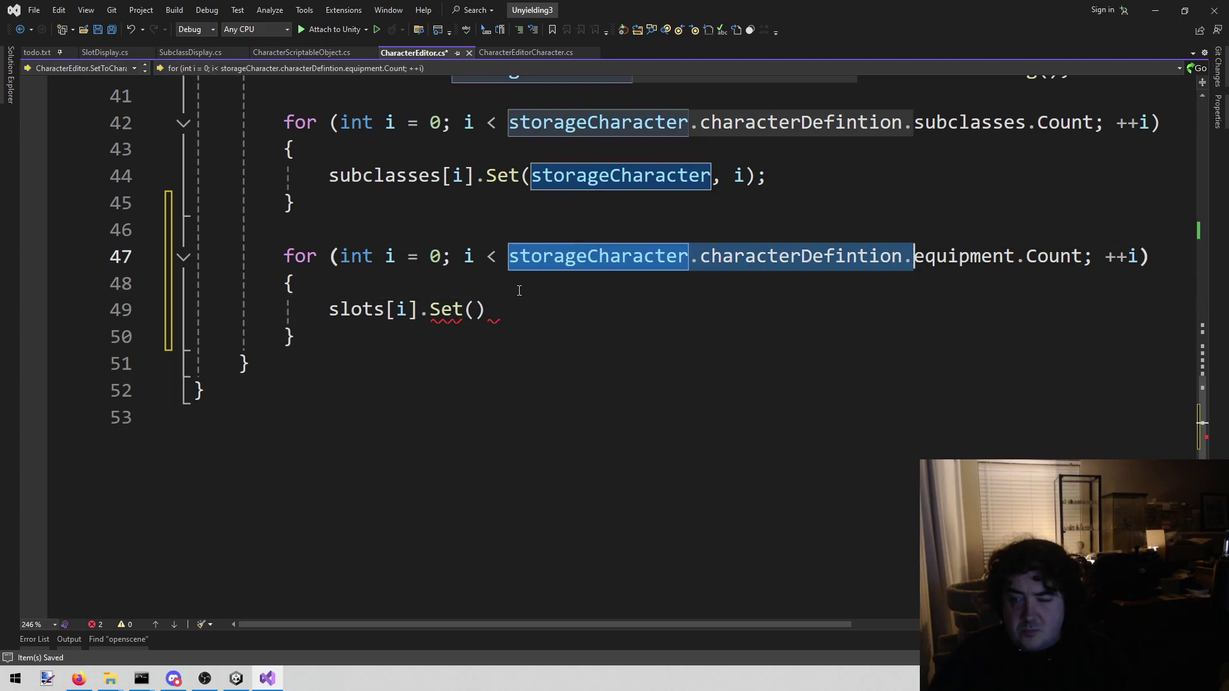
{"action": "key", "text": "ctrl+c"}
{"action": "key", "text": "Down"}
{"action": "key", "text": "Down"}
{"action": "key", "text": "Left"}
{"action": "key", "text": "ctrl+v"}
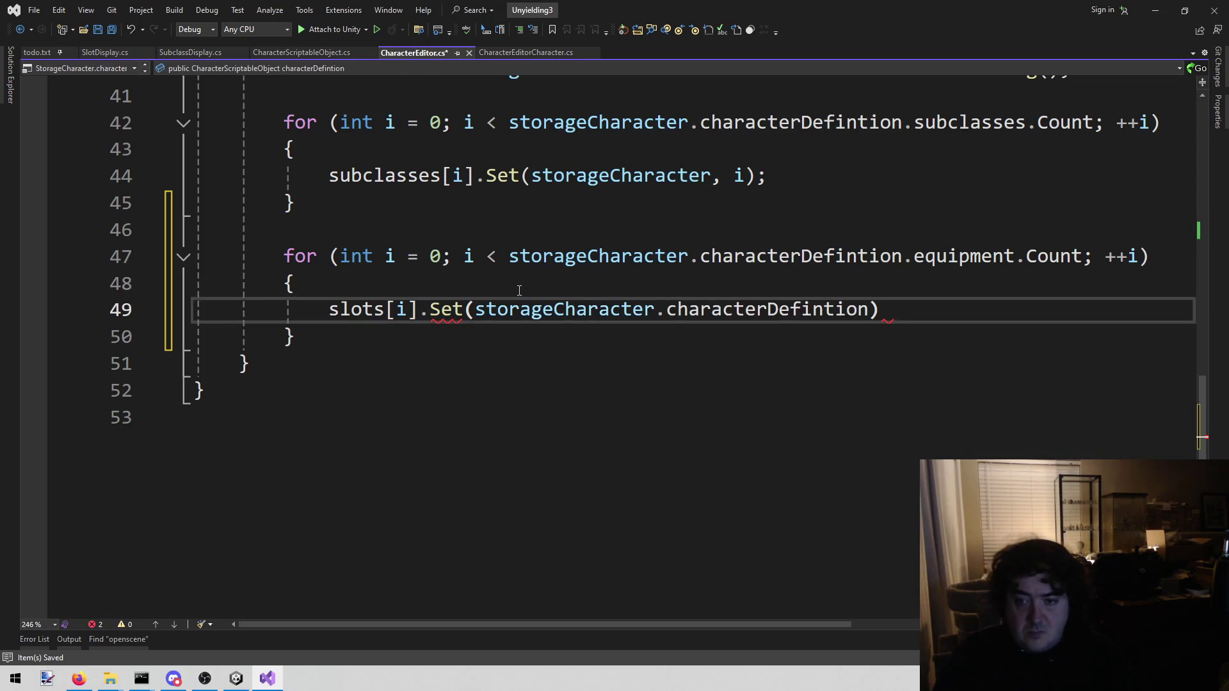
{"action": "type", "text": "/sl"}
{"action": "key", "text": "BackSpace"}
{"action": "key", "text": "BackSpace"}
{"action": "key", "text": "BackSpace"}
{"action": "type", "text": ".sl"}
{"action": "key", "text": "Tab"}
{"action": "type", "text": "["}
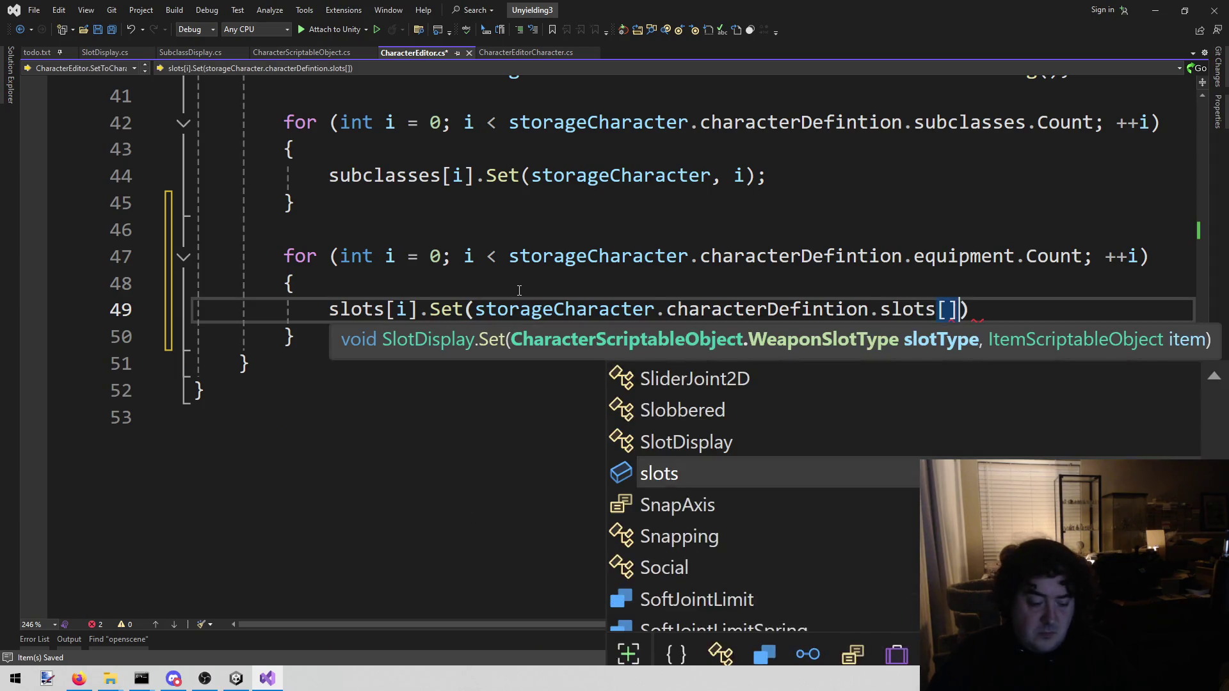
{"action": "type", "text": "i"}
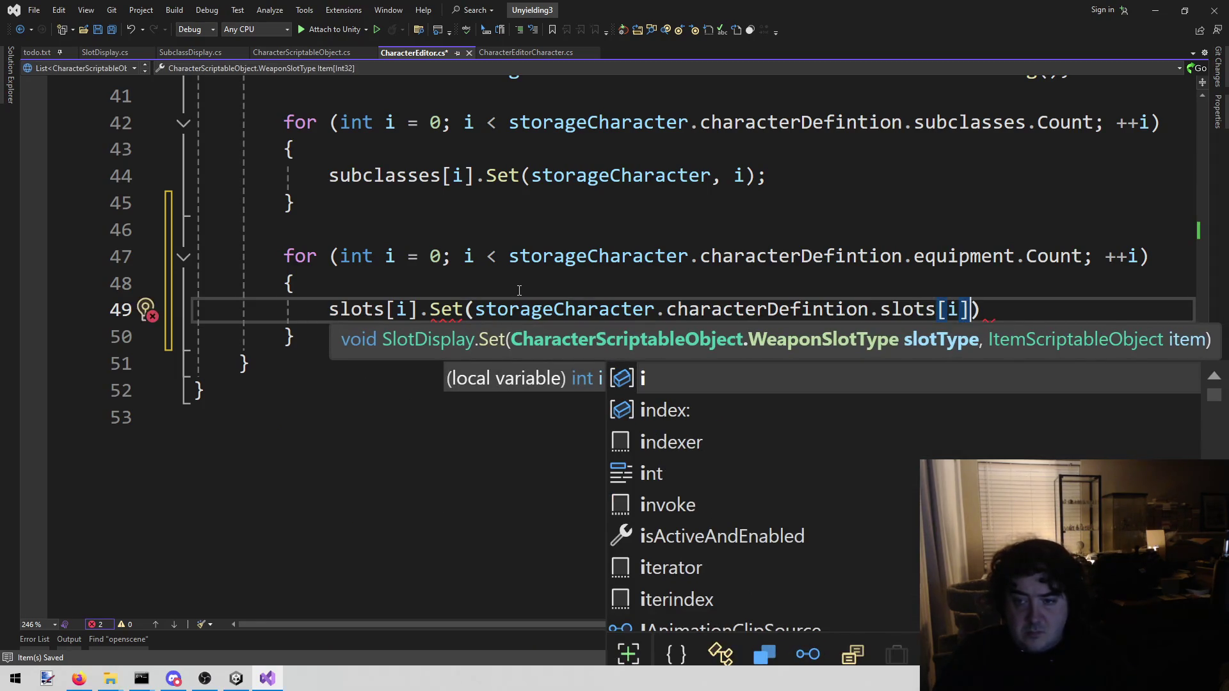
{"action": "key", "text": "Delete"}
{"action": "type", "text": ","}
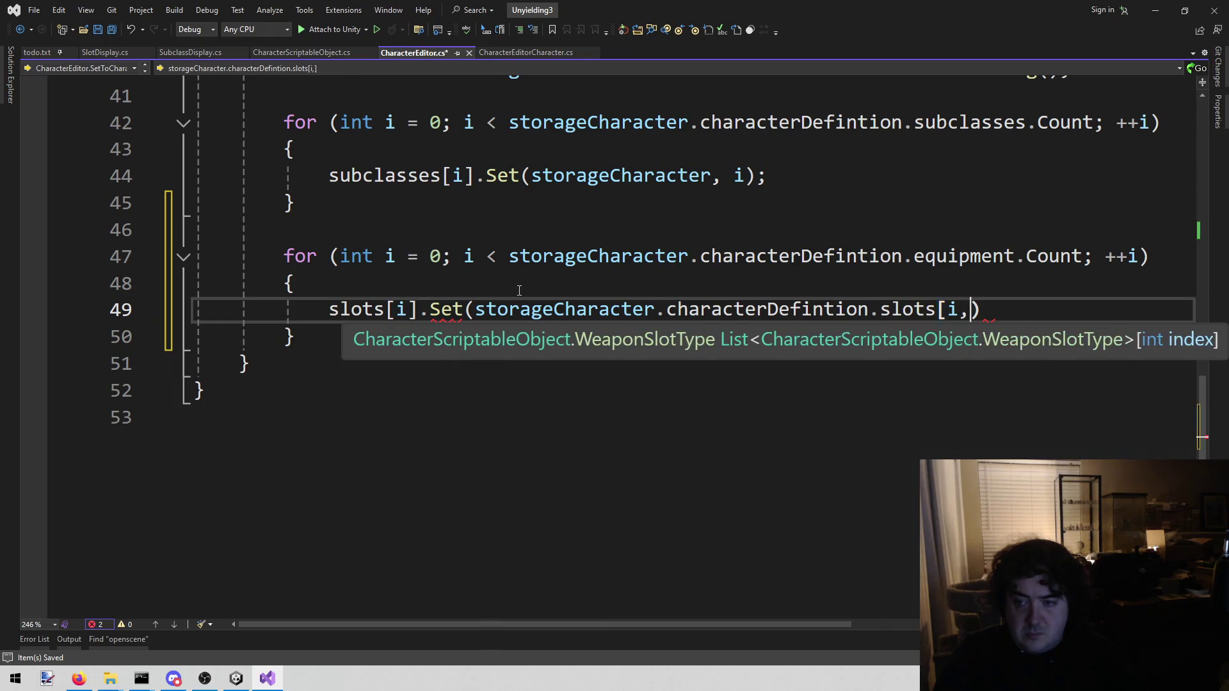
{"action": "key", "text": "BackSpace"}
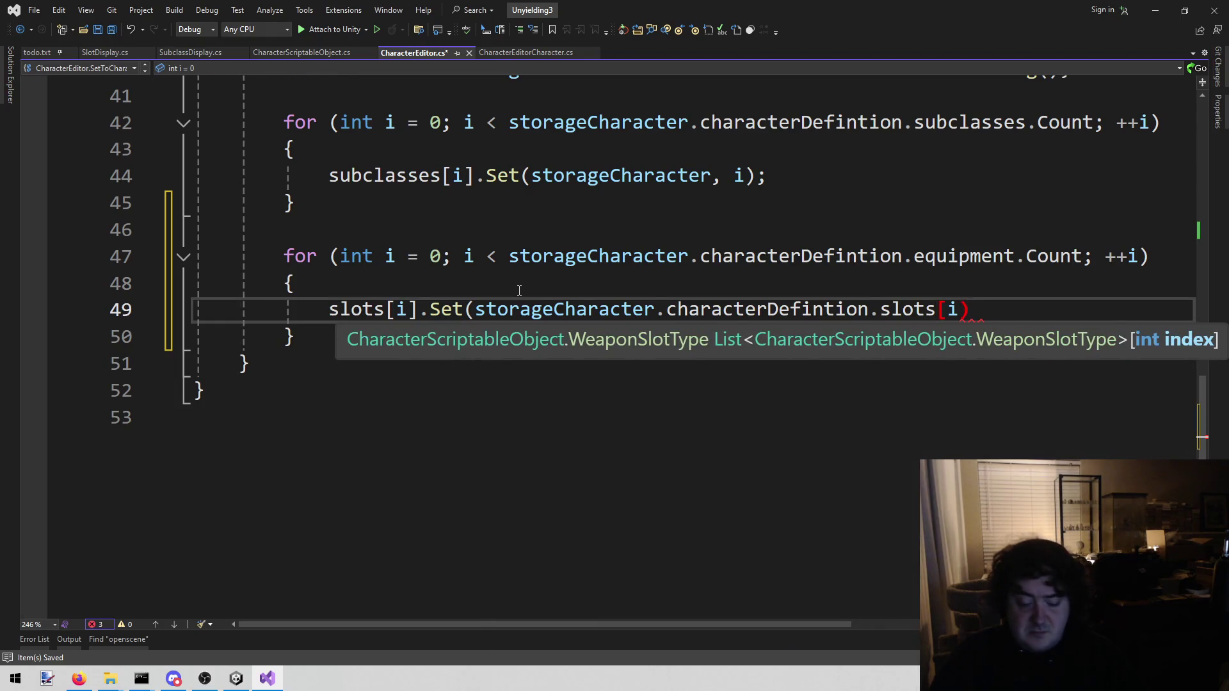
{"action": "type", "text": "],"}
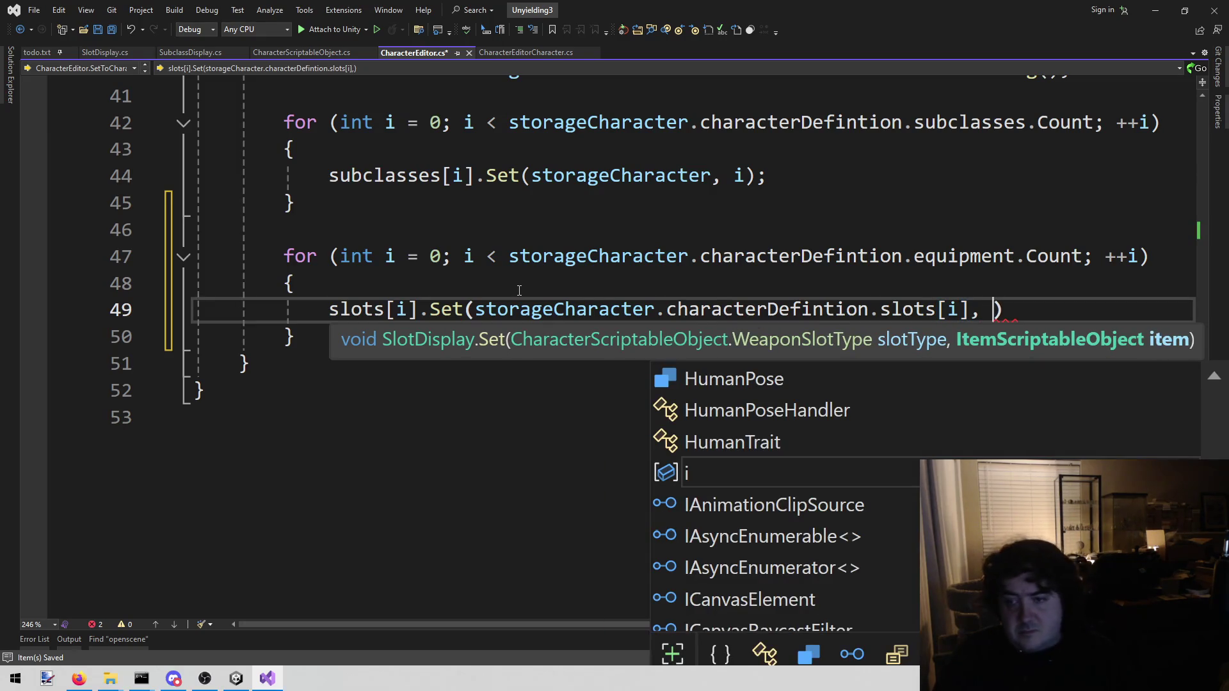
Add storageCharacter.equipment[i] as the second argument of Set.
{"action": "key", "text": "Escape"}
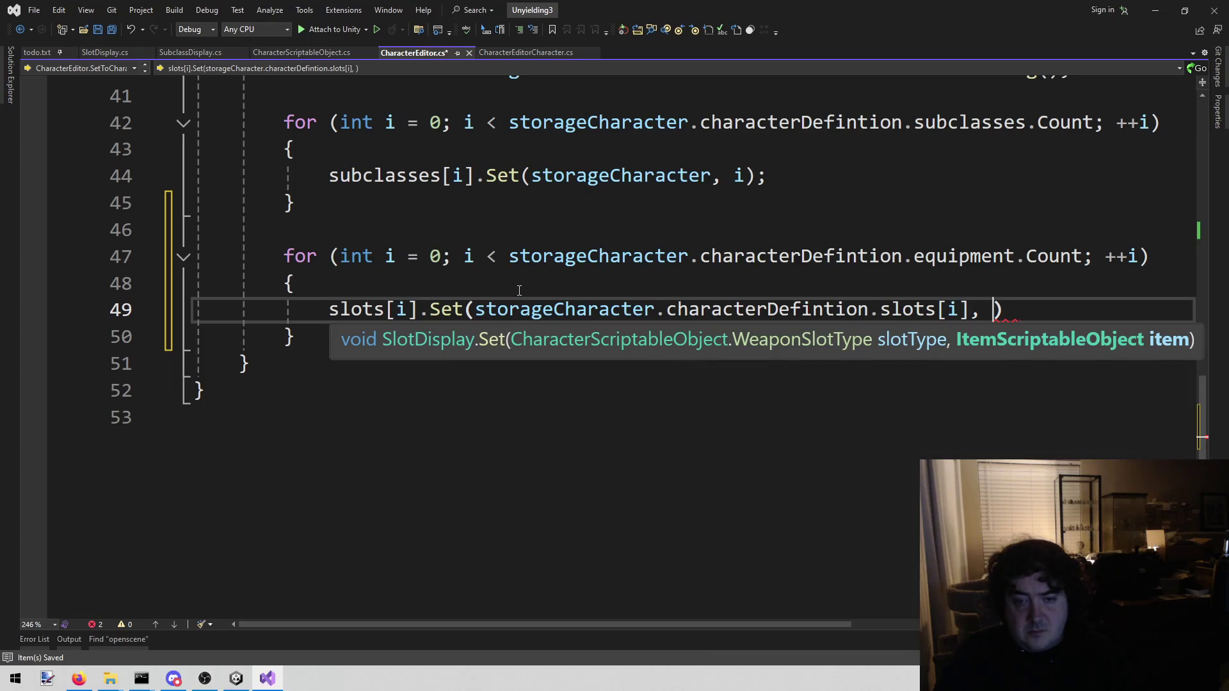
{"action": "key", "text": "ctrl+Left"}
{"action": "key", "text": "ctrl+Left"}
{"action": "key", "text": "ctrl+Left"}
{"action": "key", "text": "ctrl+Left"}
{"action": "key", "text": "ctrl+Left"}
{"action": "key", "text": "ctrl+shift+Right"}
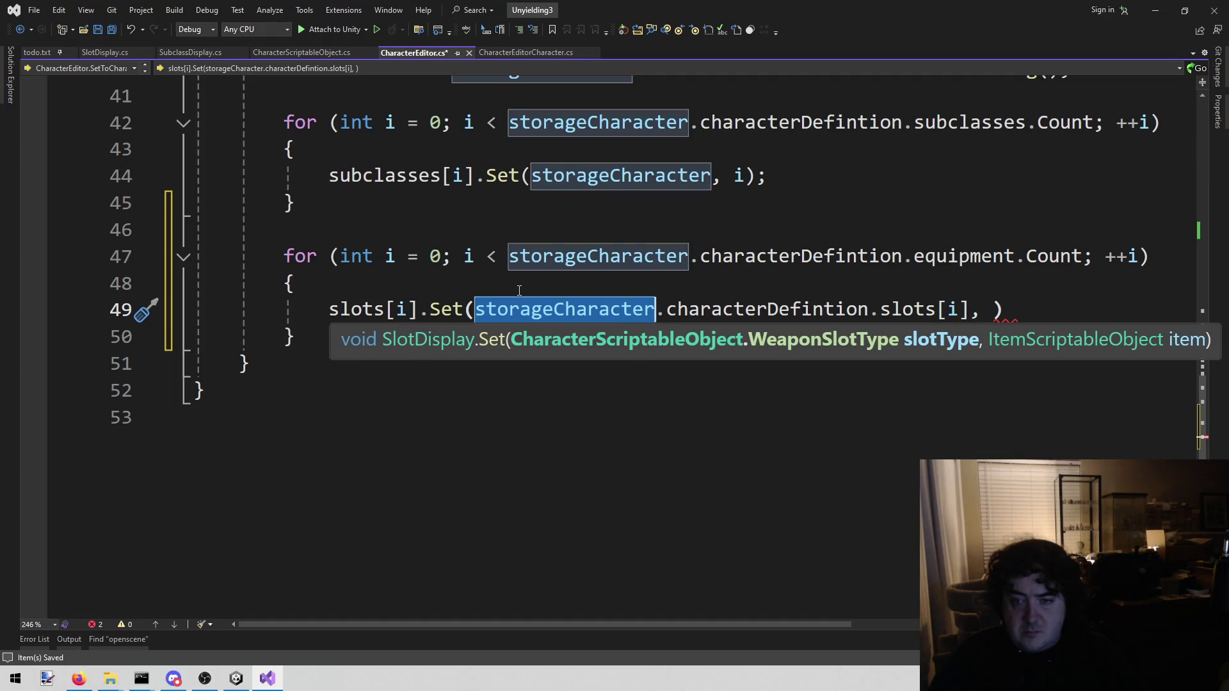
{"action": "key", "text": "ctrl+c"}
{"action": "key", "text": "End"}
{"action": "key", "text": "Left"}
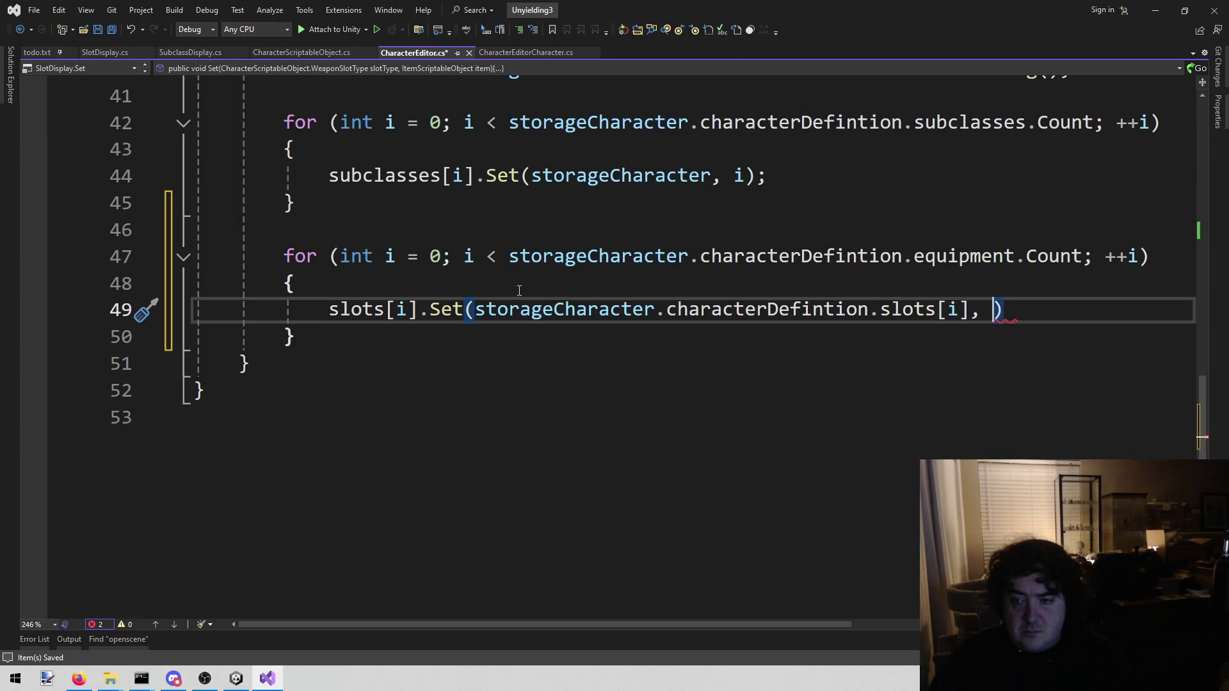
{"action": "key", "text": "ctrl+v"}
{"action": "type", "text": "["}
{"action": "key", "text": "Escape"}
{"action": "key", "text": "BackSpace"}
{"action": "type", "text": "."}
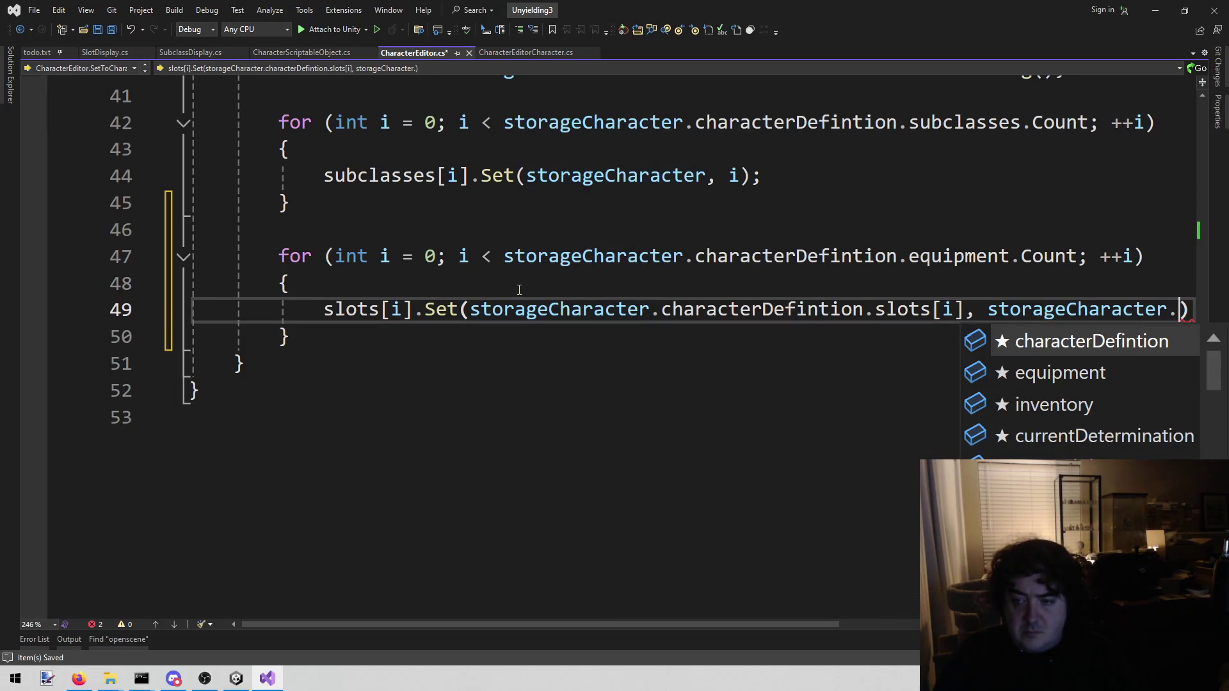
{"action": "key", "text": "Down"}
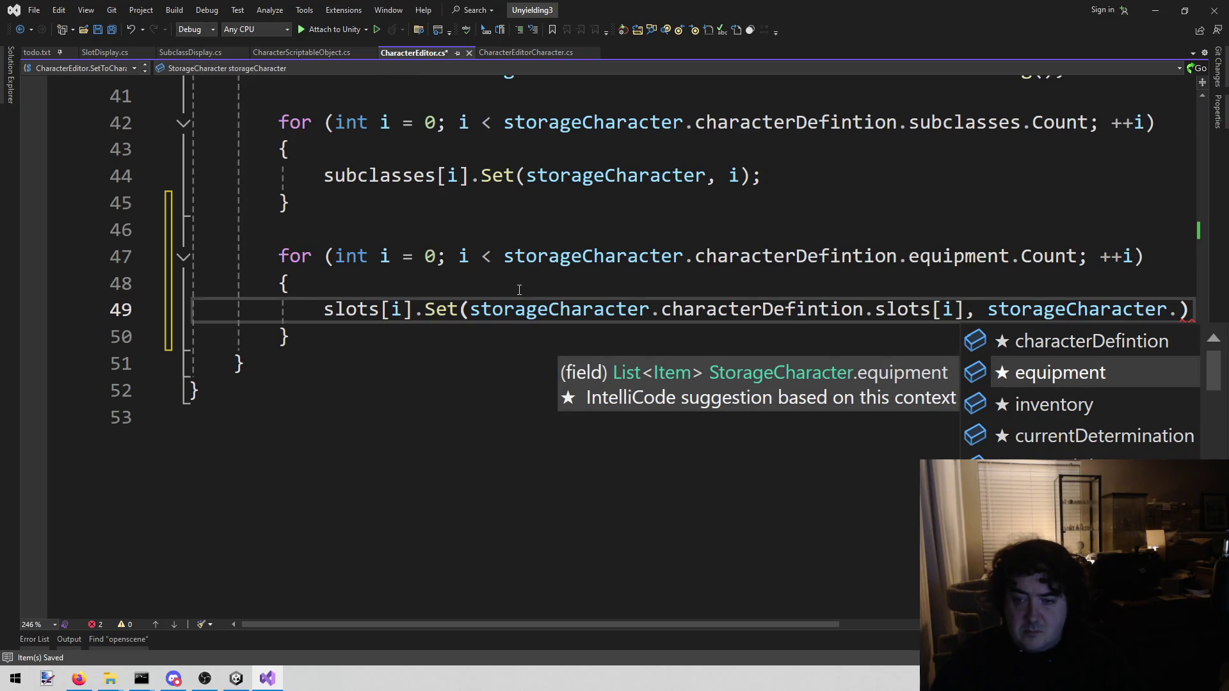
{"action": "key", "text": "Tab"}
{"action": "type", "text": "["}
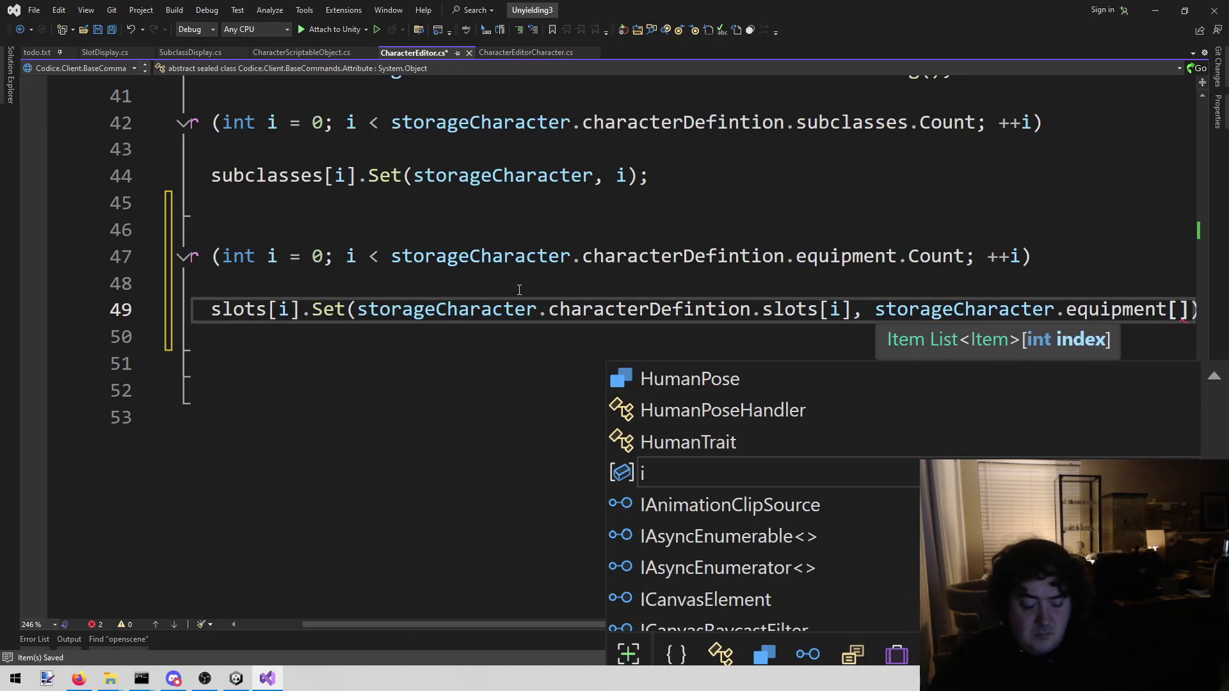
{"action": "type", "text": "i"}
{"action": "key", "text": "Escape"}
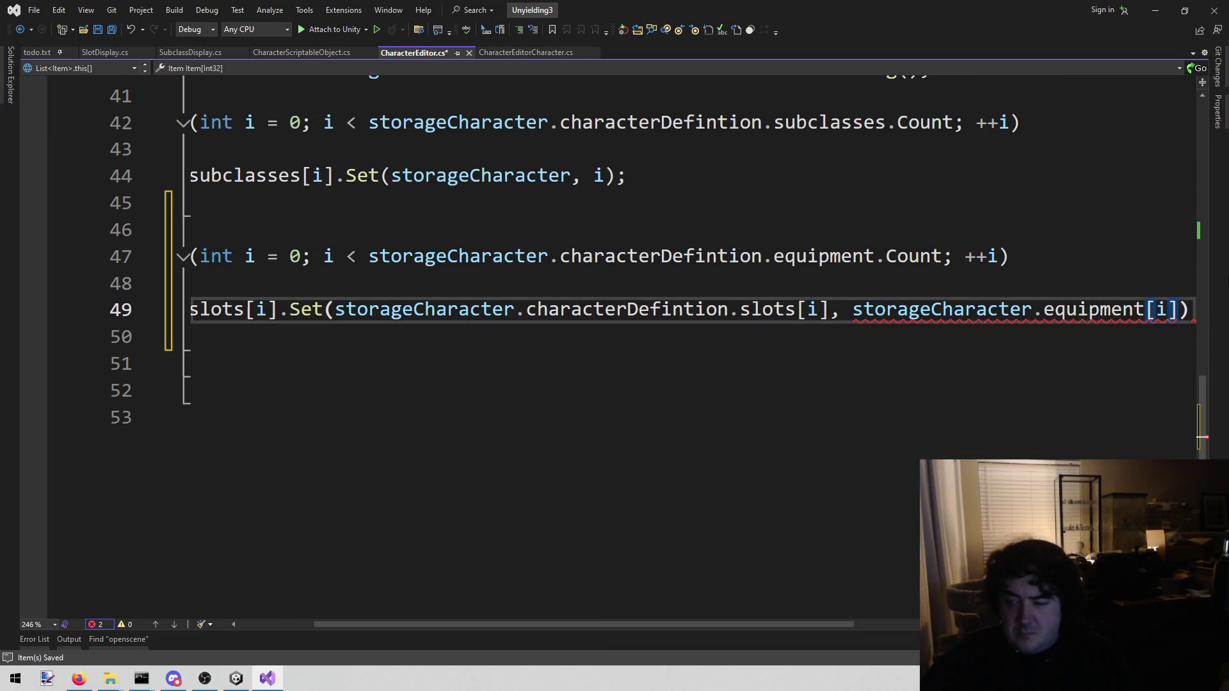
Complete the second argument with .itemDefinition, end the line with a semicolon, and save CharacterEditor.cs.
{"action": "mouse_move", "coordinate": [1094, 309]}
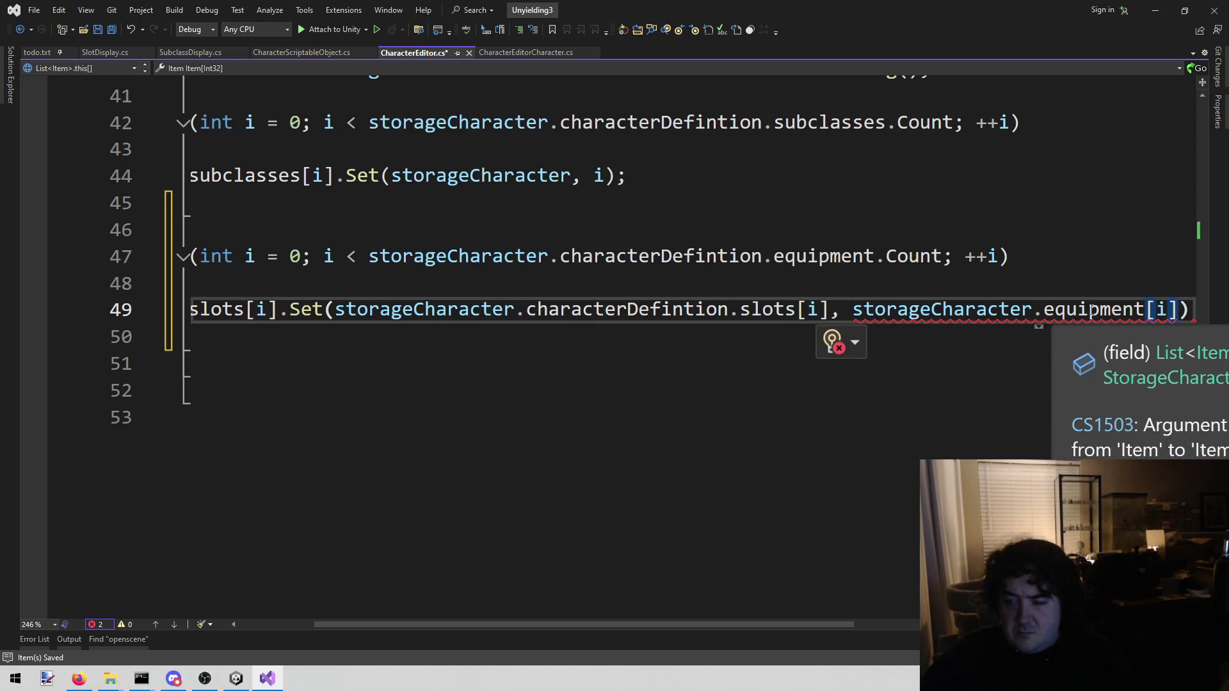
{"action": "scroll", "coordinate": [567, 625], "scroll_direction": "right", "scroll_amount": 3}
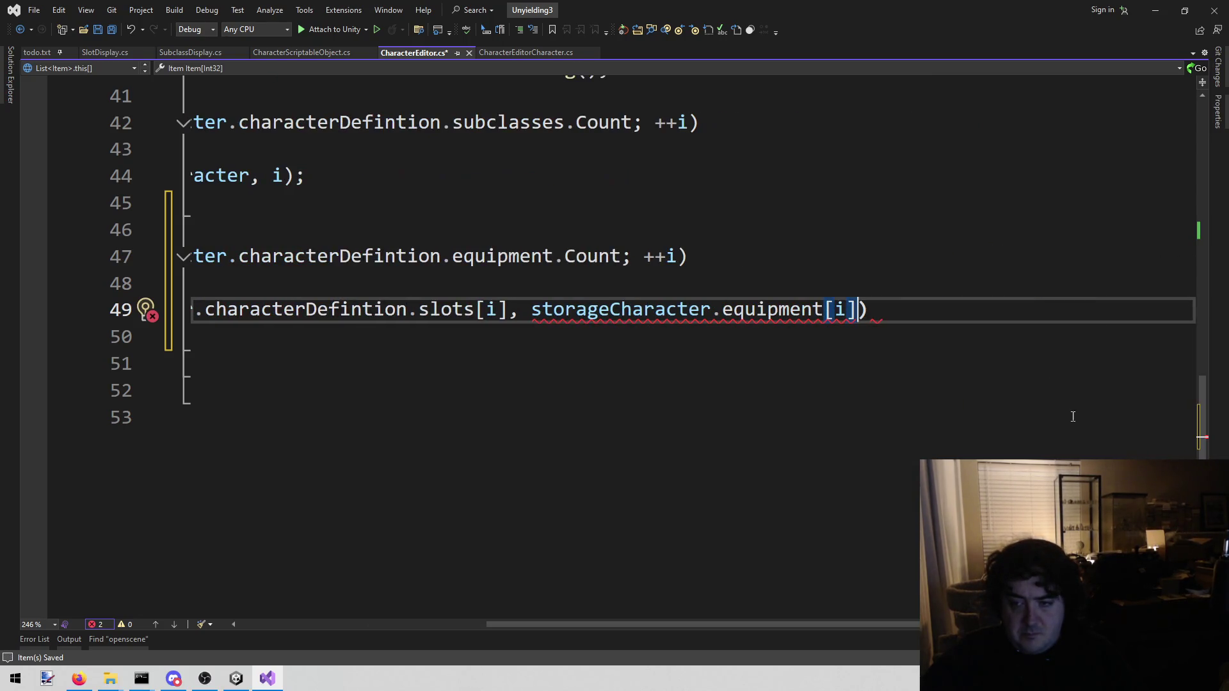
{"action": "mouse_move", "coordinate": [739, 306]}
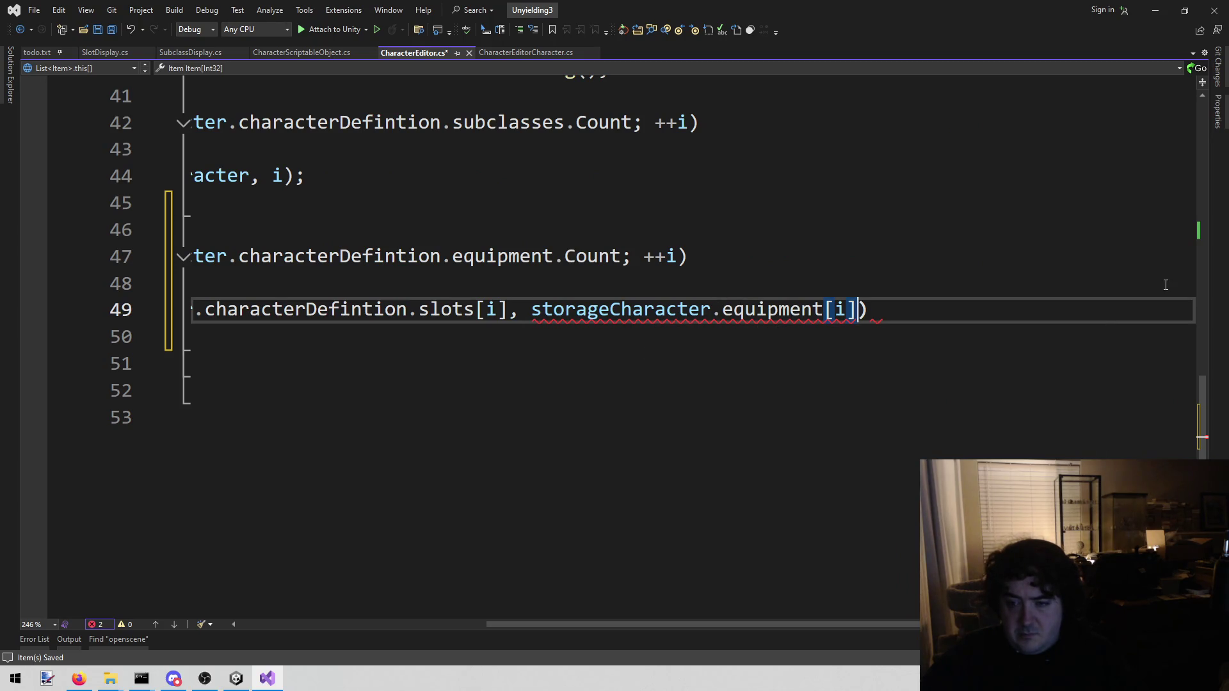
{"action": "type", "text": ".itemDefinition"}
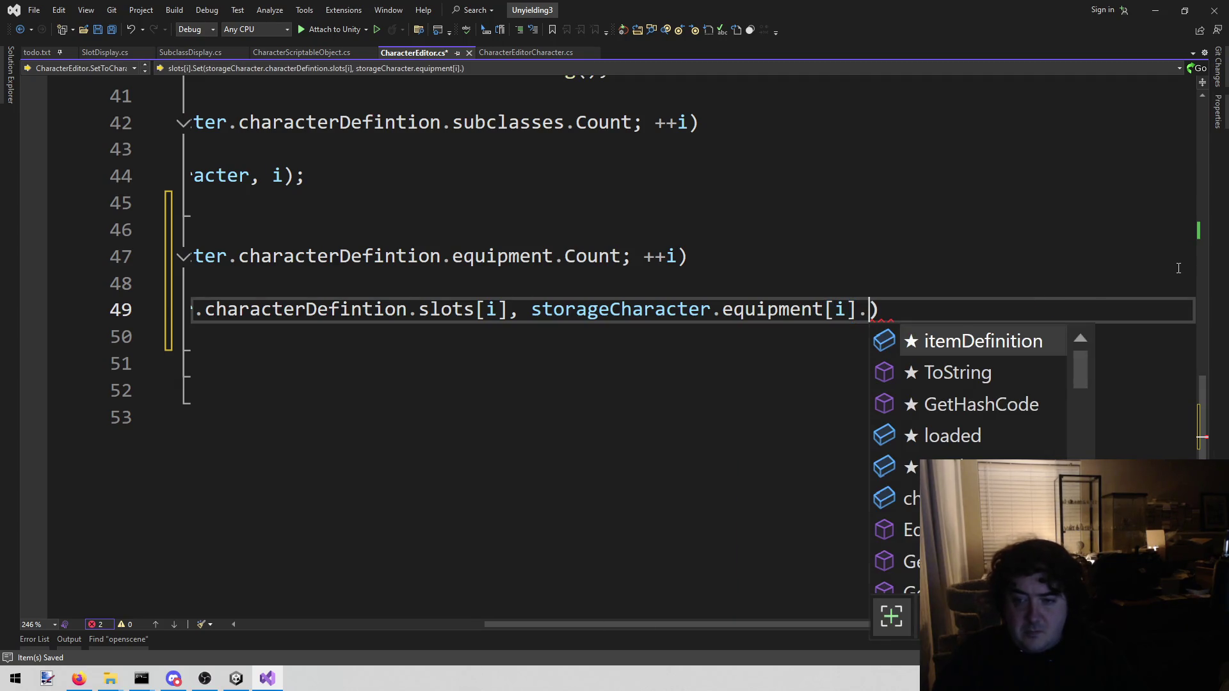
{"action": "key", "text": "Tab"}
{"action": "key", "text": "Right"}
{"action": "type", "text": ";"}
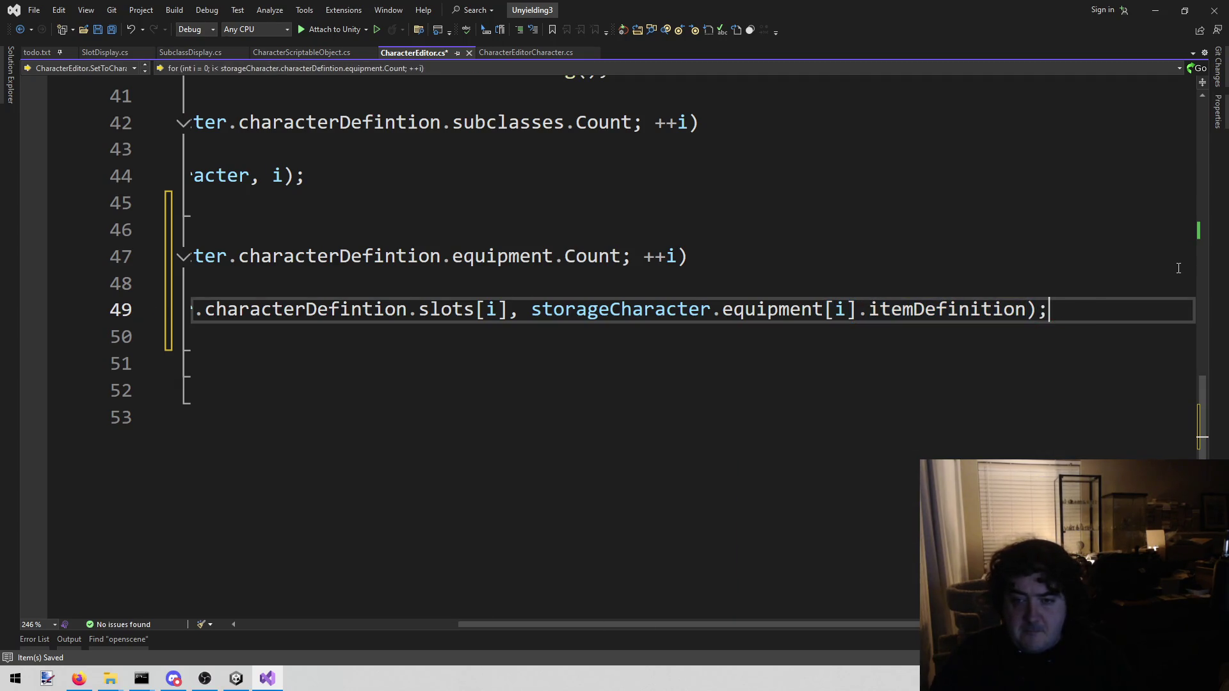
{"action": "key", "text": "Home"}
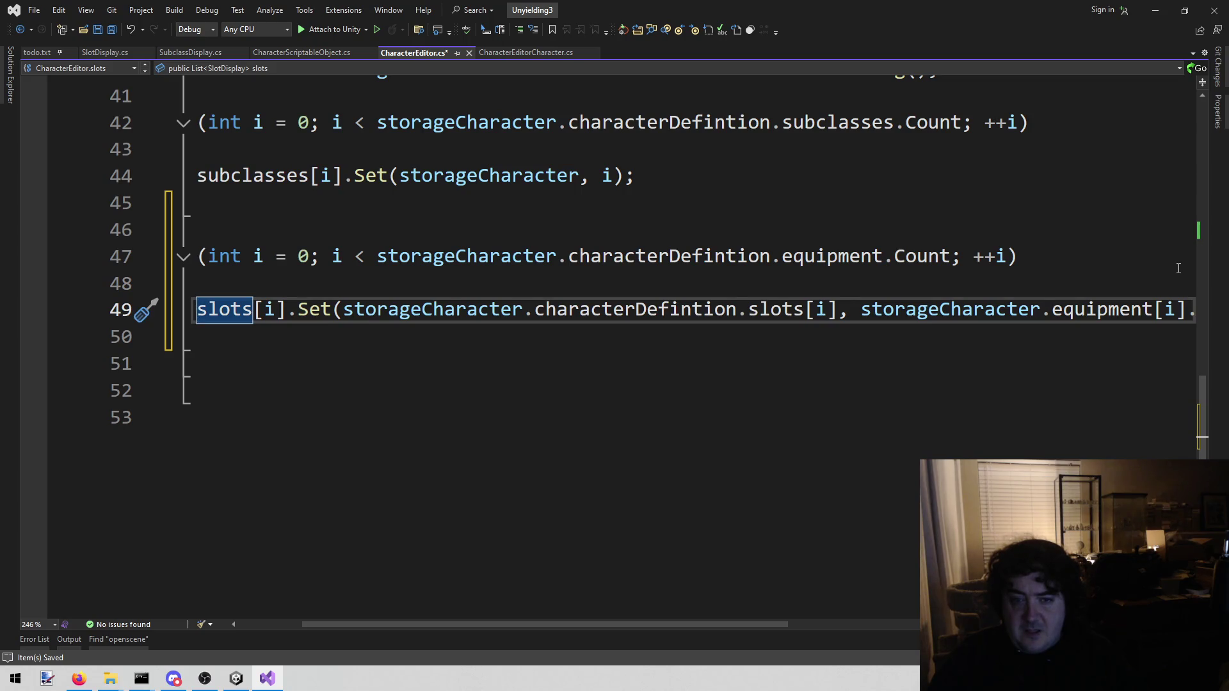
{"action": "key", "text": "Home"}
{"action": "key", "text": "End"}
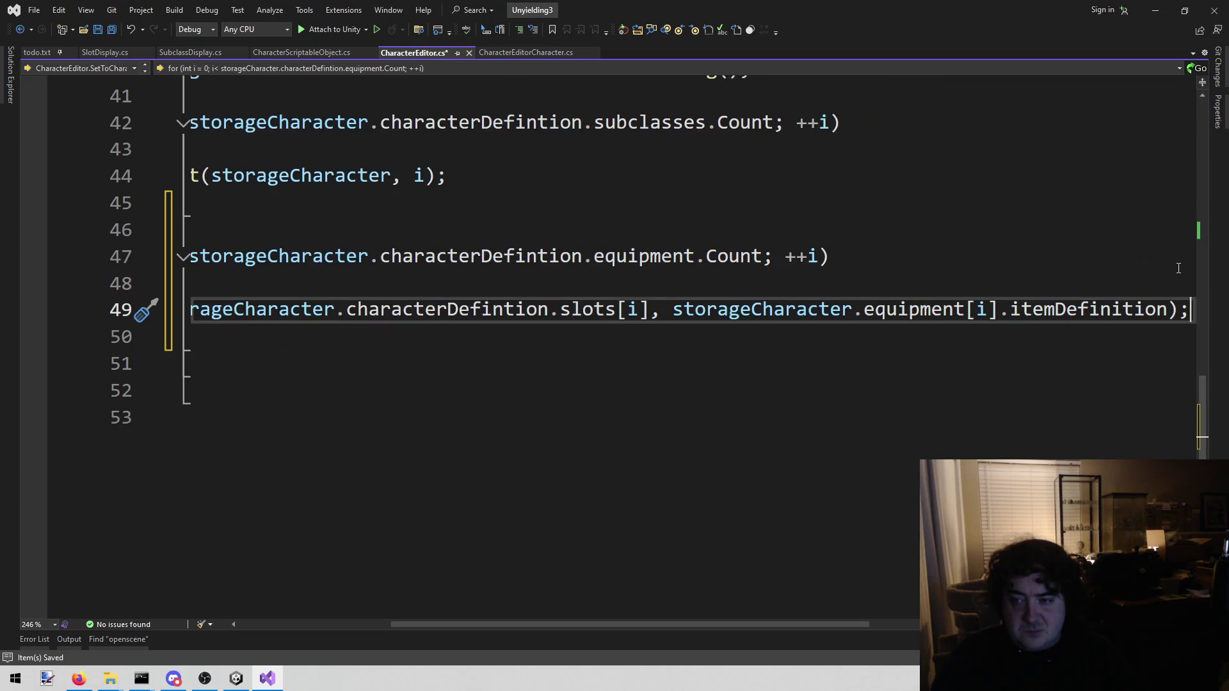
{"action": "key", "text": "Home"}
{"action": "key", "text": "Home"}
{"action": "key", "text": "ctrl+s"}
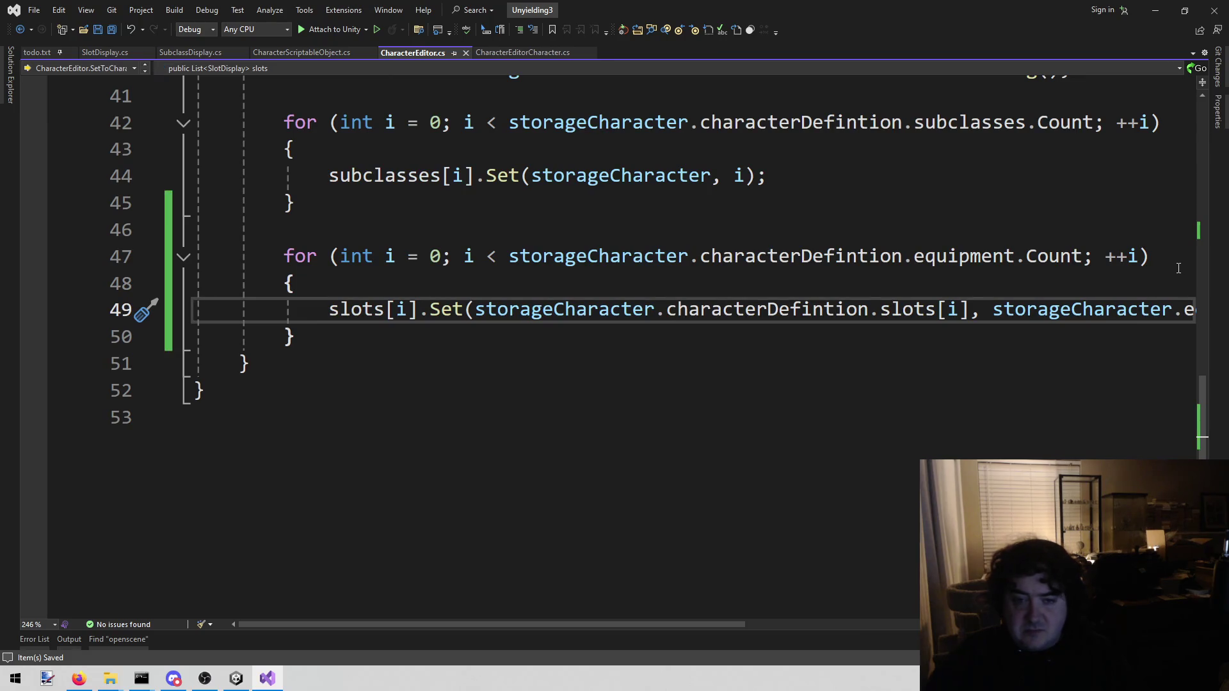
Check SubclassDisplay.cs and the WeaponSlotType enum, then go to SlotDisplay's Heavy/Medium branch.
{"action": "left_click", "coordinate": [107, 58]}
{"action": "scroll", "coordinate": [602, 384], "scroll_direction": "down", "scroll_amount": 6}
{"action": "scroll", "coordinate": [694, 362], "scroll_direction": "up", "scroll_amount": 2}
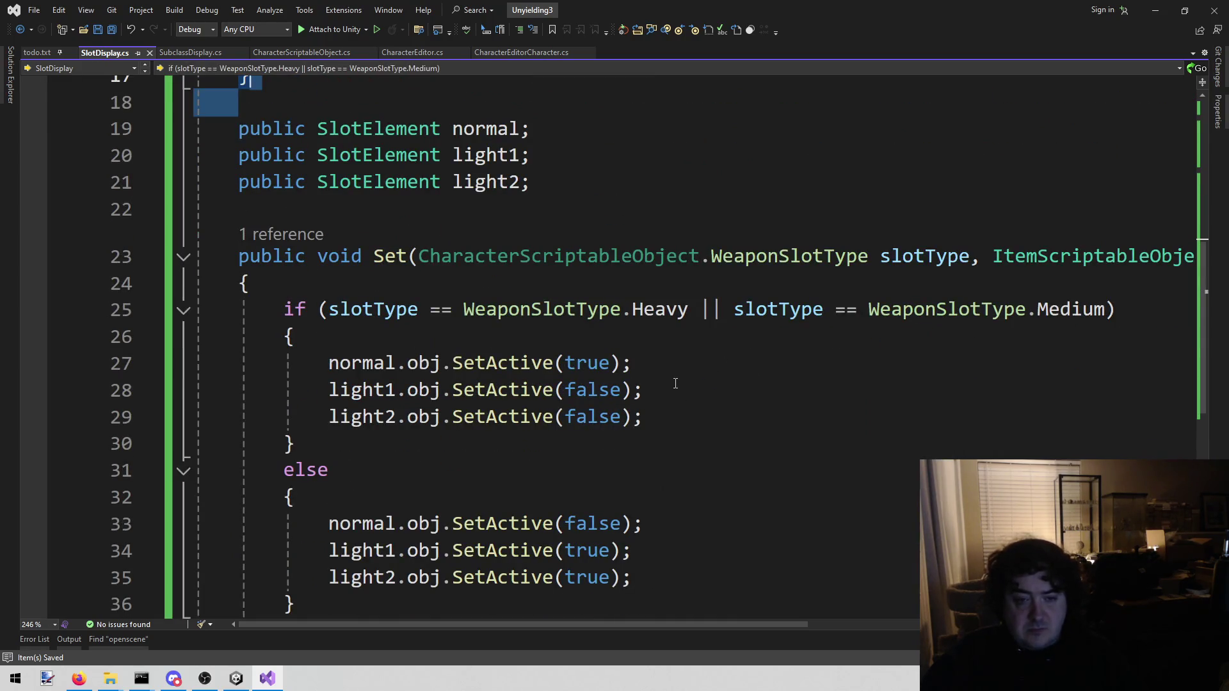
{"action": "left_click", "coordinate": [709, 346]}
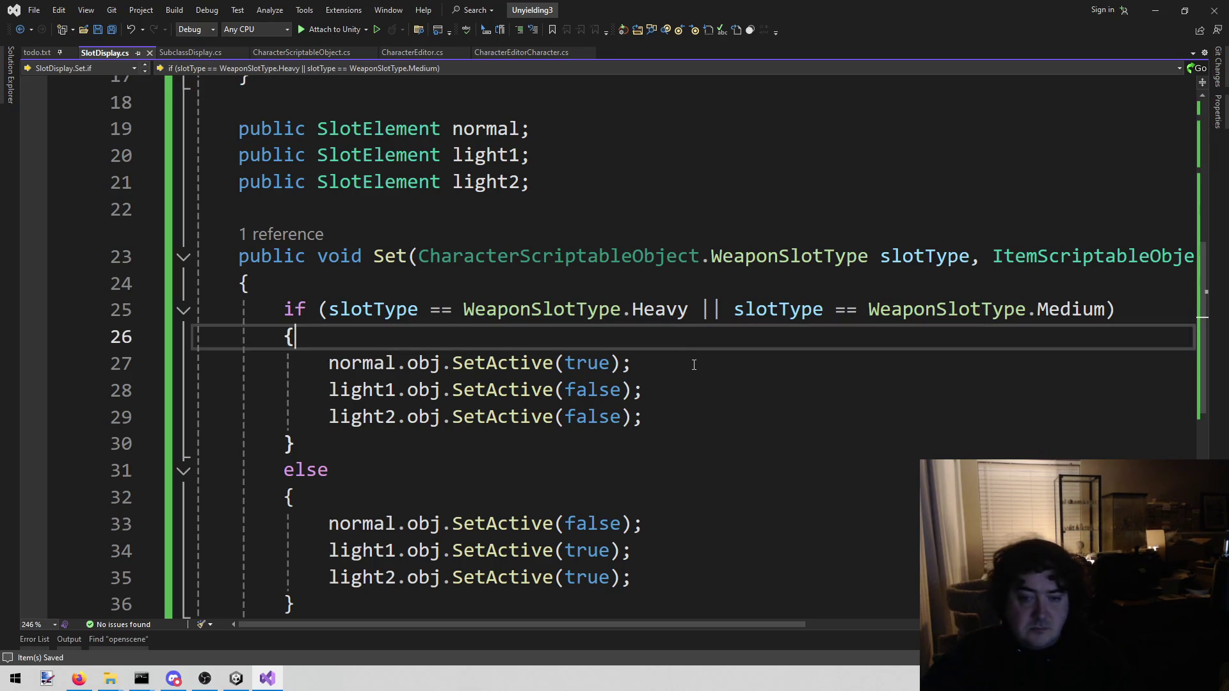
{"action": "left_click", "coordinate": [192, 52]}
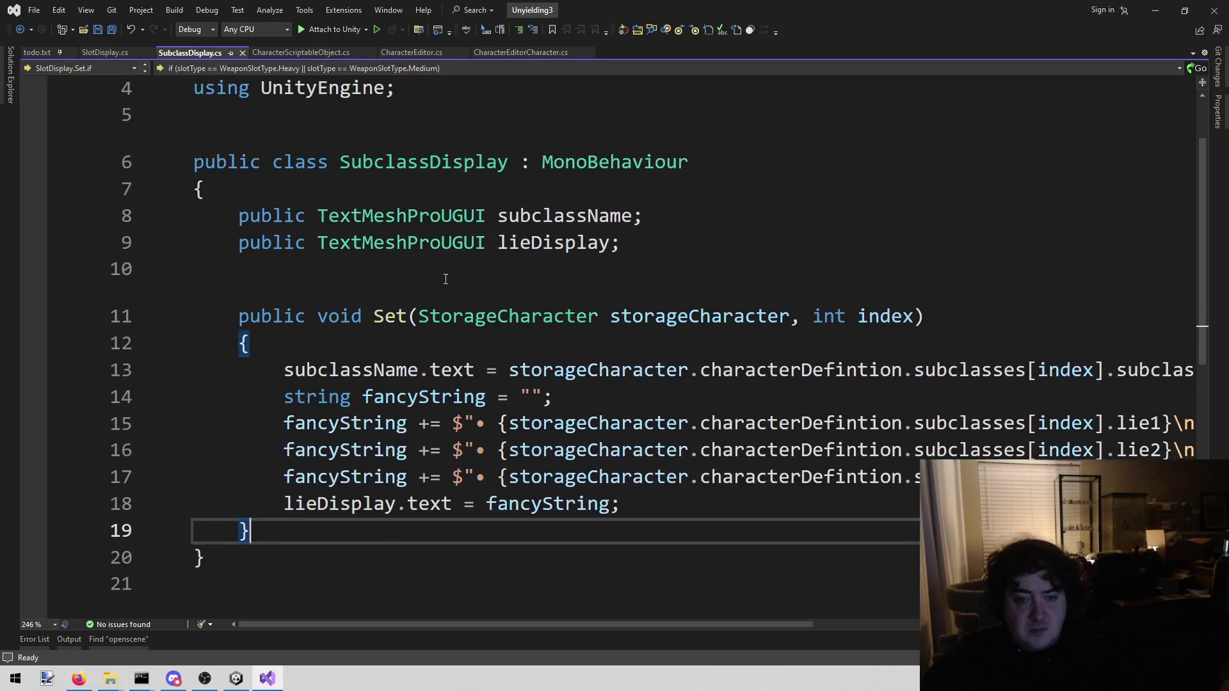
{"action": "left_click", "coordinate": [265, 52]}
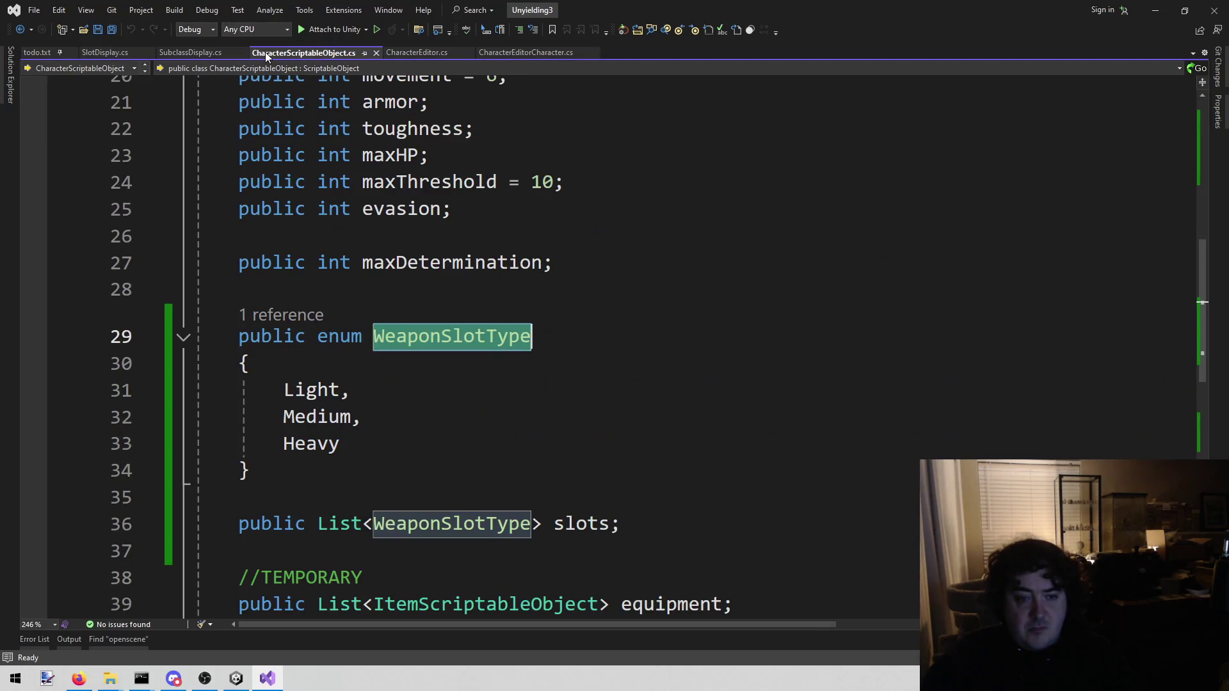
{"action": "left_click", "coordinate": [91, 55]}
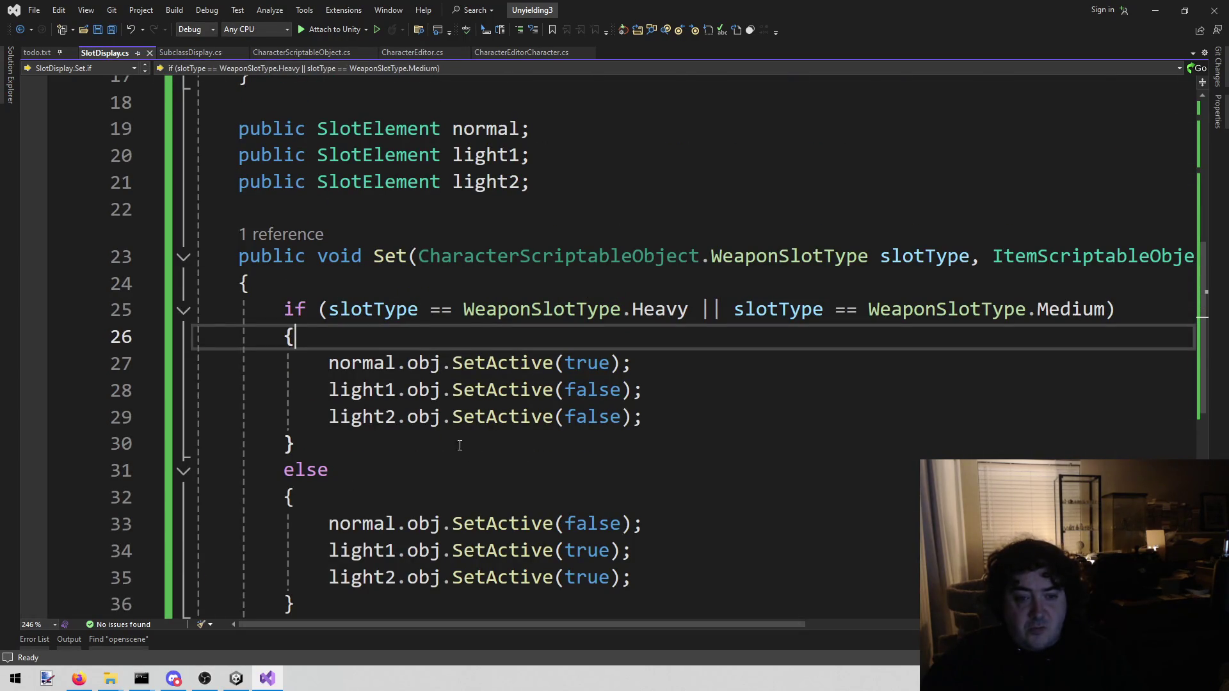
{"action": "left_click", "coordinate": [350, 444]}
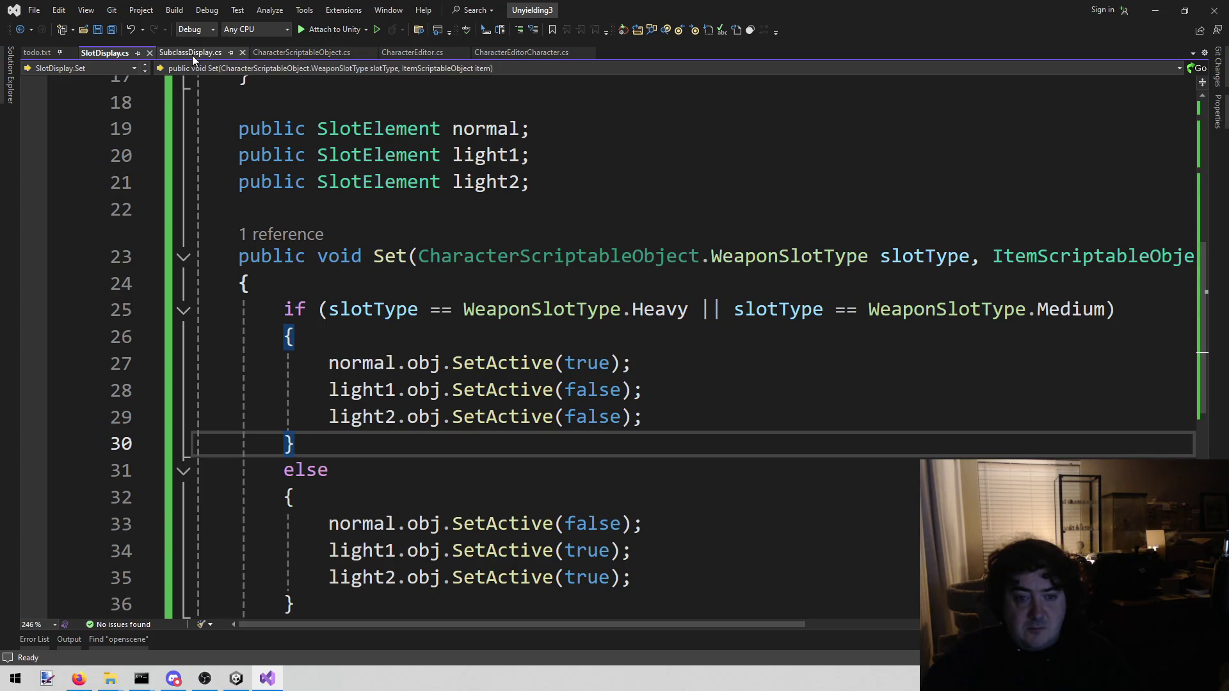
{"action": "left_click", "coordinate": [401, 327]}
{"action": "scroll", "coordinate": [640, 307], "scroll_direction": "up", "scroll_amount": 1}
{"action": "scroll", "coordinate": [813, 288], "scroll_direction": "down", "scroll_amount": 1}
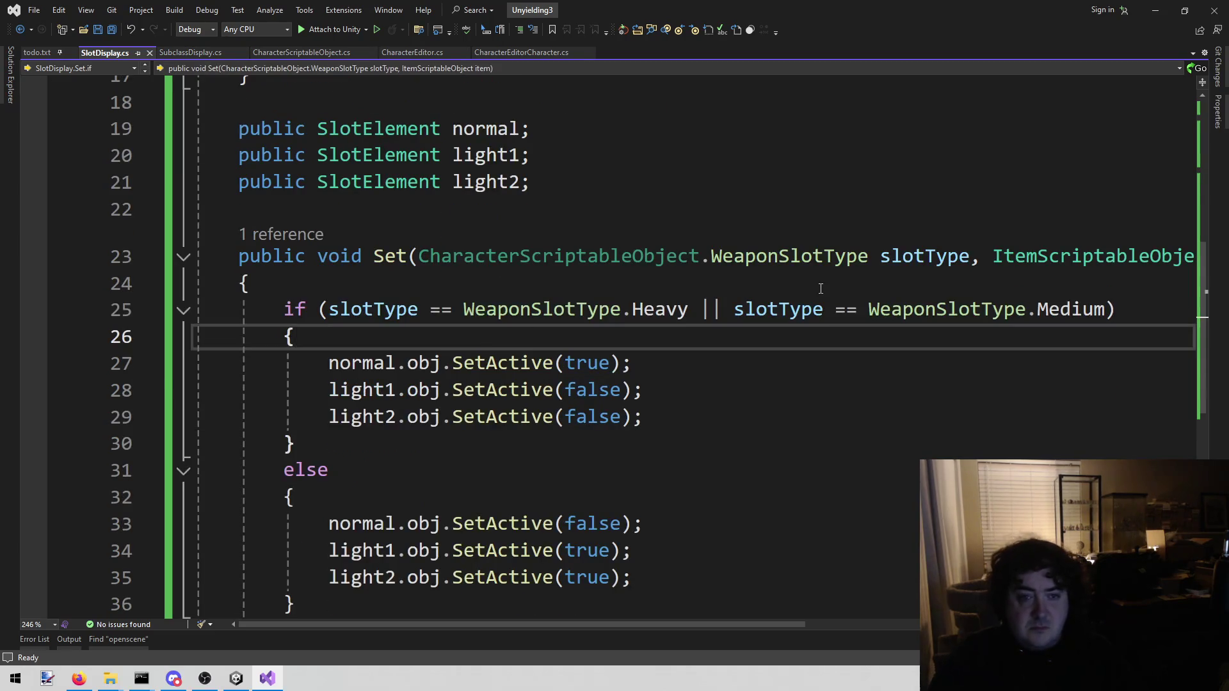
Add 'normal.weaponName.text = item.displayName;' inside the Heavy/Medium branch of Set().
{"action": "key", "text": "Return"}
{"action": "type", "text": "norma"}
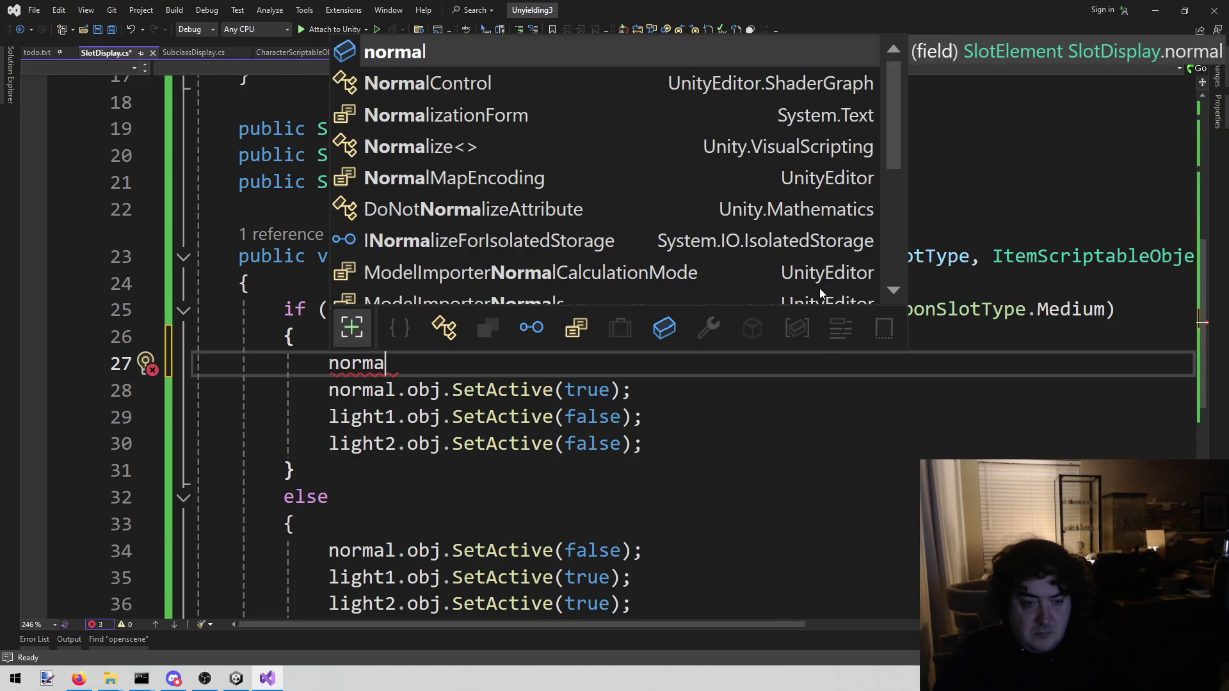
{"action": "type", "text": "l."}
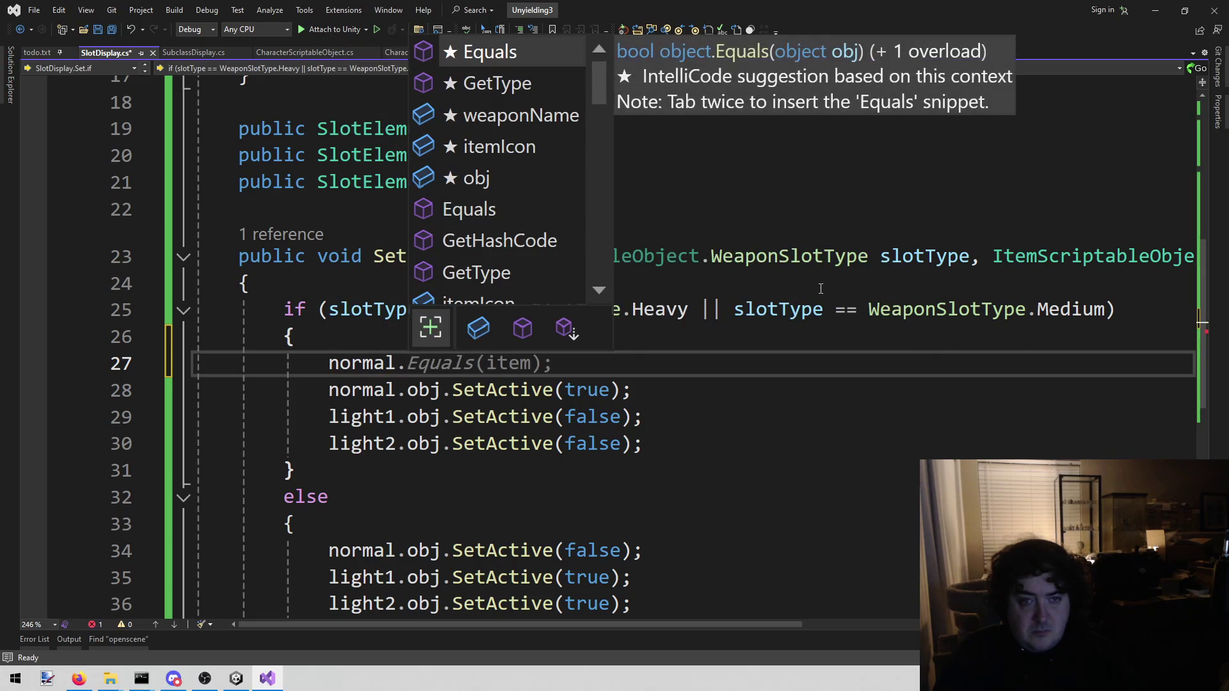
{"action": "key", "text": "Down"}
{"action": "key", "text": "Down"}
{"action": "type", "text": "= "}
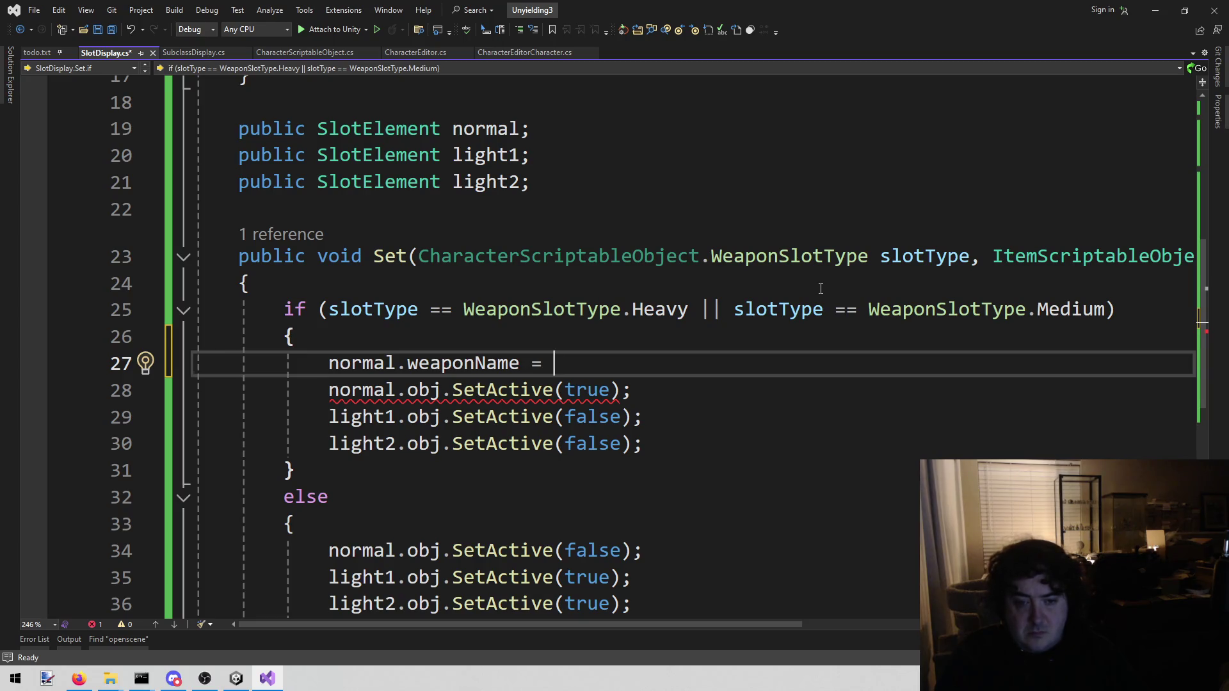
{"action": "type", "text": "ite"}
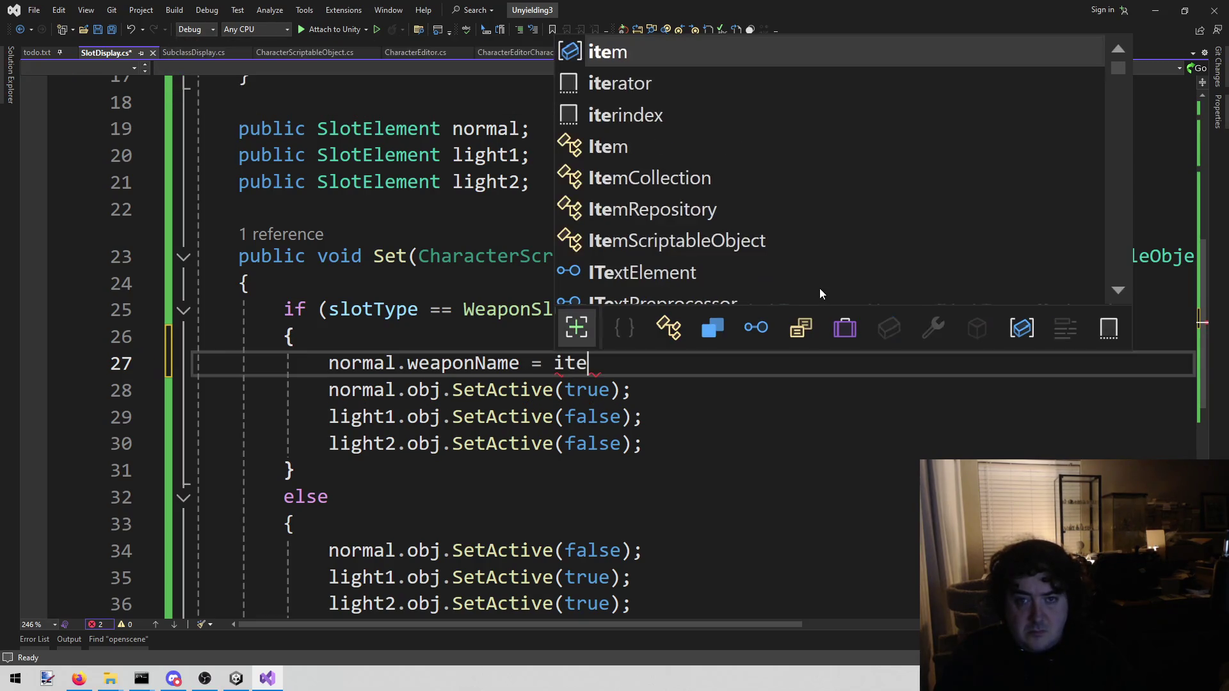
{"action": "type", "text": "m."}
{"action": "key", "text": "Down"}
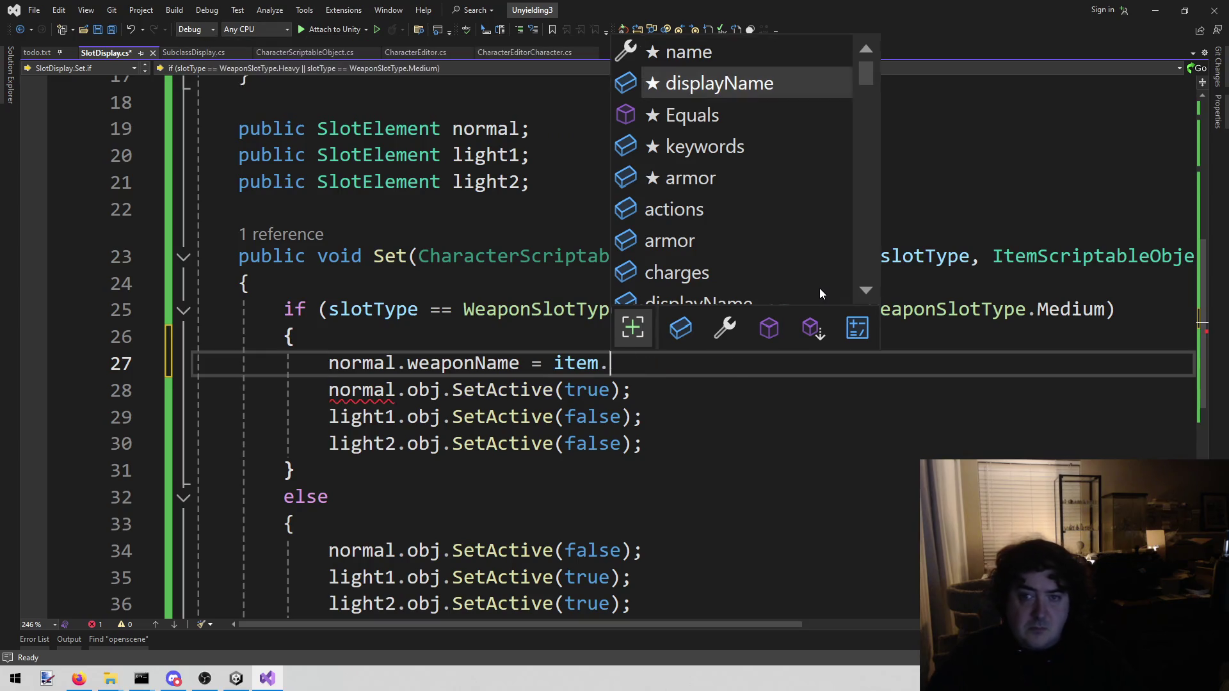
{"action": "key", "text": "Tab"}
{"action": "type", "text": ";"}
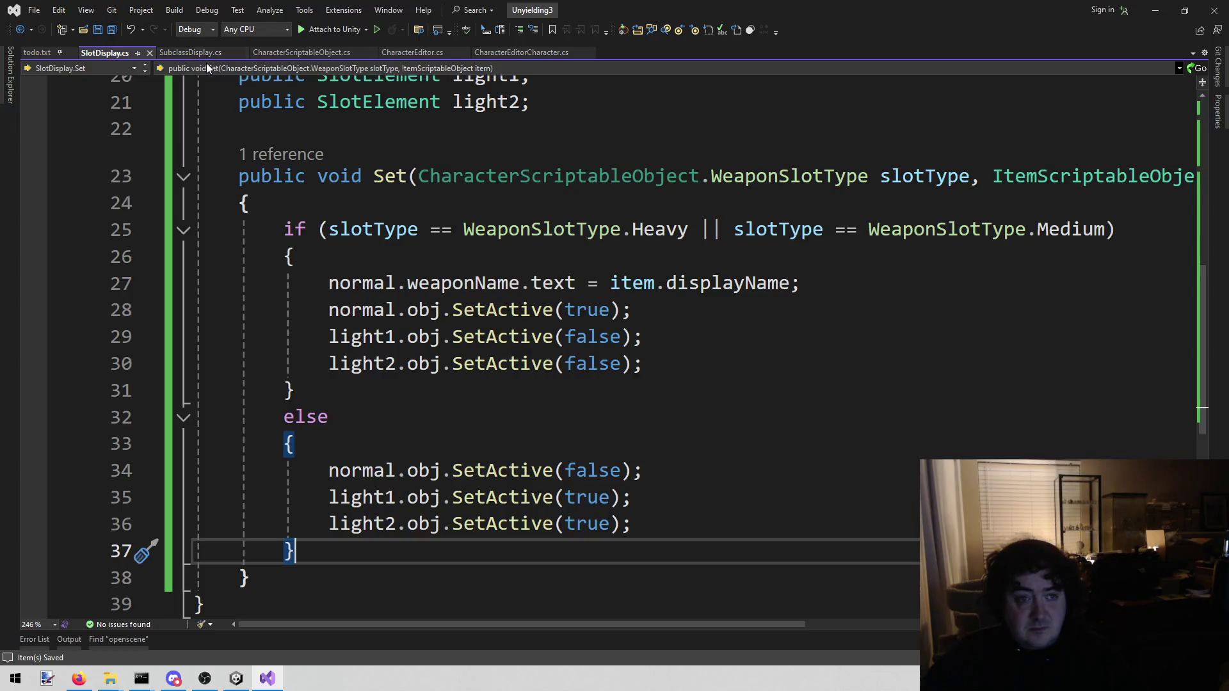
{"action": "left_click", "coordinate": [416, 52]}
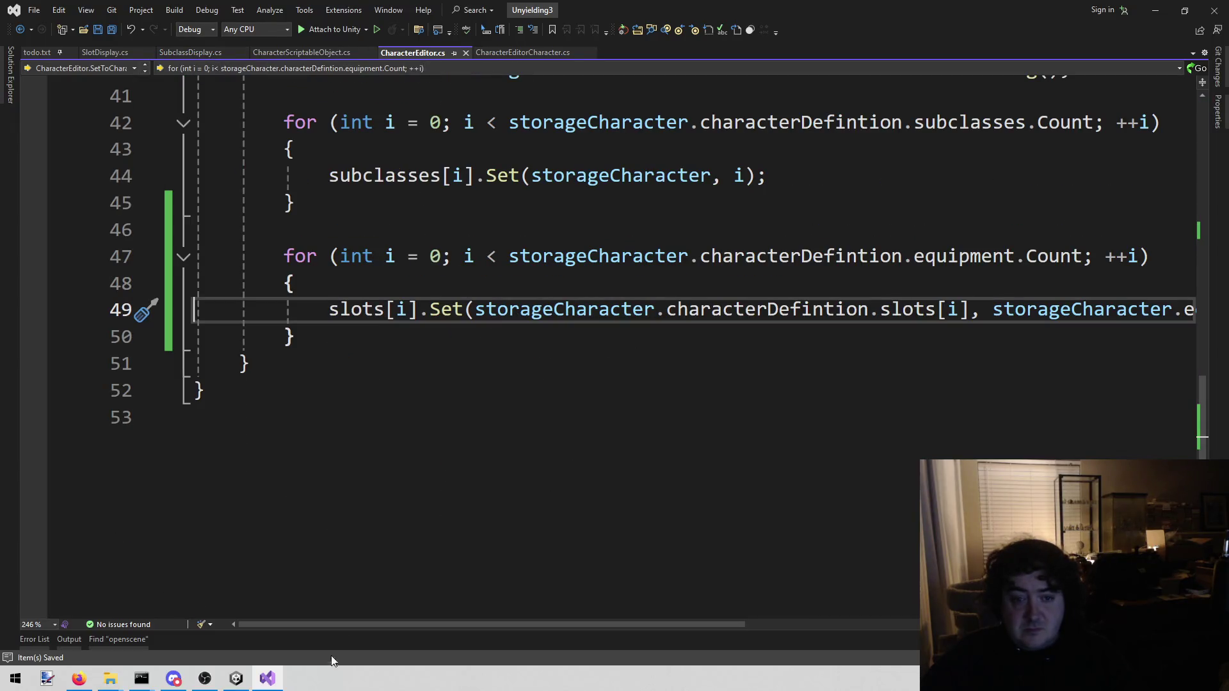
Save CharacterEditor.cs and place the cursor above the loop's slots[i].Set call.
{"action": "mouse_move", "coordinate": [362, 623]}
{"action": "left_mouse_down"}
{"action": "mouse_move", "coordinate": [636, 609]}
{"action": "mouse_move", "coordinate": [341, 613]}
{"action": "left_mouse_up"}
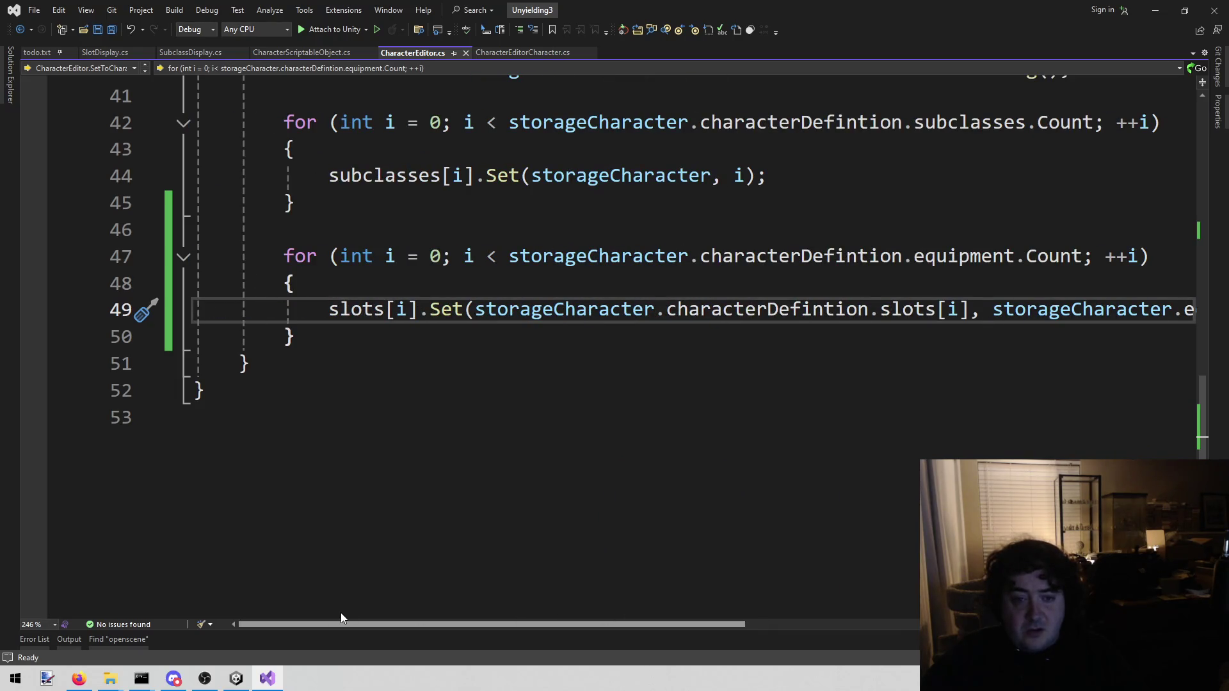
{"action": "left_click", "coordinate": [294, 362]}
{"action": "left_click", "coordinate": [312, 342]}
{"action": "key", "text": "ctrl+s"}
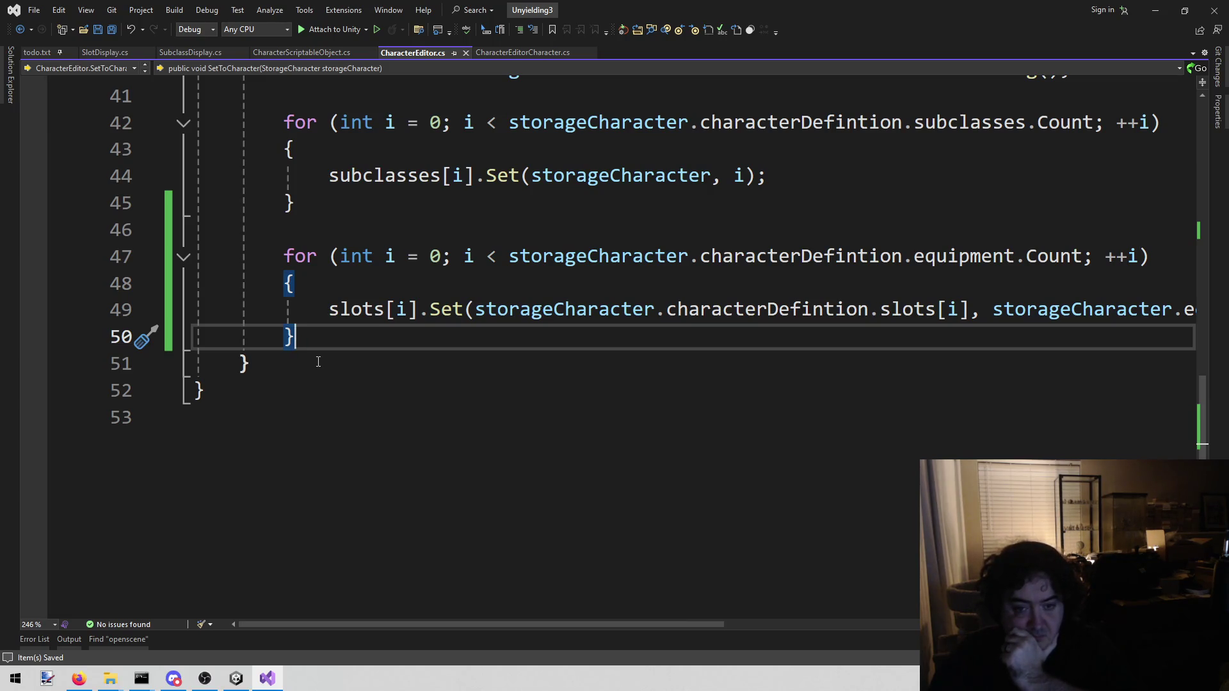
{"action": "key", "text": "Up"}
{"action": "key", "text": "Home"}
Write the condition 'if (i > storageCharacter.characterDefintion.slots.Count)' and open its block.
{"action": "key", "text": "Return"}
{"action": "type", "text": "if ("}
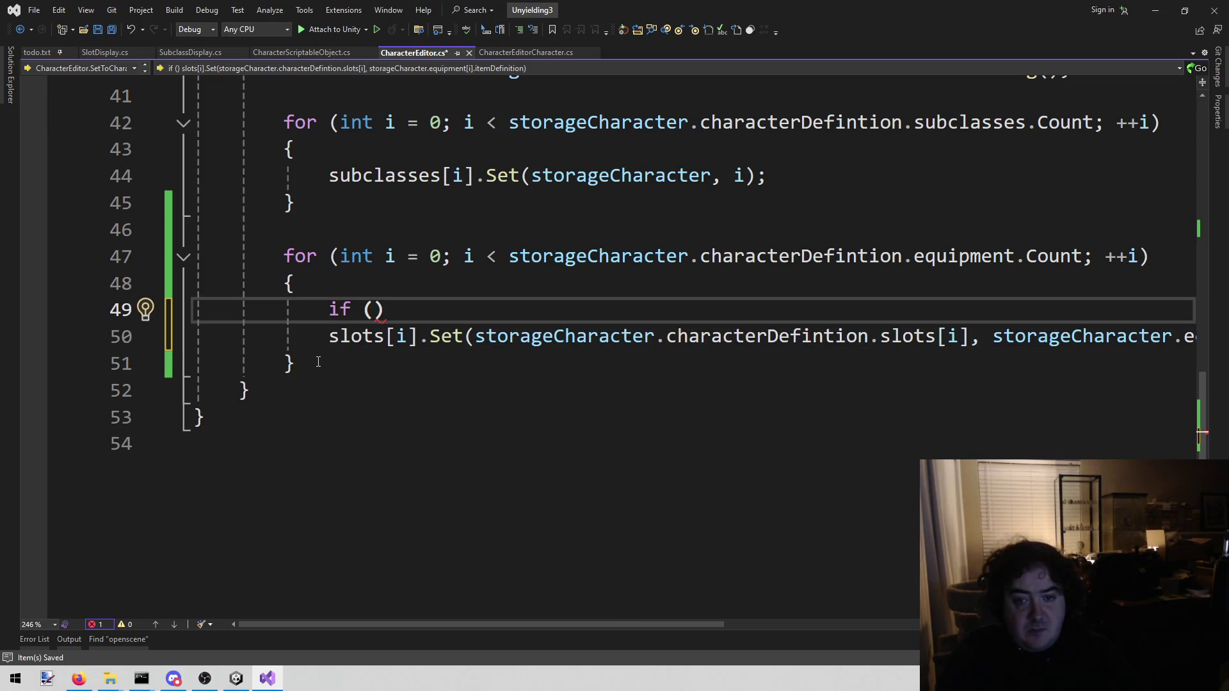
{"action": "type", "text": "i <>"}
{"action": "key", "text": "BackSpace"}
{"action": "key", "text": "BackSpace"}
{"action": "type", "text": "?>"}
{"action": "key", "text": "BackSpace"}
{"action": "key", "text": "BackSpace"}
{"action": "type", "text": "> "}
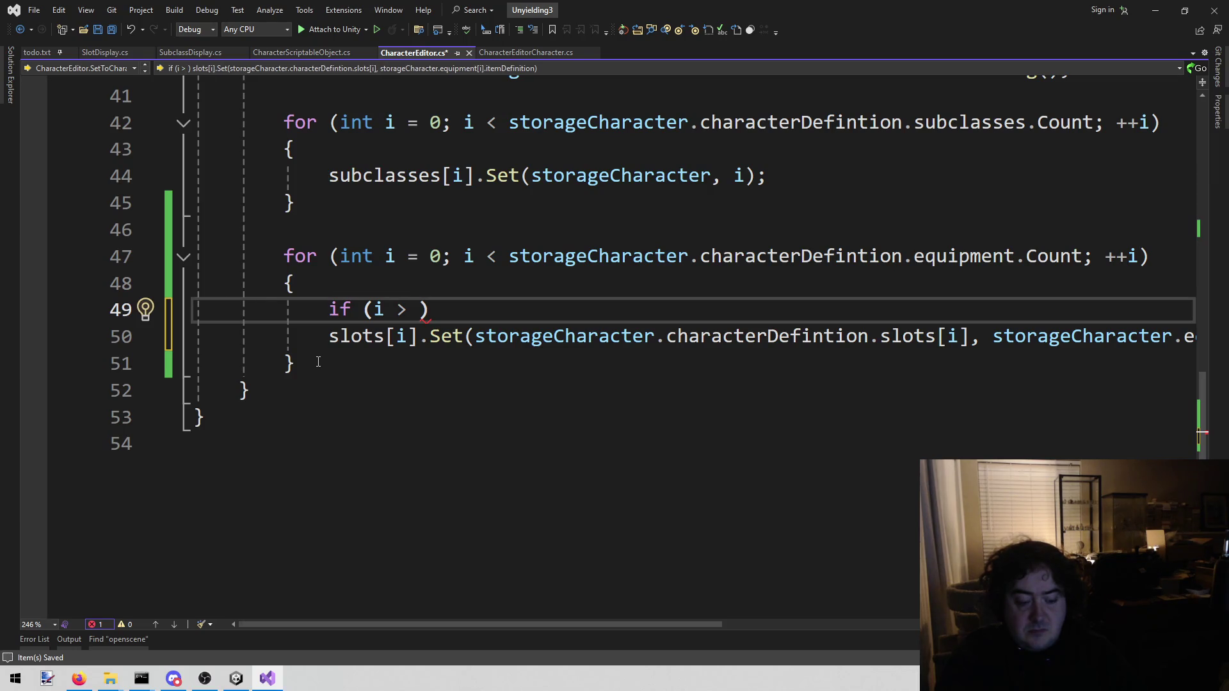
{"action": "type", "text": "slots"}
{"action": "key", "text": "Escape"}
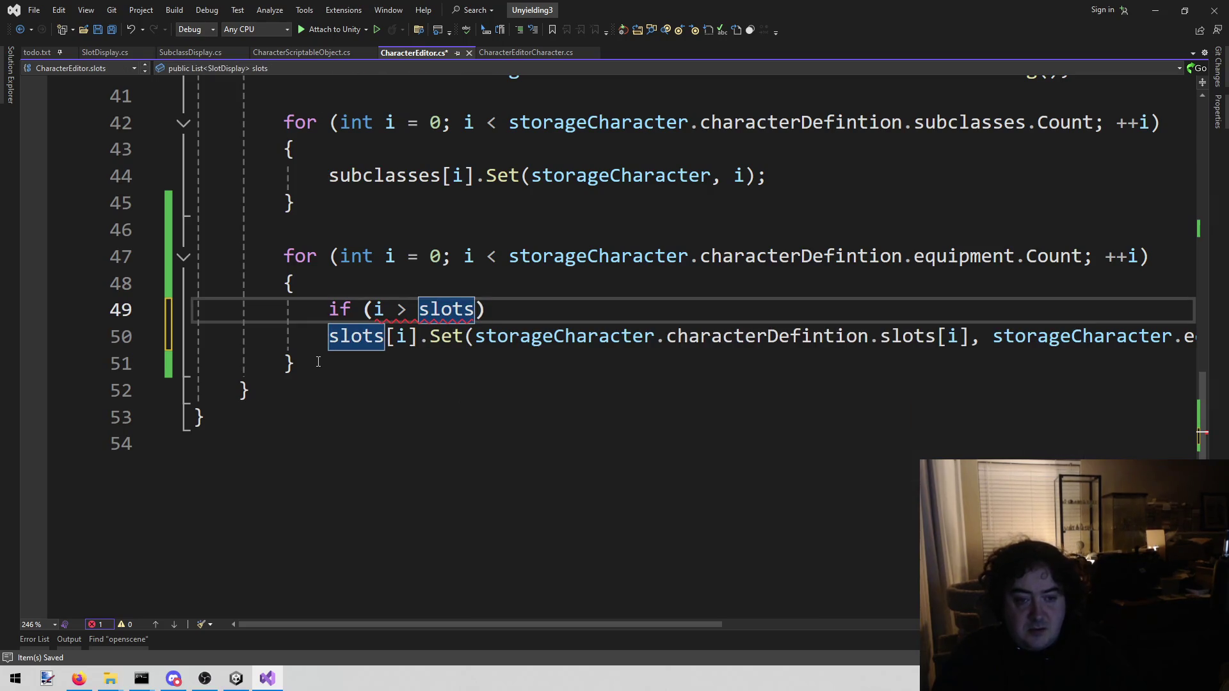
{"action": "type", "text": ".c"}
{"action": "key", "text": "Tab"}
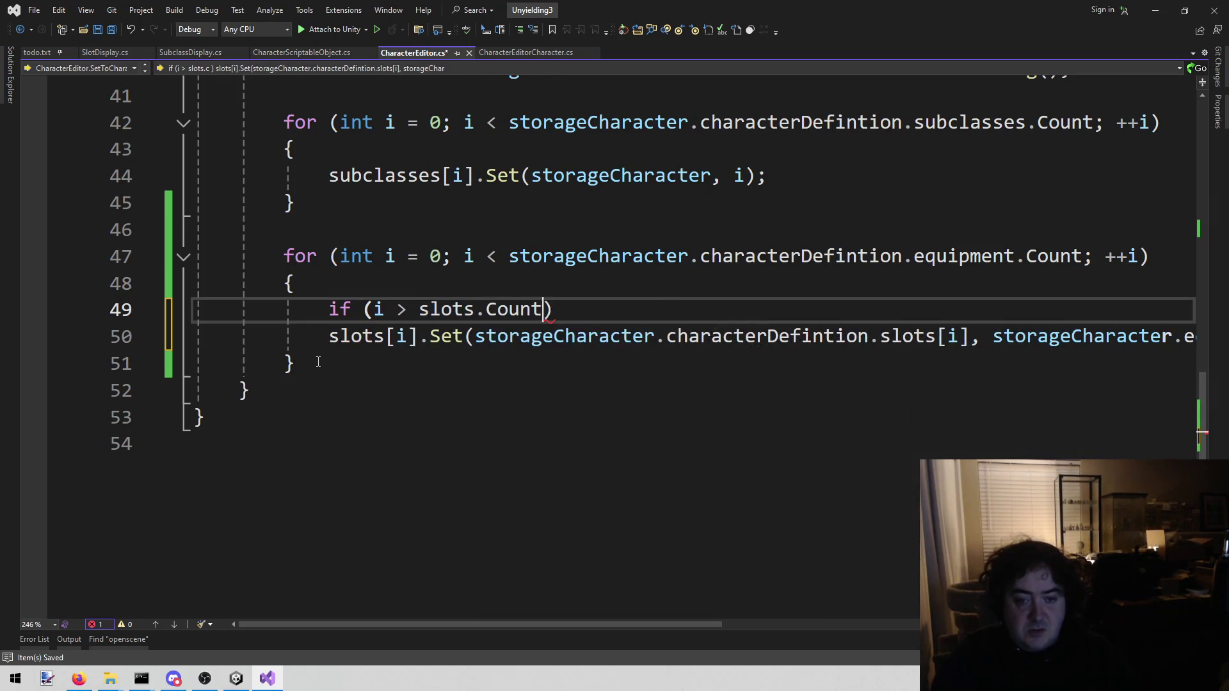
{"action": "key", "text": "ctrl+shift+Left"}
{"action": "key", "text": "ctrl+shift+Left"}
{"action": "key", "text": "ctrl+shift+Left"}
{"action": "key", "text": "ctrl+shift+Right"}
{"action": "key", "text": "ctrl+shift+Right"}
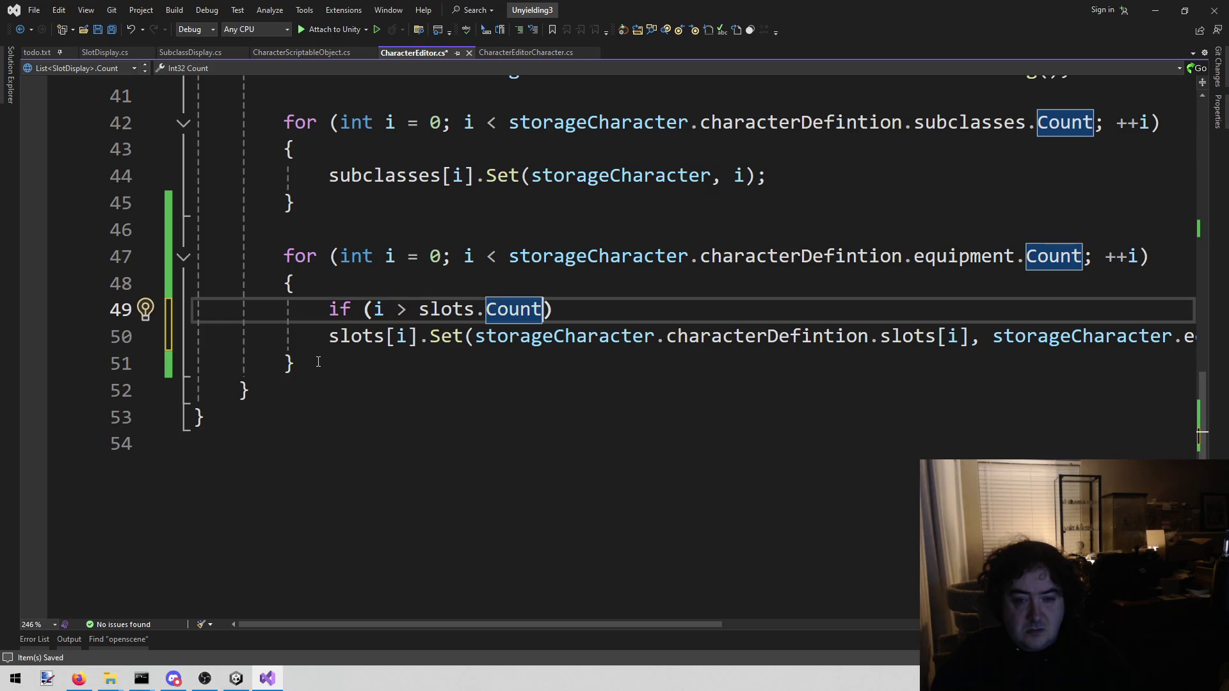
{"action": "mouse_move", "coordinate": [358, 346]}
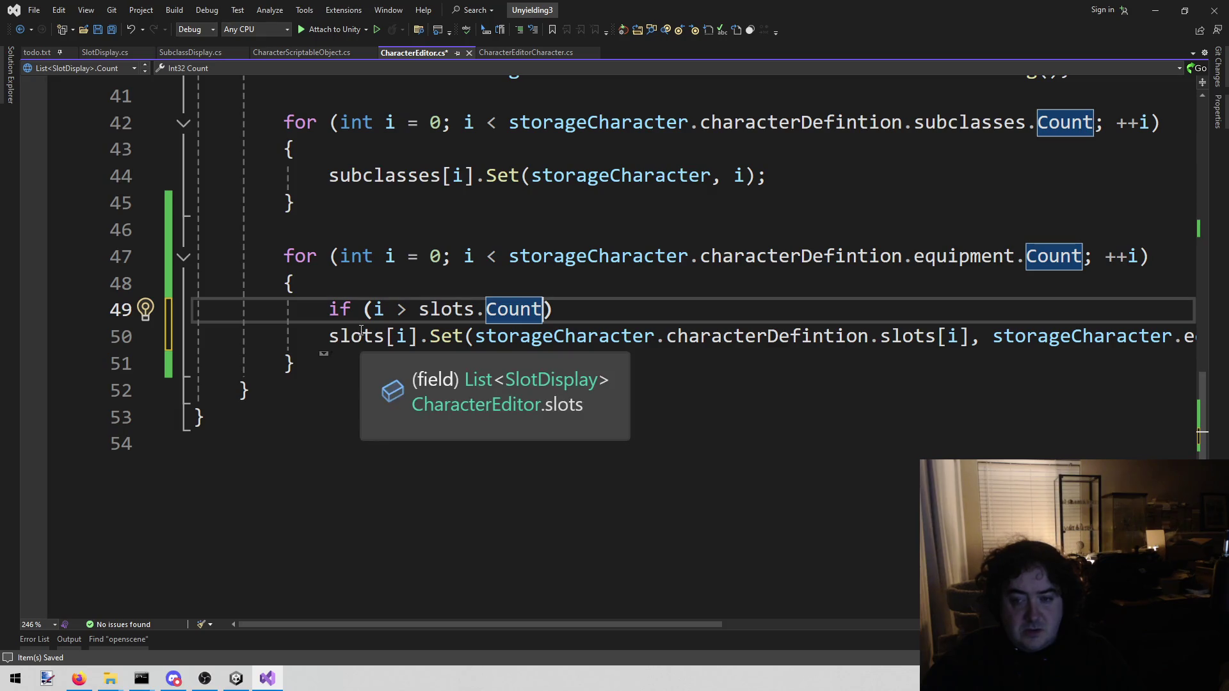
{"action": "mouse_move", "coordinate": [523, 330]}
{"action": "left_mouse_down"}
{"action": "mouse_move", "coordinate": [385, 336]}
{"action": "mouse_move", "coordinate": [981, 336]}
{"action": "left_mouse_up"}
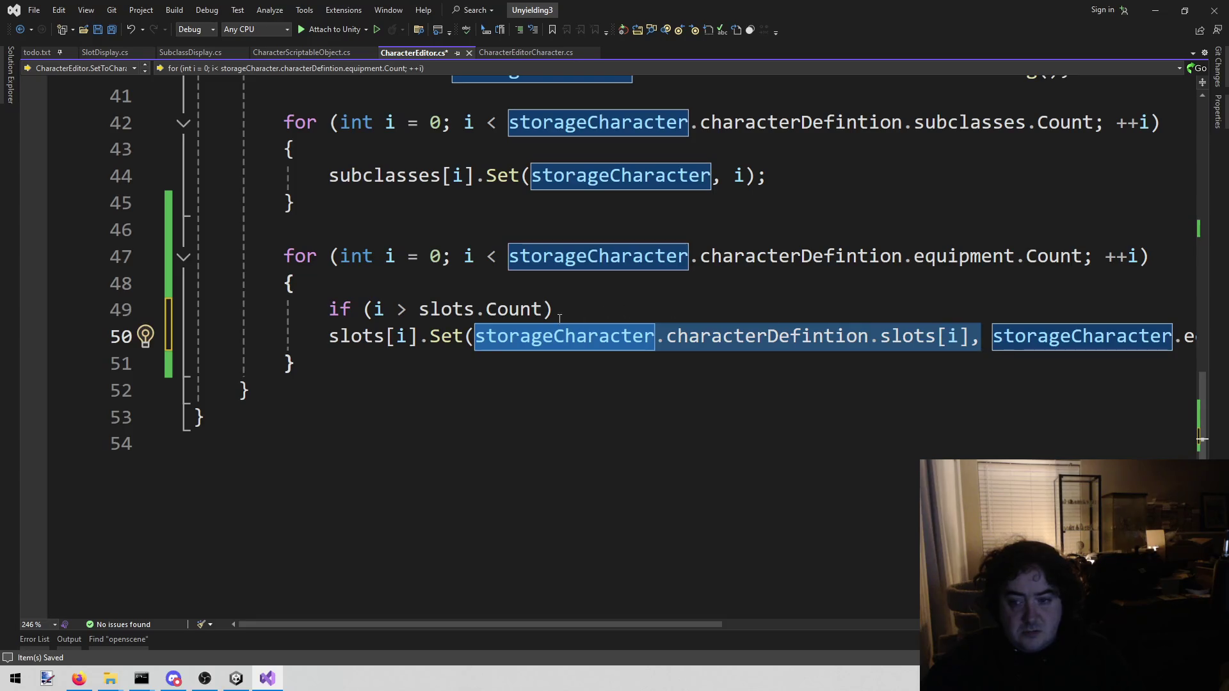
{"action": "mouse_move", "coordinate": [420, 312]}
{"action": "left_click_drag", "start_coordinate": [419, 311], "coordinate": [486, 310]}
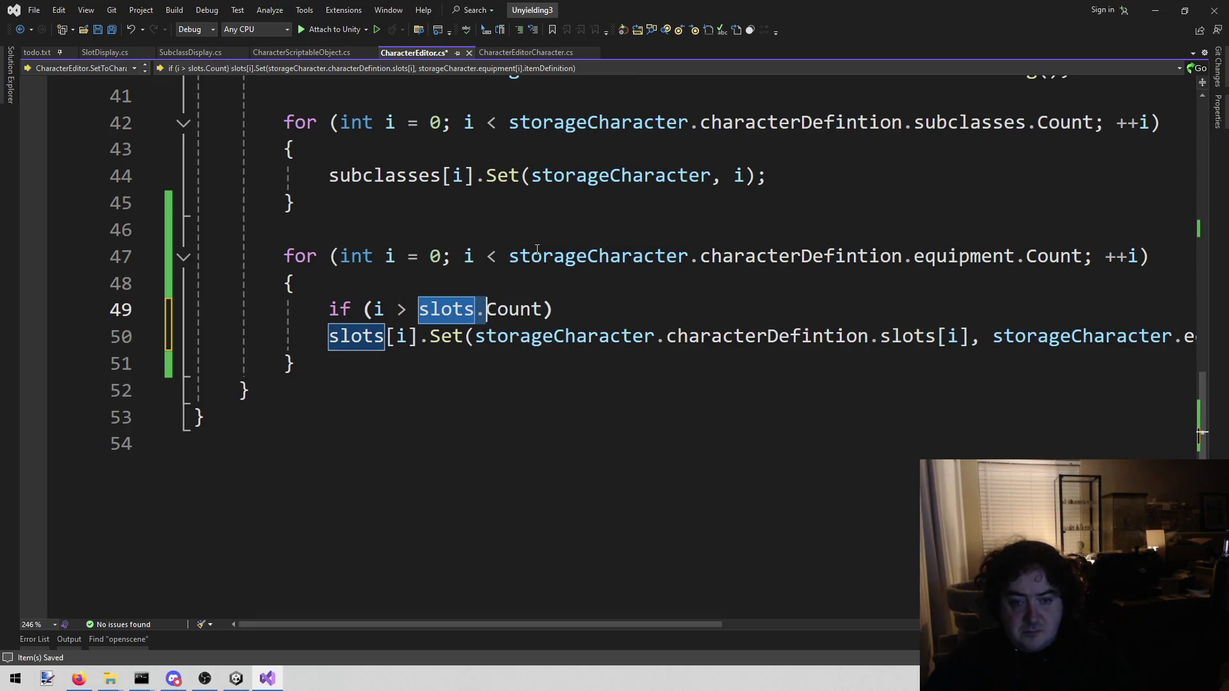
{"action": "type", "text": "storageCharacter.characterDefintion.slots[i],"}
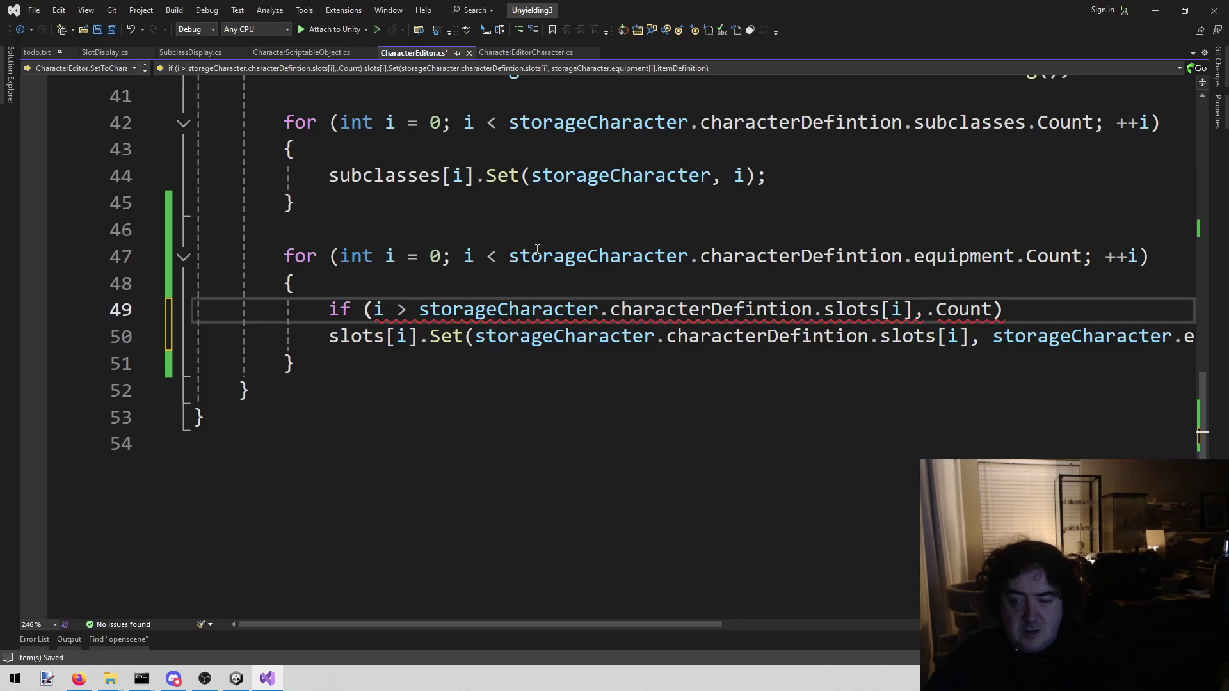
{"action": "key", "text": "BackSpace"}
{"action": "key", "text": "End"}
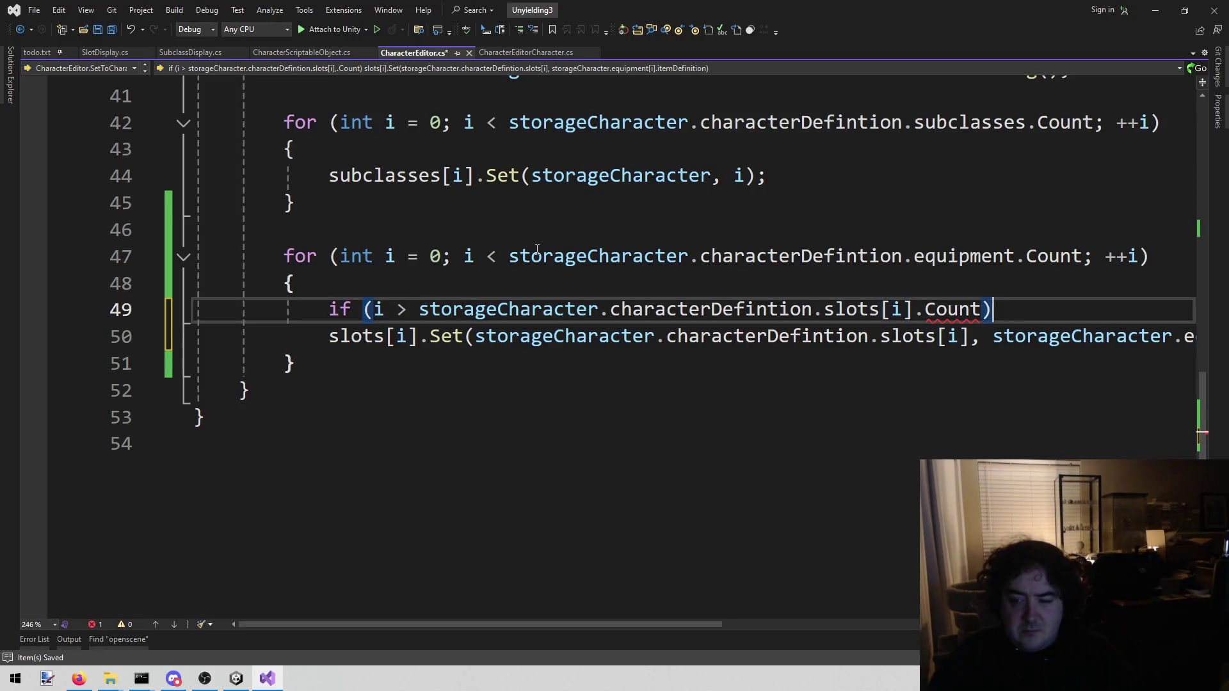
{"action": "key", "text": "Left"}
{"action": "key", "text": "ctrl+shift+Left"}
{"action": "key", "text": "ctrl+shift+Left"}
{"action": "key", "text": "ctrl+shift+Left"}
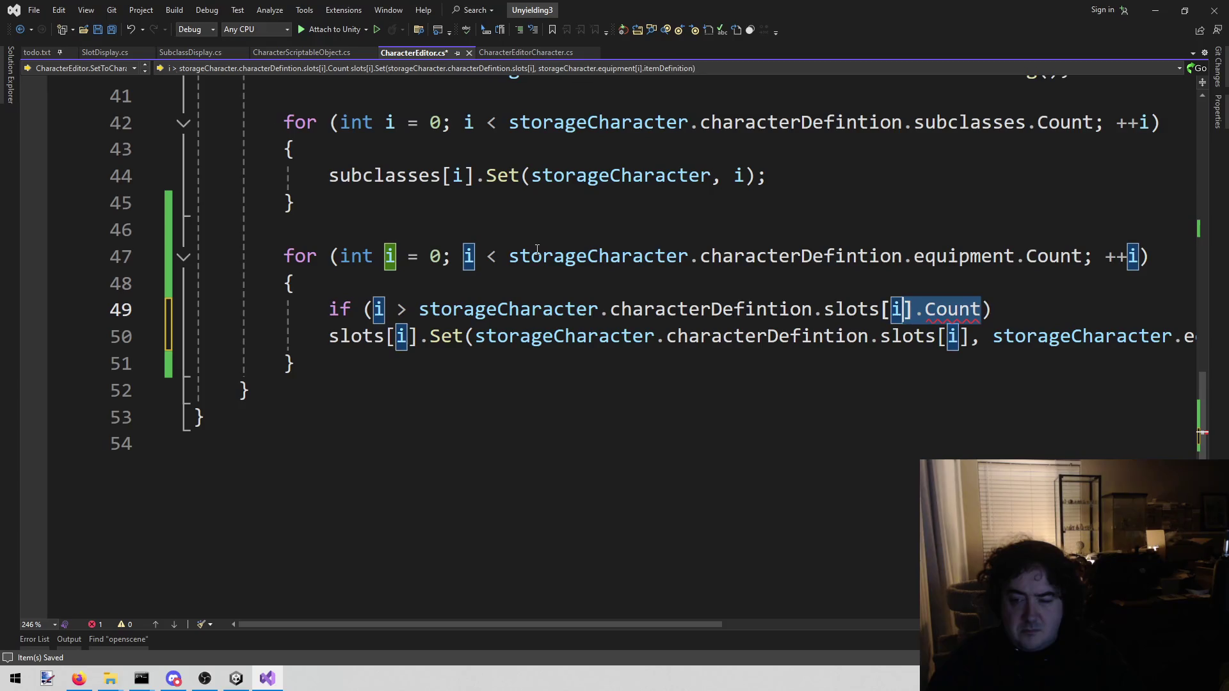
{"action": "key", "text": "BackSpace"}
{"action": "type", "text": ".co"}
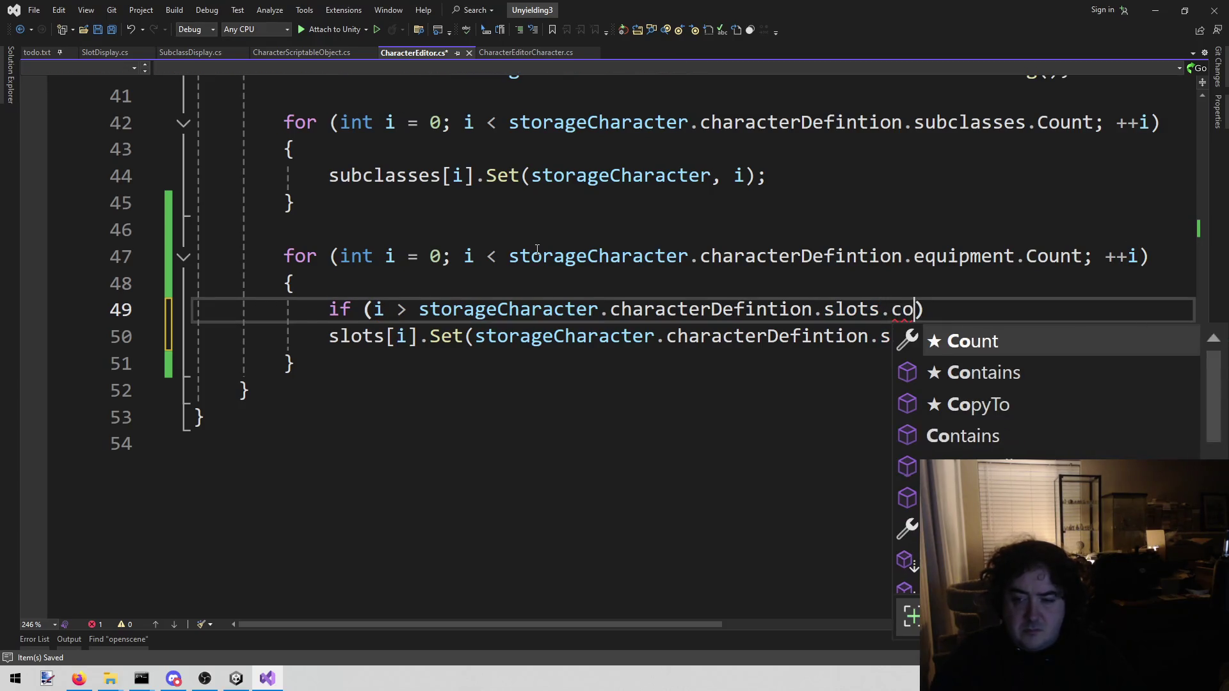
{"action": "key", "text": "Tab"}
{"action": "key", "text": "End"}
{"action": "key", "text": "Return"}
{"action": "type", "text": "{"}
{"action": "key", "text": "Return"}
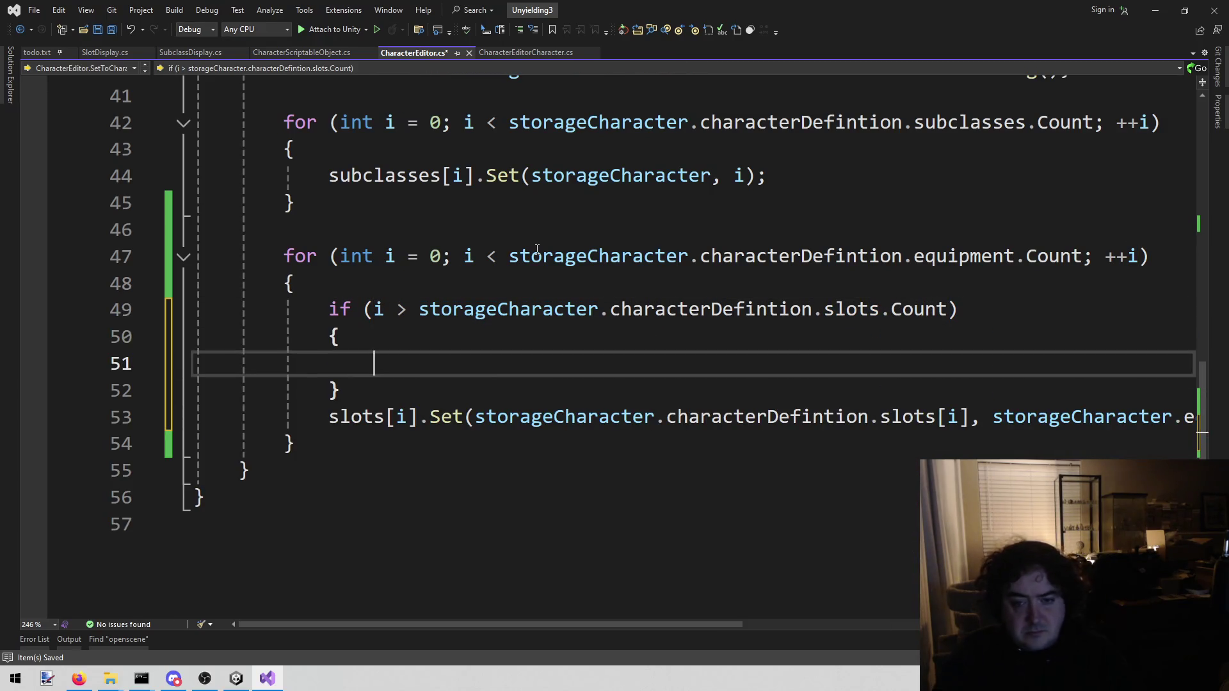
Inside the if block, call slots[i].gameObject.SetActive(false) and continue.
{"action": "key", "text": "Down"}
{"action": "key", "text": "Down"}
{"action": "key", "text": "Home"}
{"action": "key", "text": "shift+Right"}
{"action": "key", "text": "shift+Right"}
{"action": "key", "text": "shift+Right"}
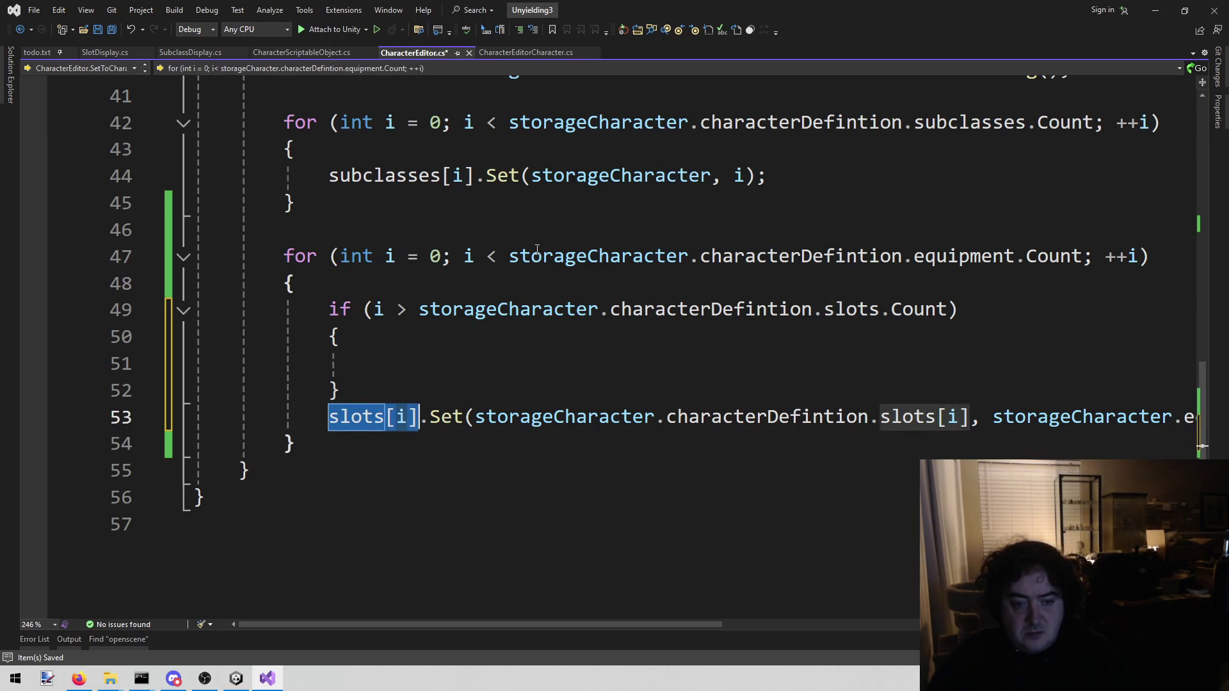
{"action": "key", "text": "ctrl+c"}
{"action": "key", "text": "Up"}
{"action": "key", "text": "Up"}
{"action": "key", "text": "ctrl+v"}
{"action": "type", "text": "."}
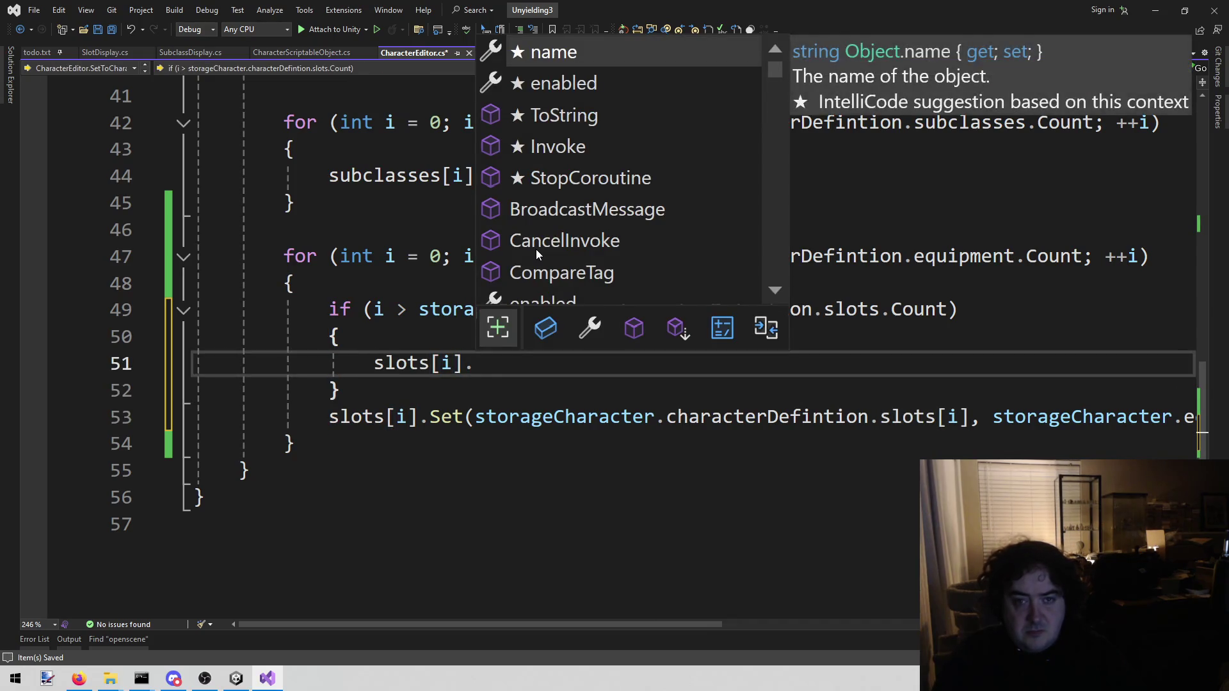
{"action": "type", "text": "gam.set"}
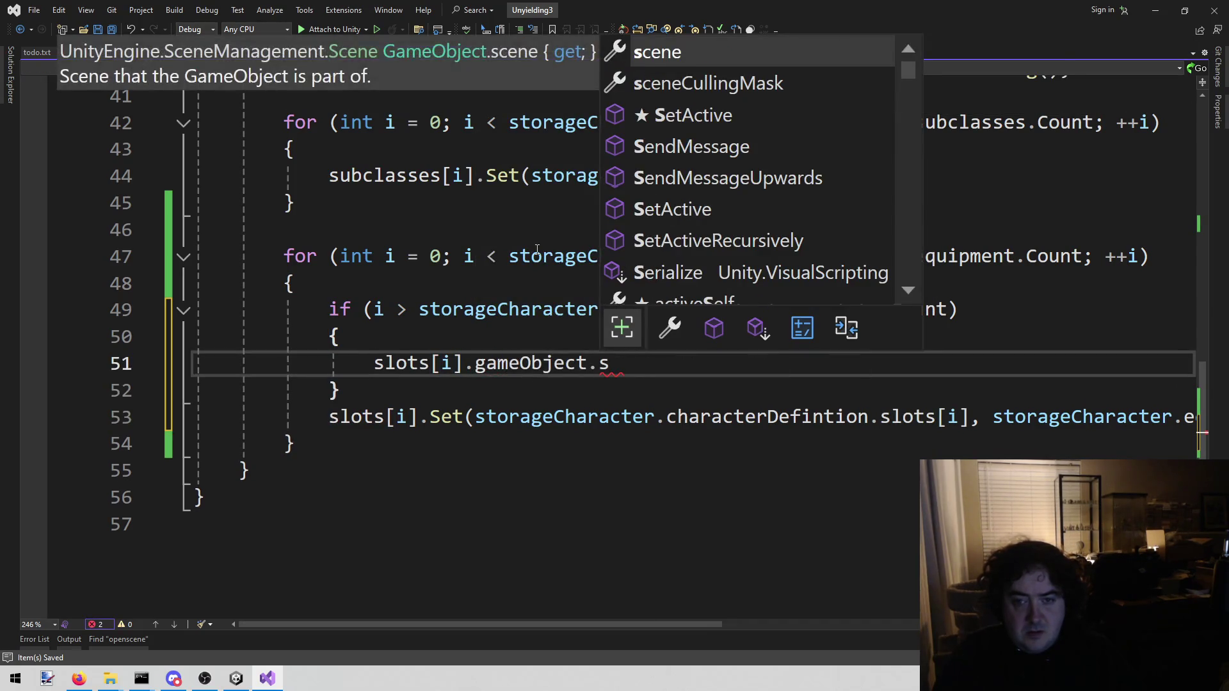
{"action": "key", "text": "Tab"}
{"action": "key", "text": "Tab"}
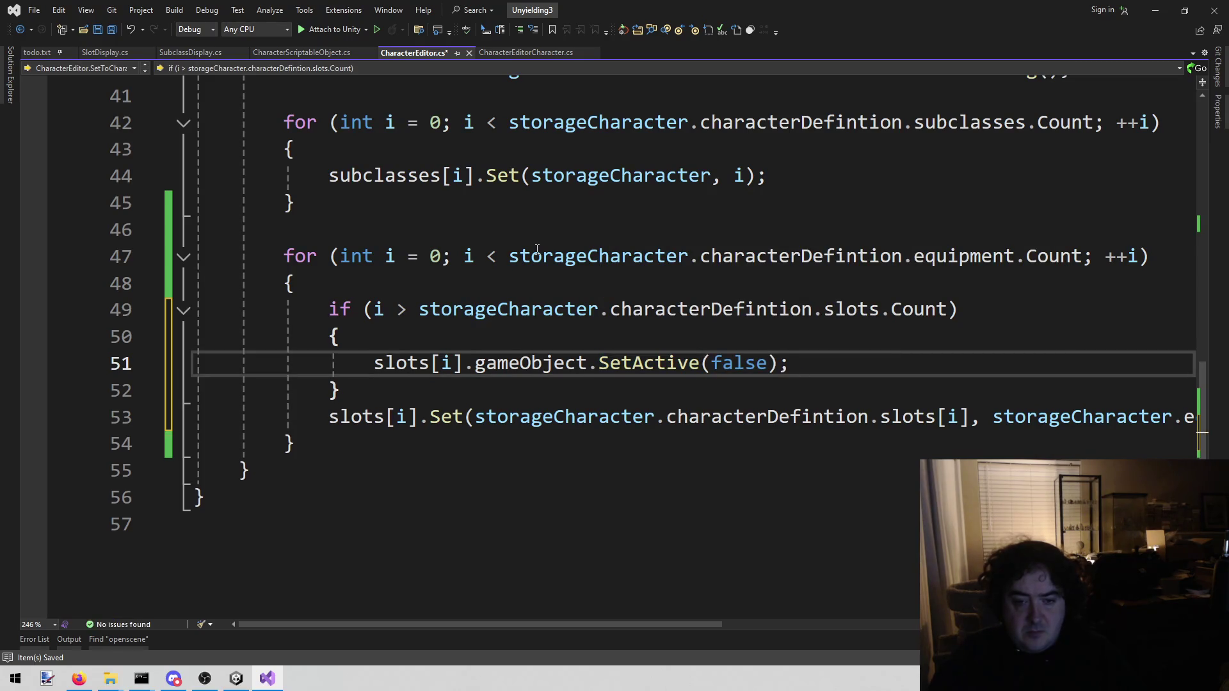
{"action": "key", "text": "shift+Home"}
{"action": "key", "text": "Down"}
{"action": "key", "text": "Up"}
{"action": "key", "text": "End"}
{"action": "key", "text": "Return"}
{"action": "type", "text": "co"}
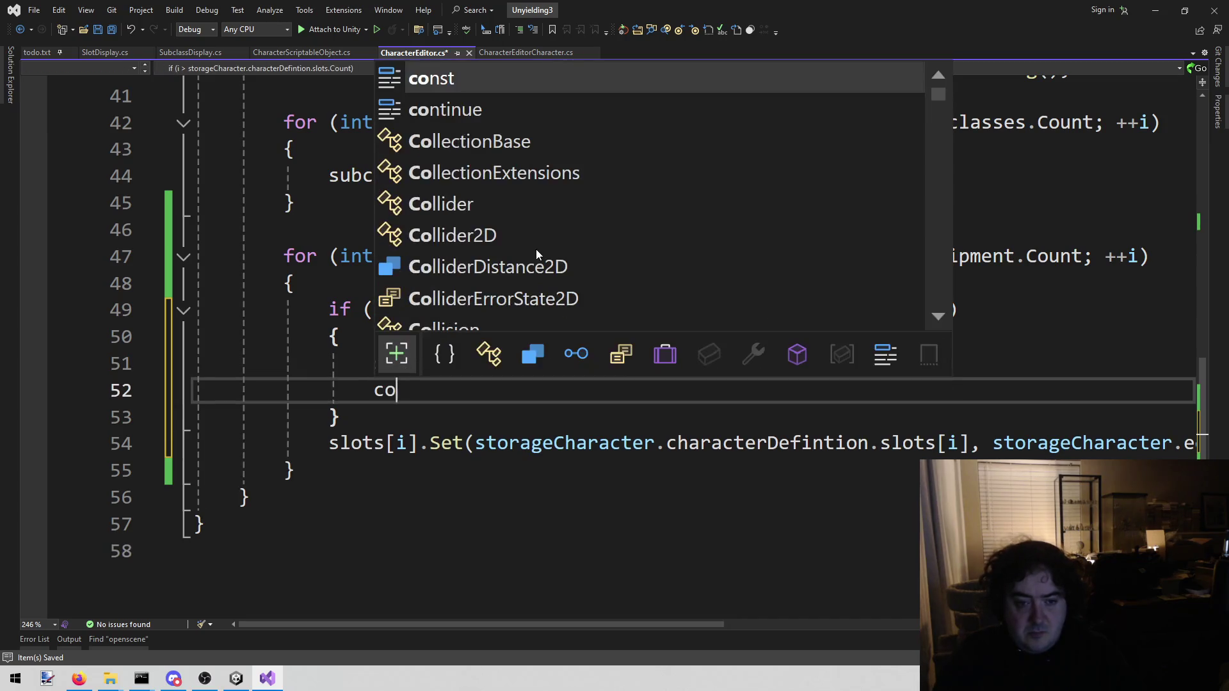
{"action": "type", "text": "nt"}
{"action": "key", "text": "Tab"}
{"action": "type", "text": ";"}
{"action": "key", "text": "Down"}
Add slots[i].gameObject.SetActive(true); after the if block and save.
{"action": "key", "text": "Return"}
{"action": "key", "text": "ctrl+v"}
{"action": "key", "text": "Left"}
{"action": "key", "text": "Left"}
{"action": "key", "text": "ctrl+shift+Left"}
{"action": "type", "text": "true);"}
{"action": "key", "text": "ctrl+s"}
{"action": "key", "text": "Delete"}
{"action": "key", "text": "Delete"}
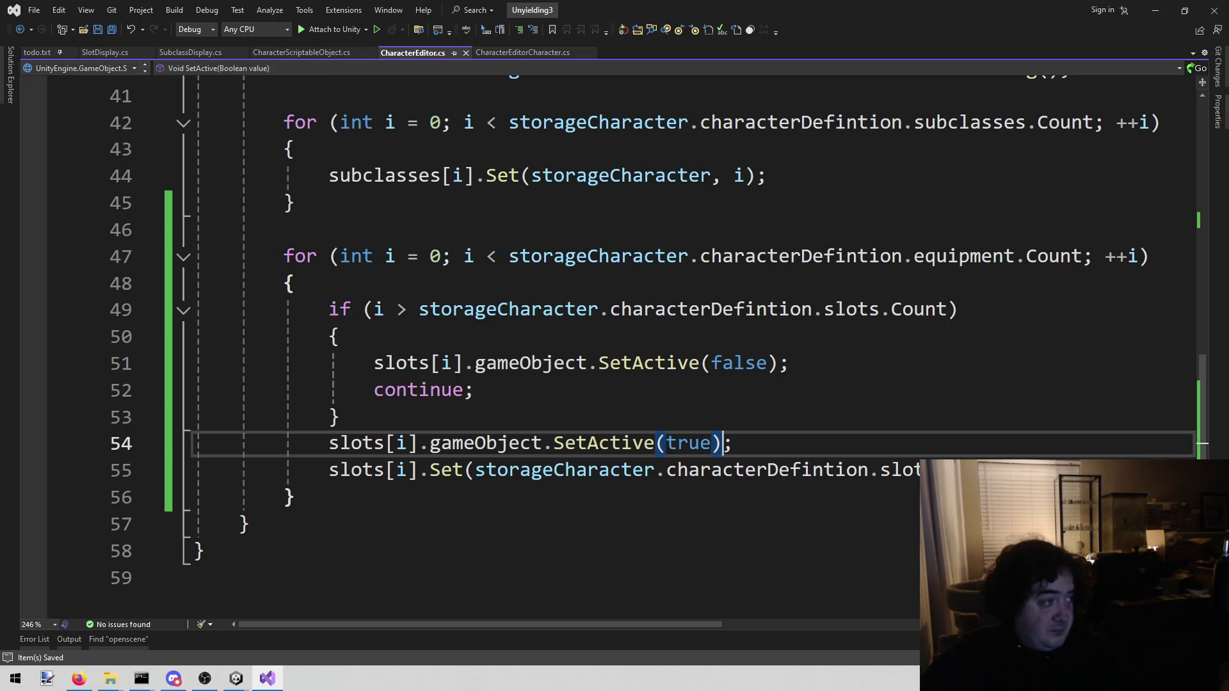
{"action": "key", "text": "alt+Tab"}
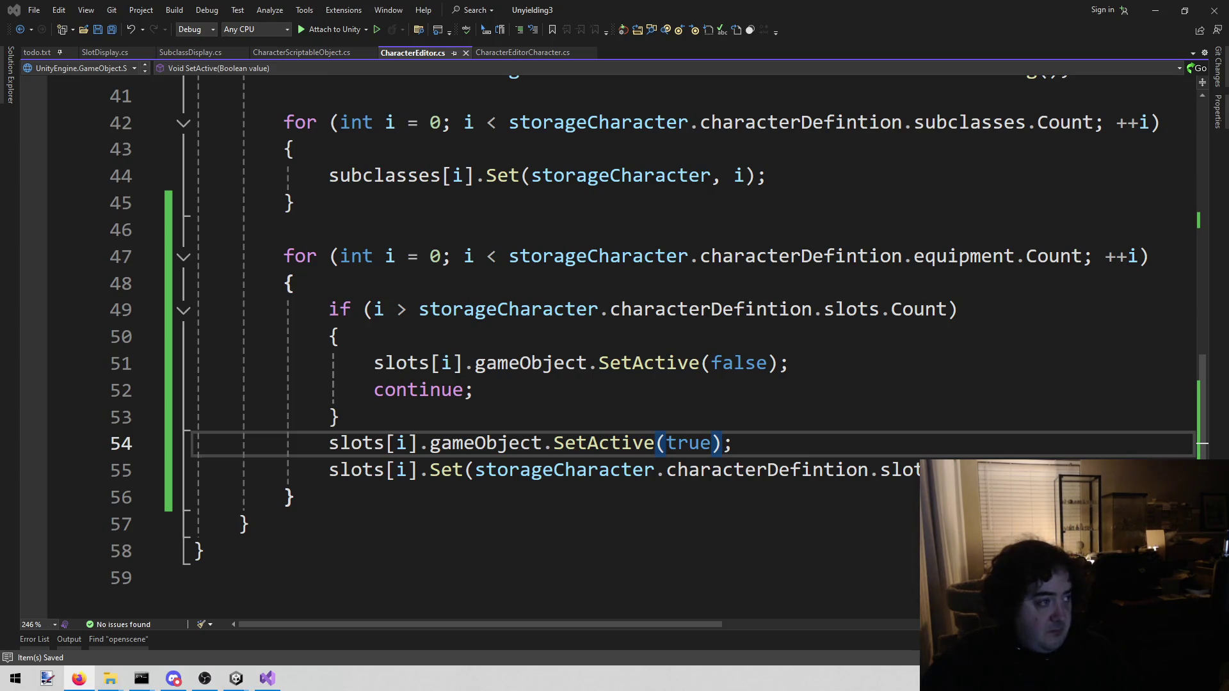
Play the game and view Lenette, David, Dane and Cotton's weapon slots in the character editor.
{"action": "left_click", "coordinate": [812, 358]}
{"action": "left_click", "coordinate": [236, 678]}
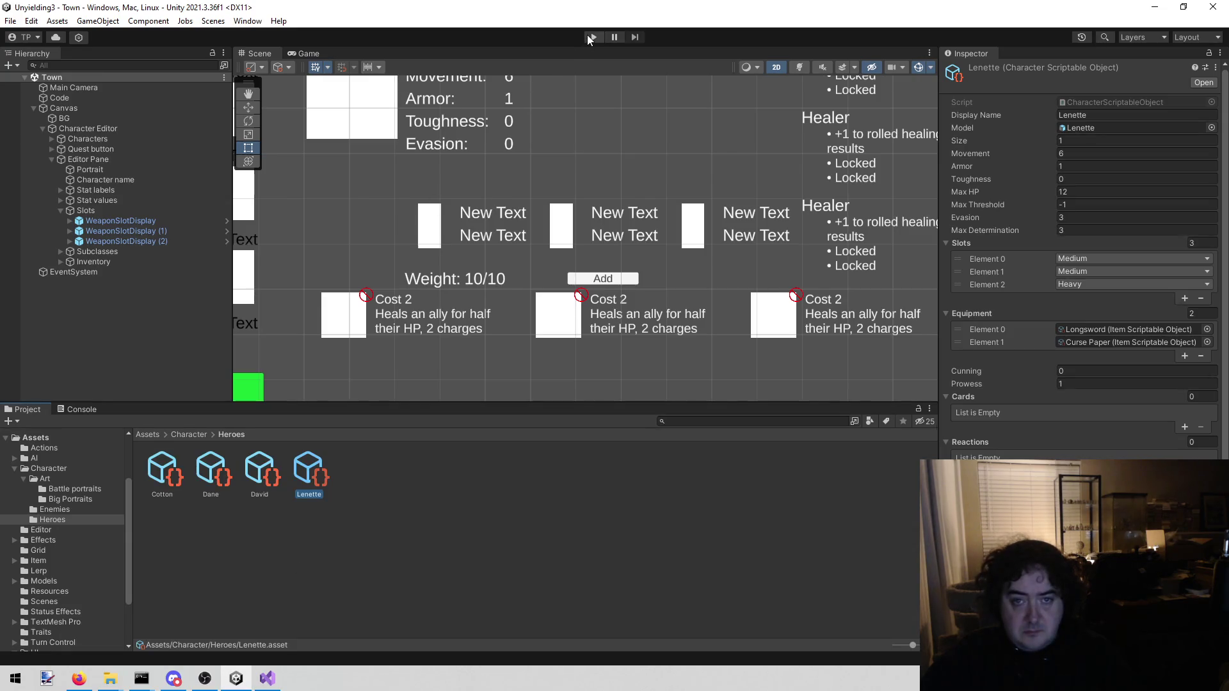
{"action": "left_click", "coordinate": [590, 37]}
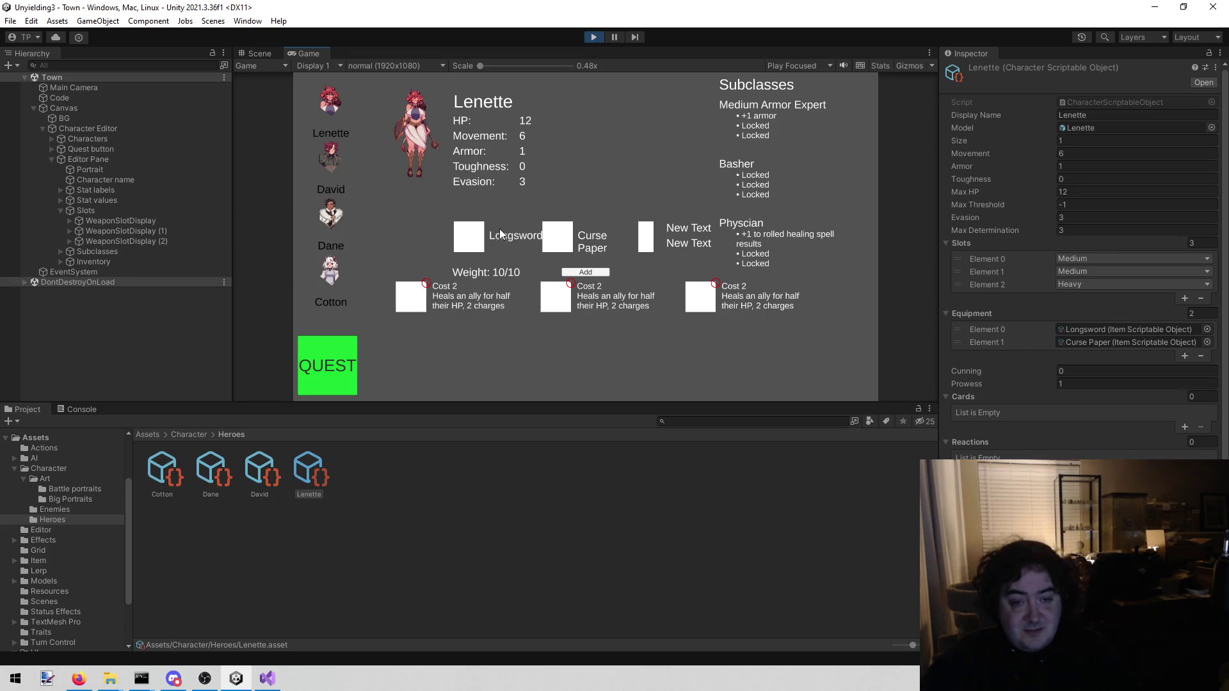
{"action": "left_click", "coordinate": [329, 155]}
{"action": "left_click", "coordinate": [328, 214]}
{"action": "left_click", "coordinate": [334, 290]}
{"action": "left_click", "coordinate": [325, 213]}
{"action": "left_click", "coordinate": [333, 163]}
{"action": "left_click", "coordinate": [340, 114]}
{"action": "left_click", "coordinate": [333, 214]}
{"action": "left_click", "coordinate": [330, 270]}
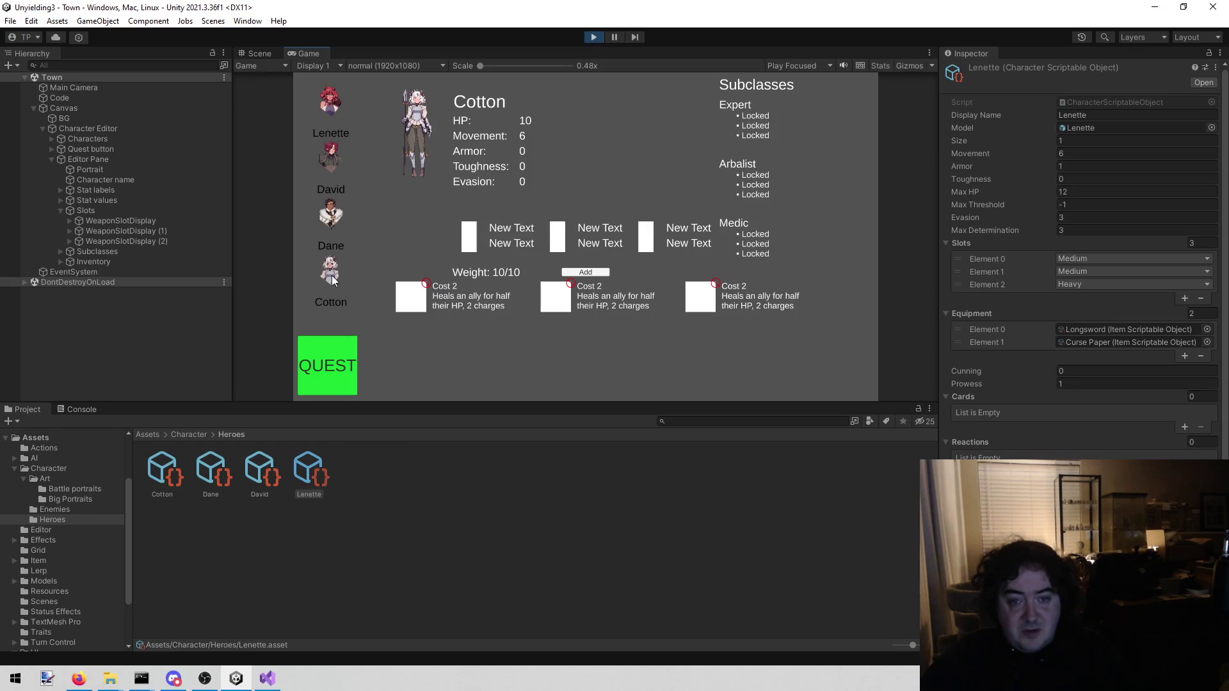
{"action": "left_click", "coordinate": [320, 225]}
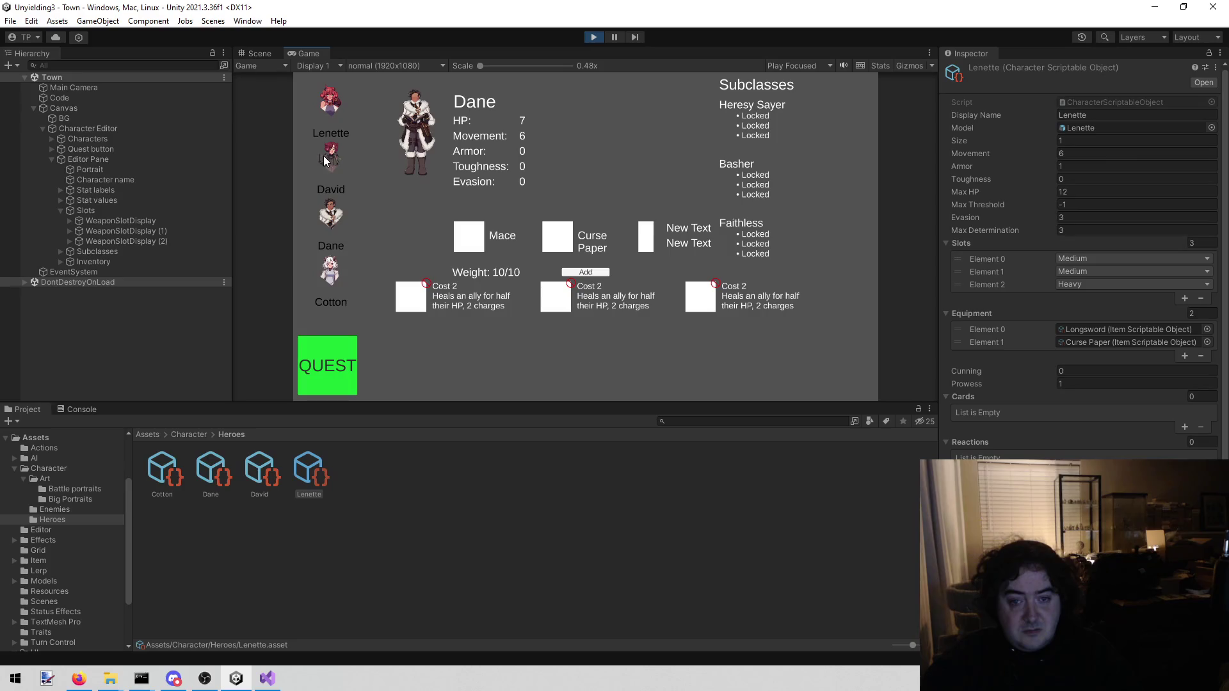
{"action": "left_click", "coordinate": [324, 155]}
{"action": "left_click", "coordinate": [325, 95]}
{"action": "left_click", "coordinate": [329, 154]}
{"action": "left_click", "coordinate": [325, 113]}
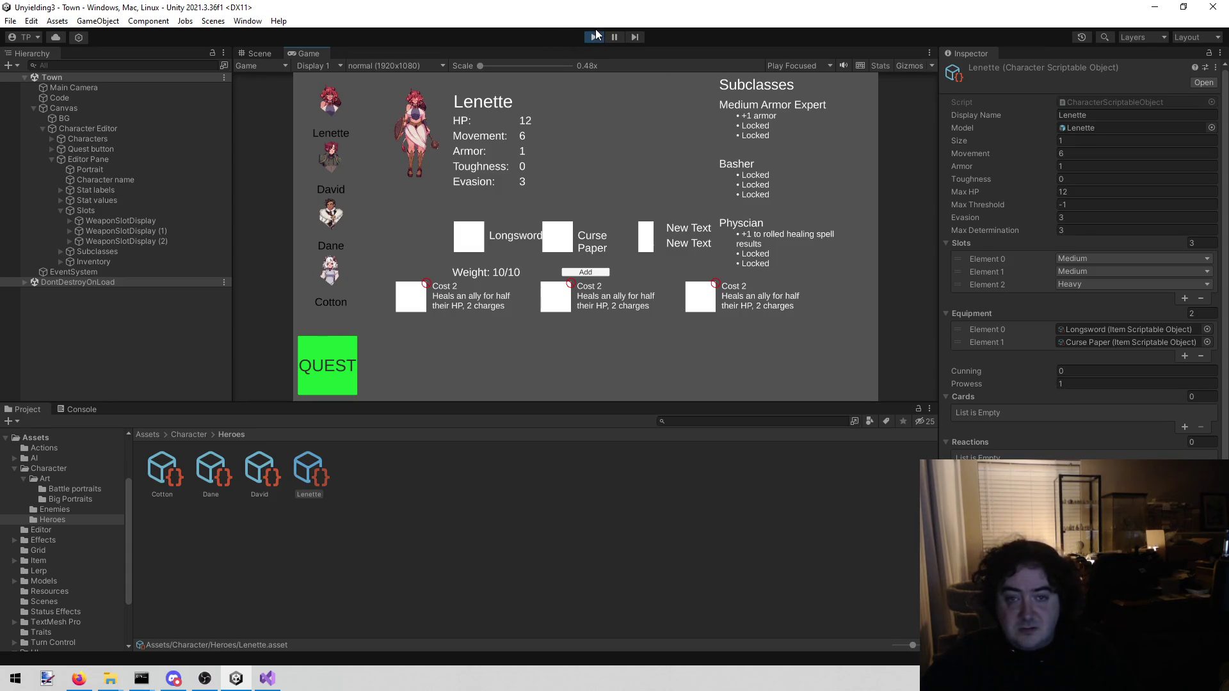
{"action": "left_click", "coordinate": [332, 218]}
{"action": "left_click", "coordinate": [333, 152]}
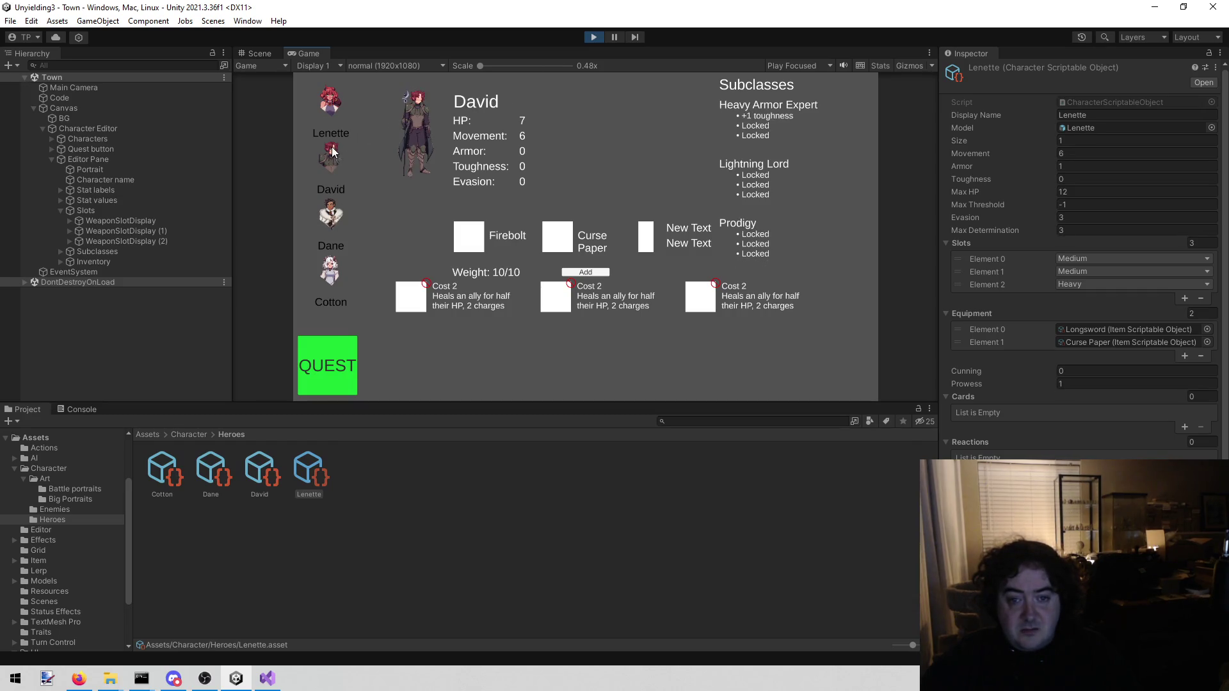
Compare the David, Dane and Cotton hero assets' slots with Cotton's New Text slots in-game.
{"action": "left_click", "coordinate": [255, 491]}
{"action": "left_click", "coordinate": [208, 470]}
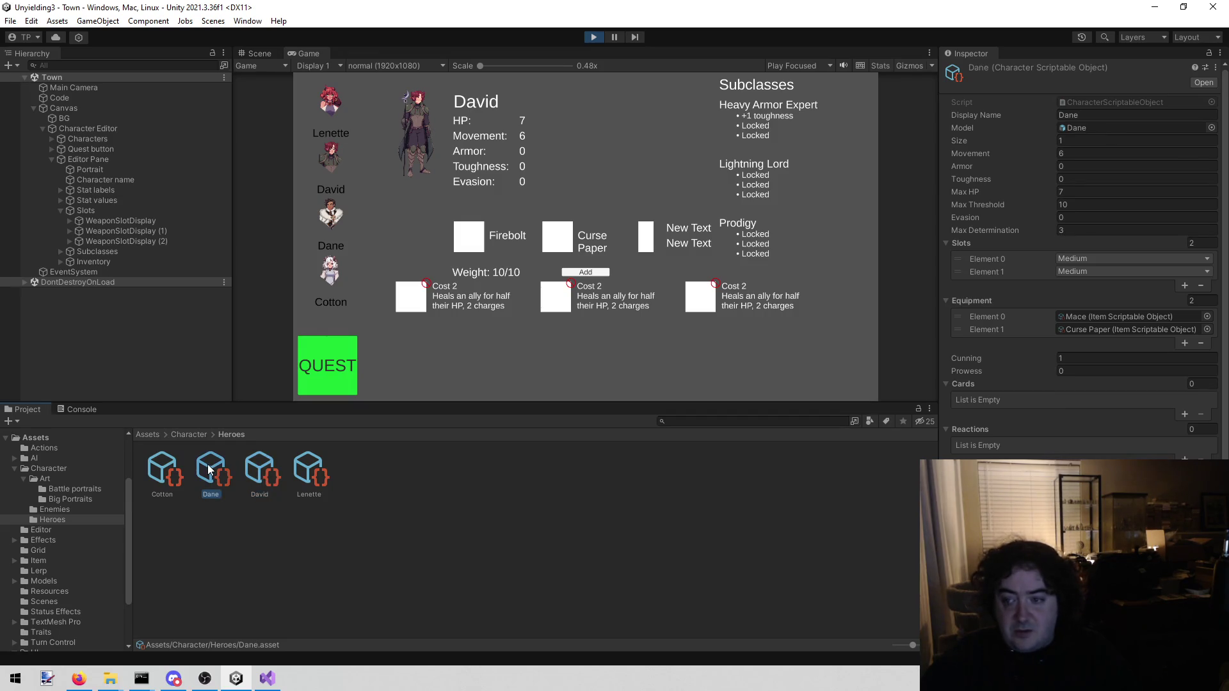
{"action": "left_click", "coordinate": [170, 466]}
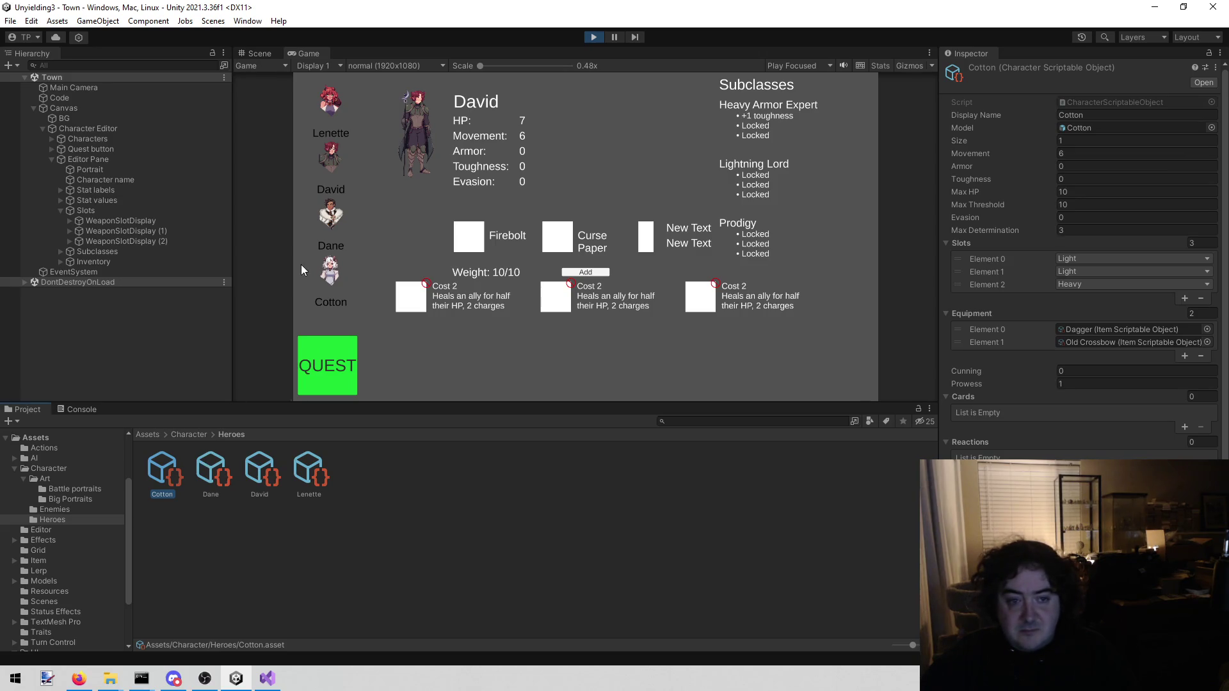
{"action": "left_click", "coordinate": [327, 256]}
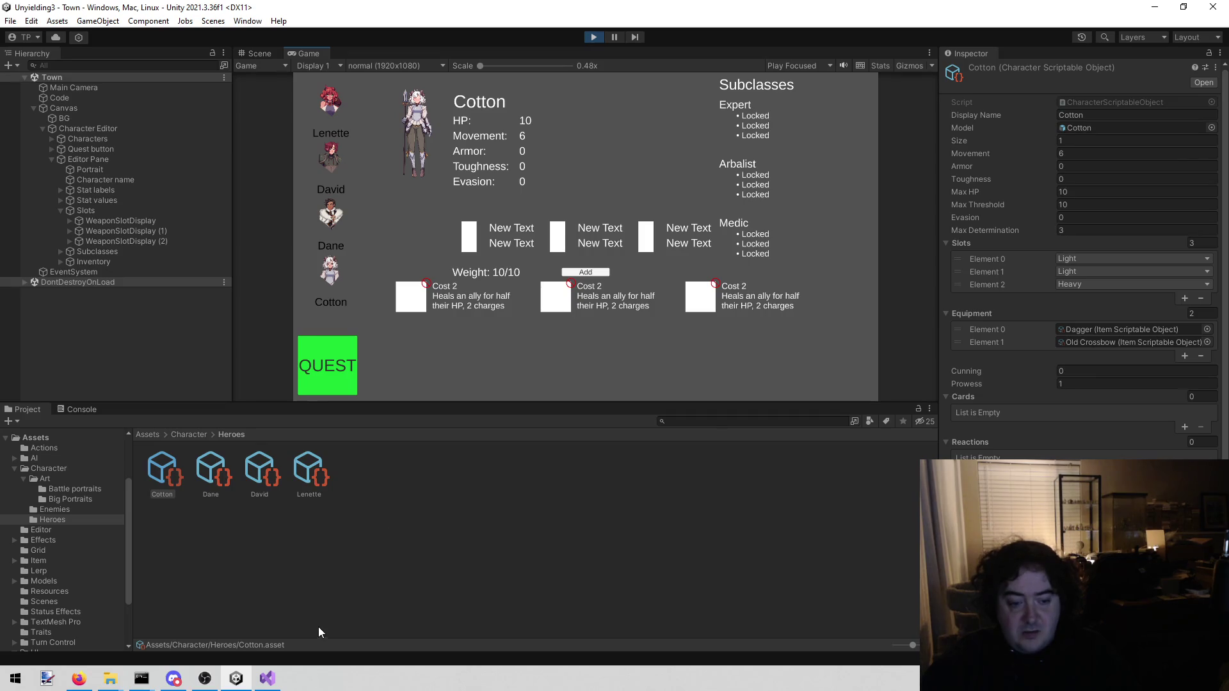
{"action": "left_click", "coordinate": [339, 213]}
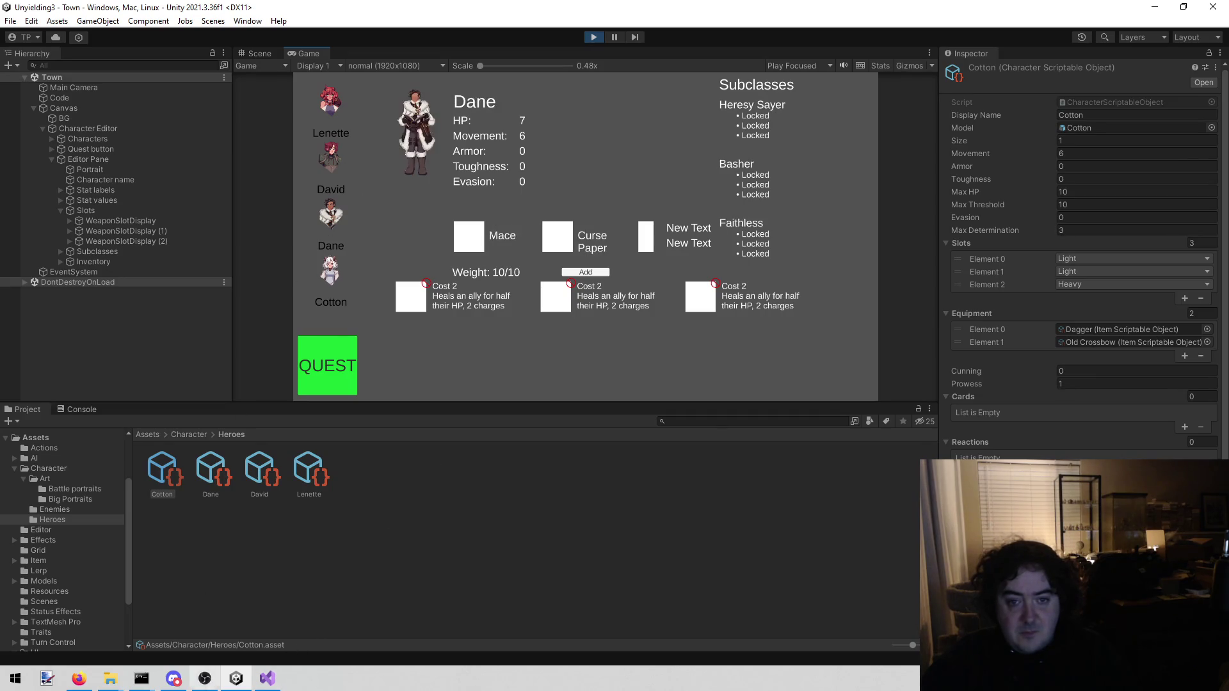
{"action": "left_click", "coordinate": [323, 274]}
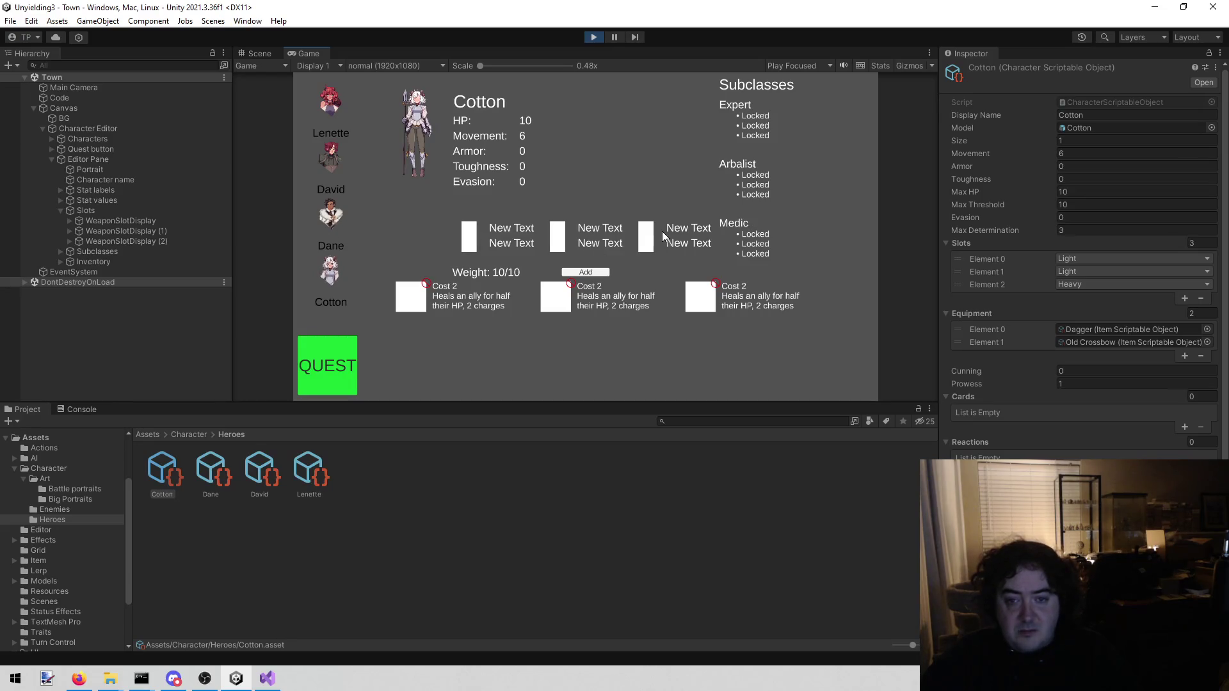
{"action": "left_click", "coordinate": [267, 678]}
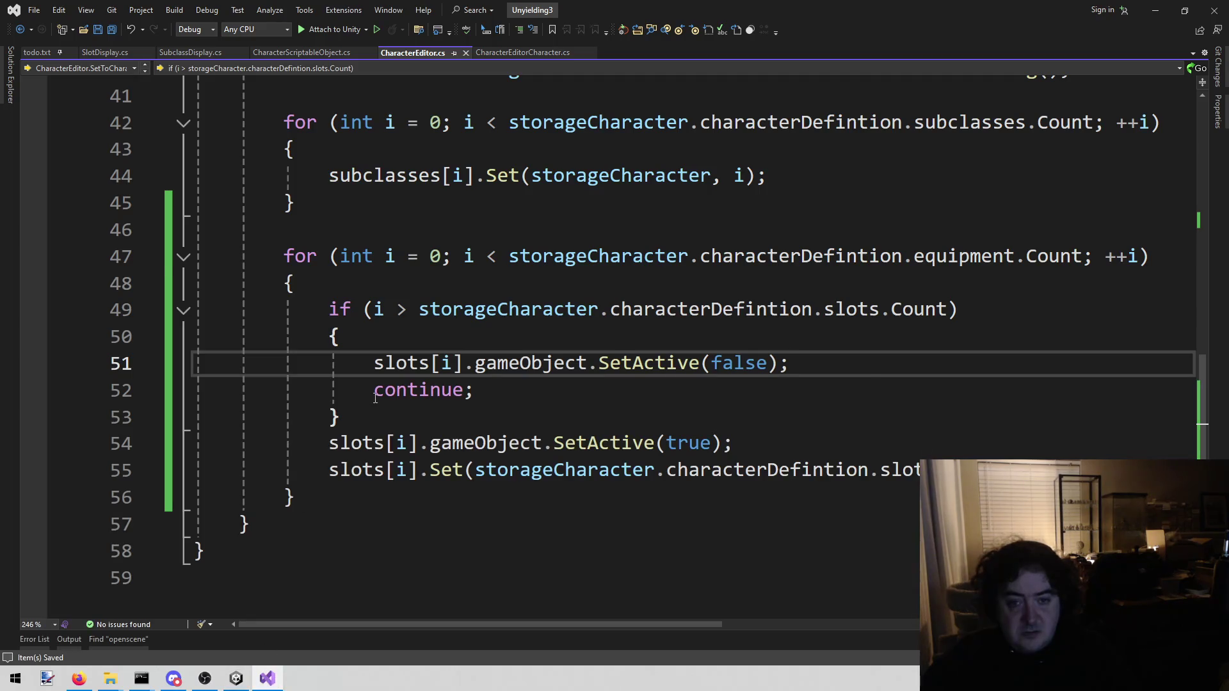
Set a breakpoint on SlotDisplay's slot-type check and attach the debugger to Unity.
{"action": "scroll", "coordinate": [376, 398], "scroll_direction": "up", "scroll_amount": 5}
{"action": "scroll", "coordinate": [375, 398], "scroll_direction": "down", "scroll_amount": 3}
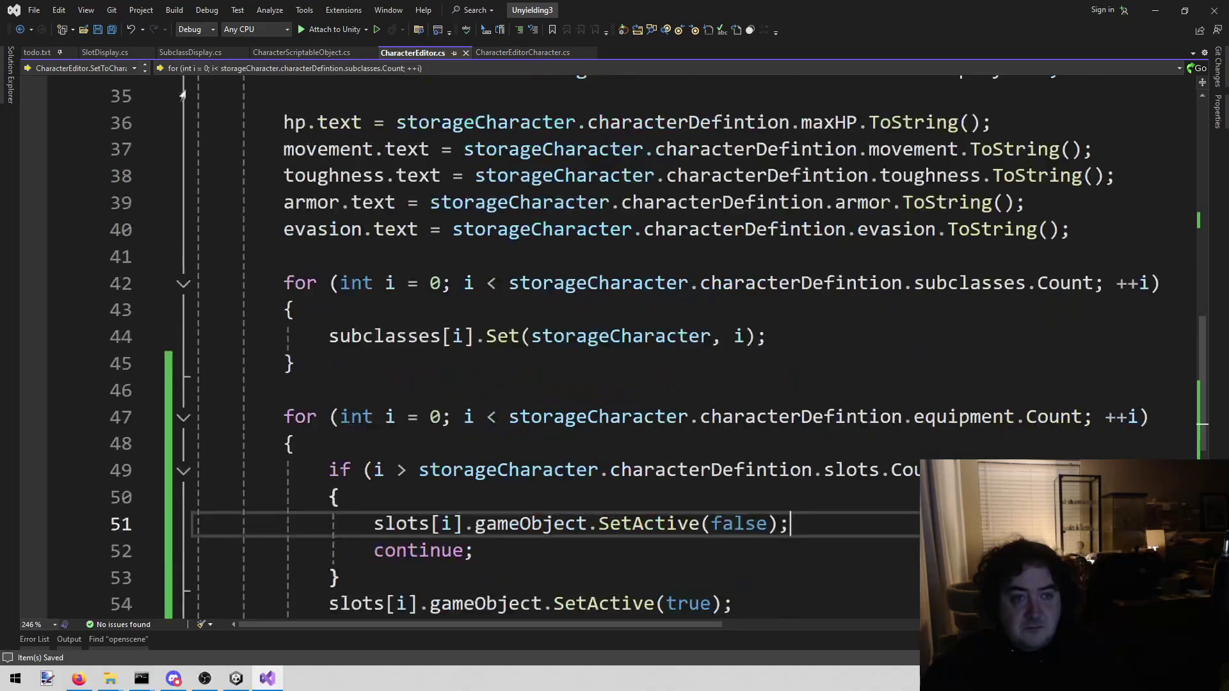
{"action": "left_click", "coordinate": [101, 52]}
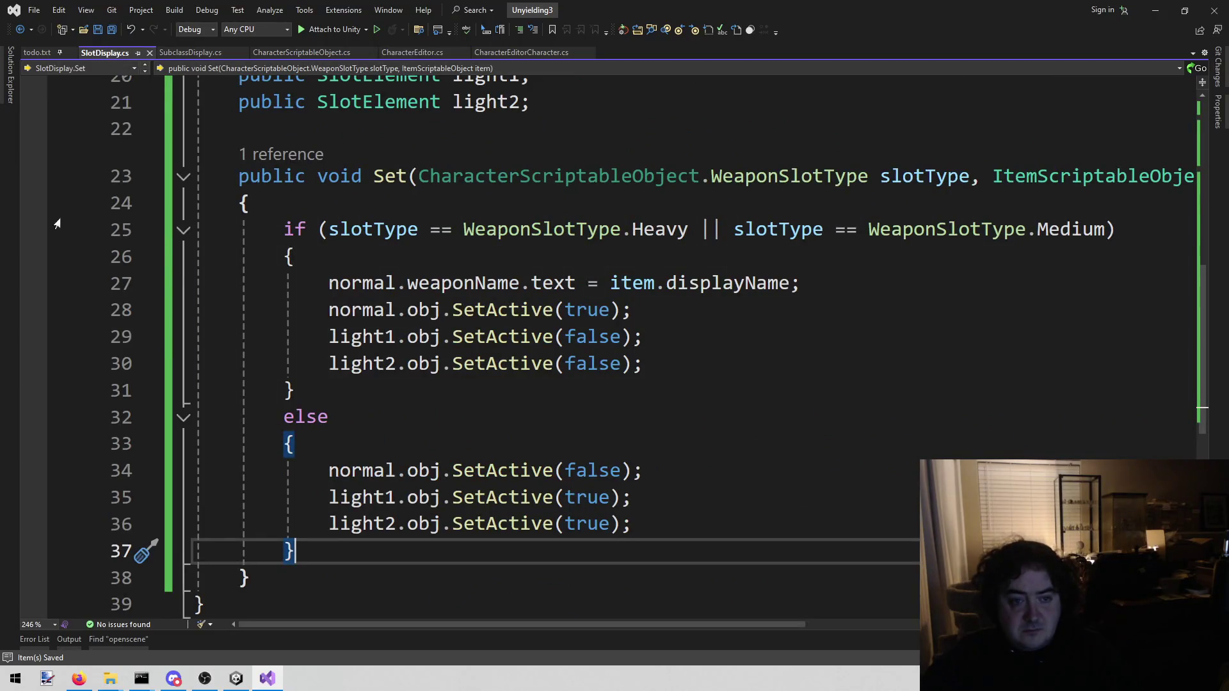
{"action": "left_click", "coordinate": [34, 236]}
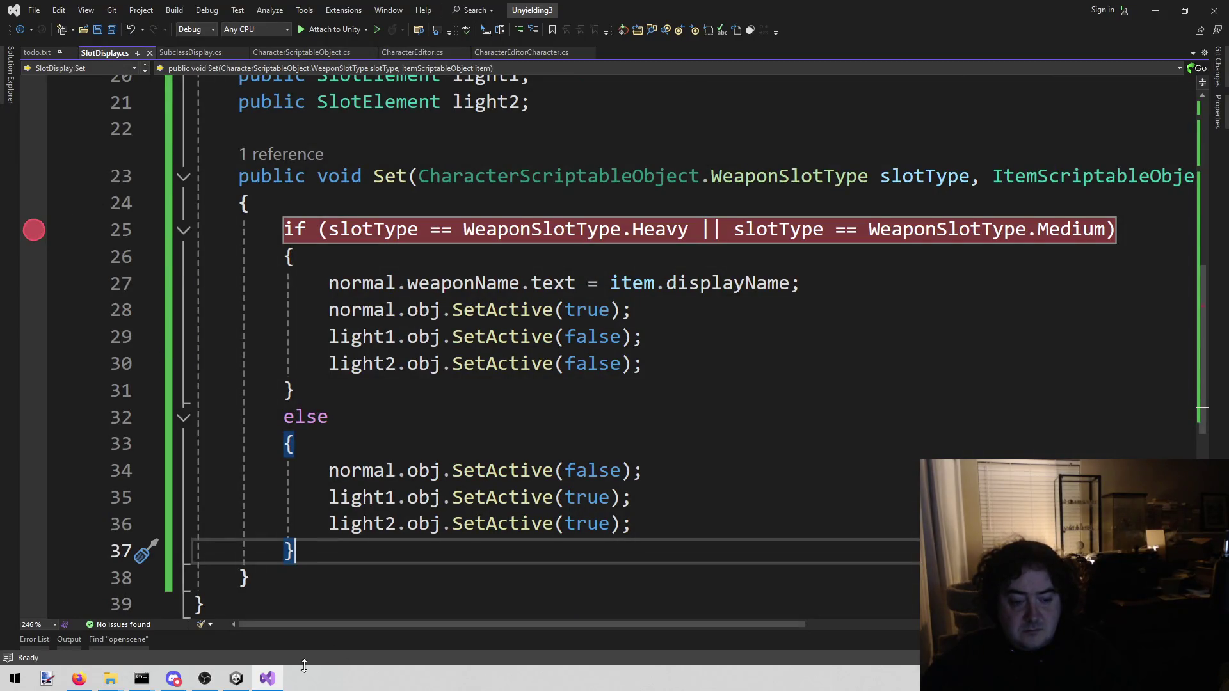
{"action": "left_click", "coordinate": [237, 680]}
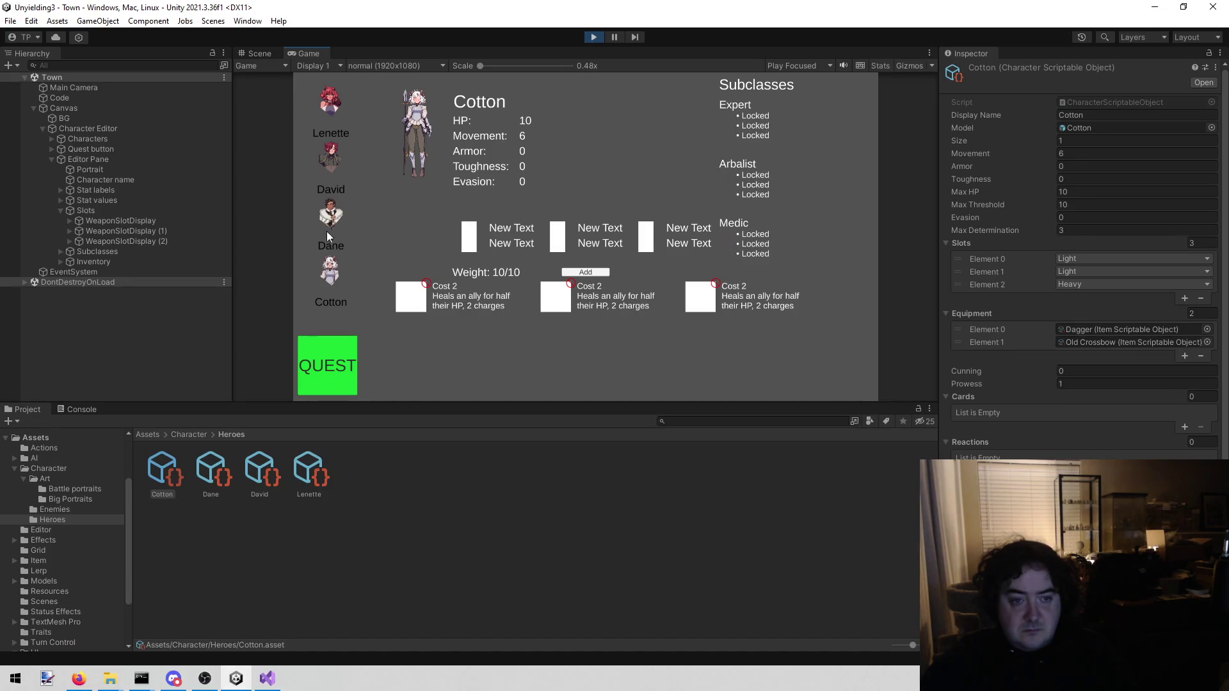
{"action": "left_click", "coordinate": [325, 232]}
{"action": "left_click", "coordinate": [268, 678]}
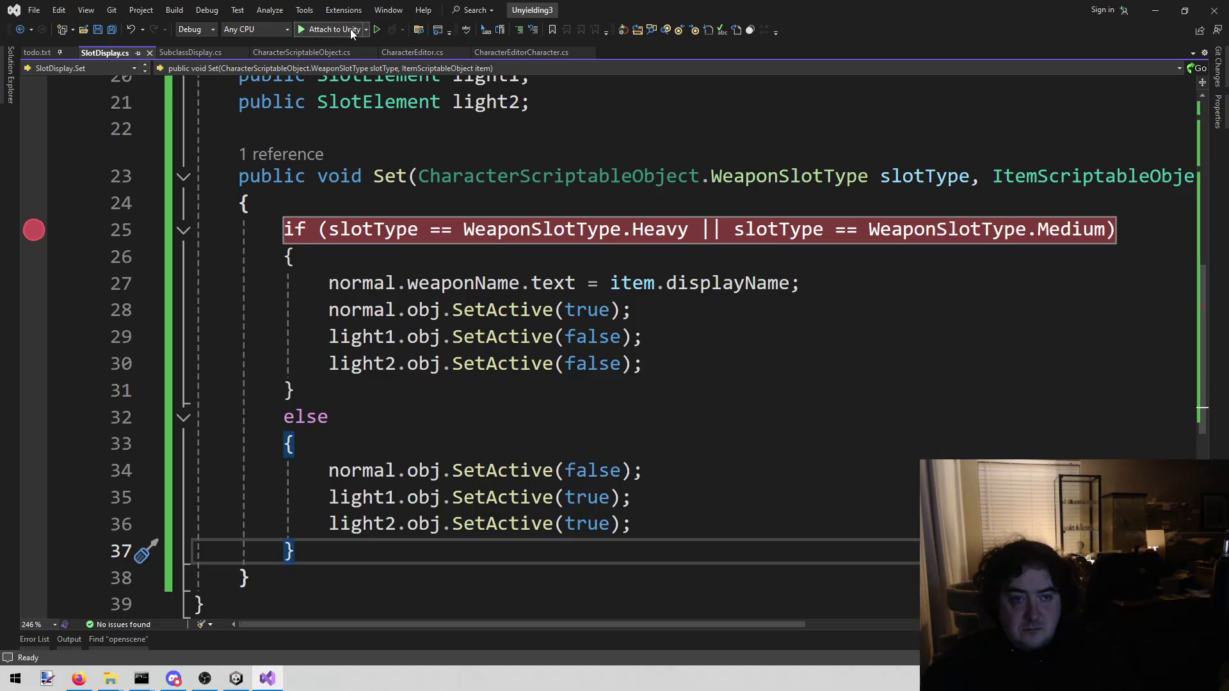
{"action": "left_click", "coordinate": [332, 27]}
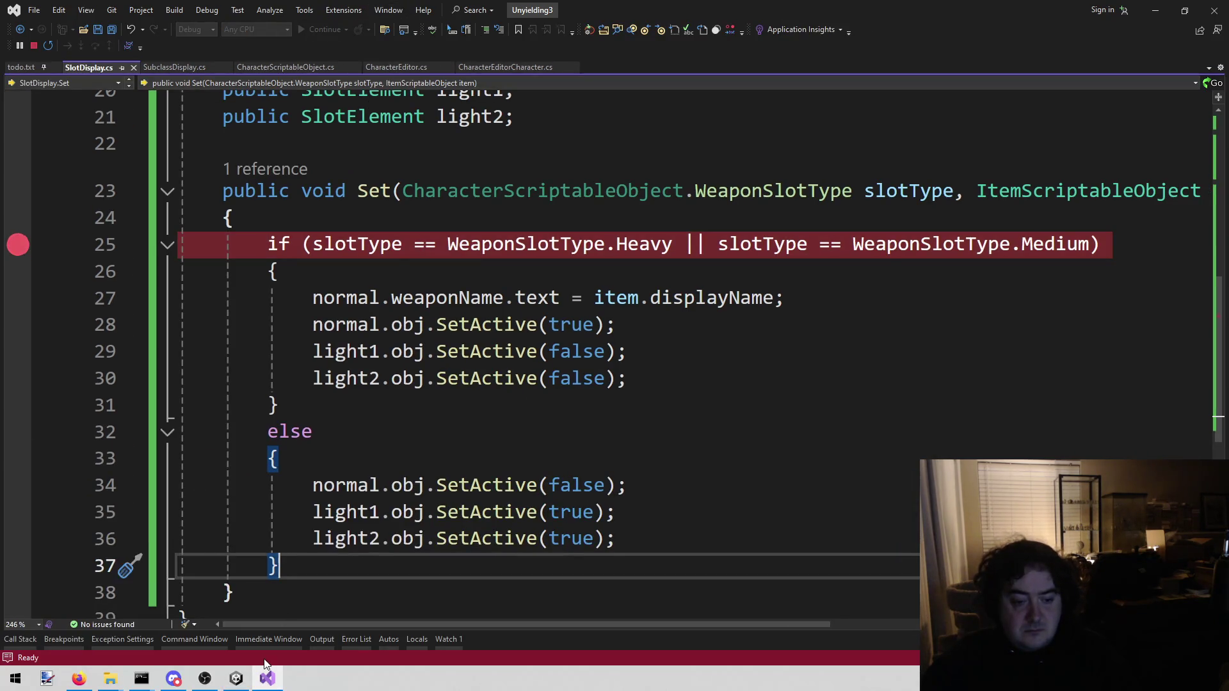
Select Cotton to hit the breakpoint, confirm slotType is Light, and resume.
{"action": "mouse_move", "coordinate": [236, 680]}
{"action": "left_click", "coordinate": [236, 678]}
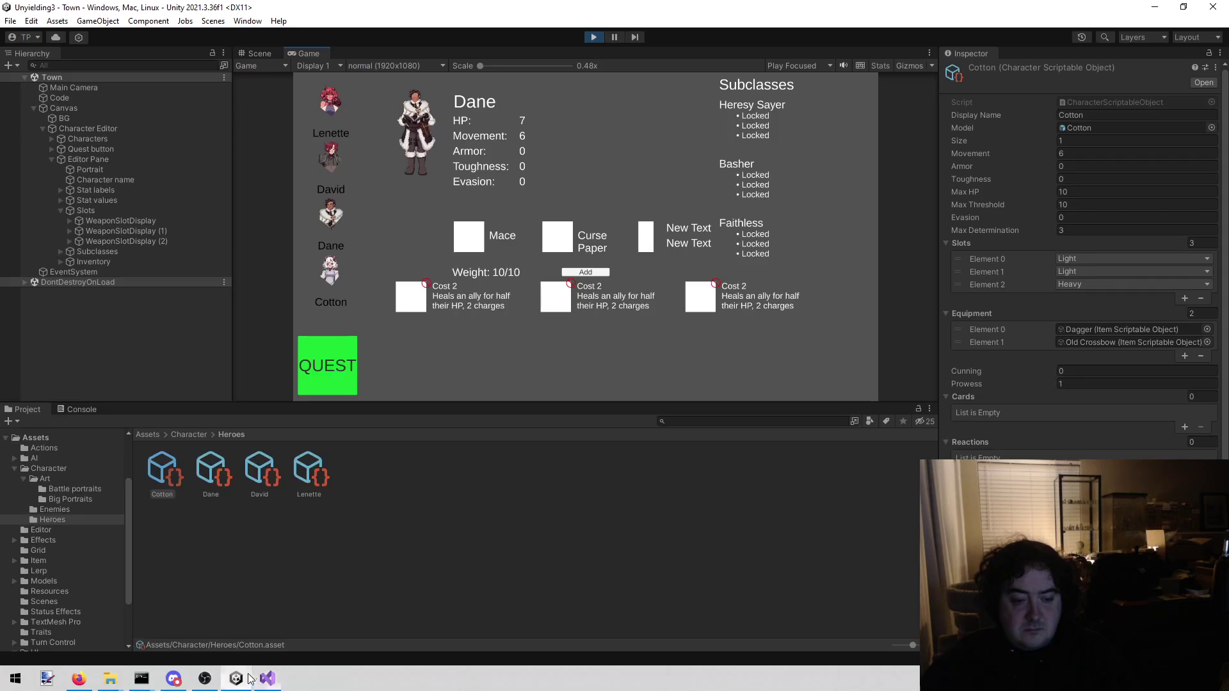
{"action": "left_click", "coordinate": [330, 272]}
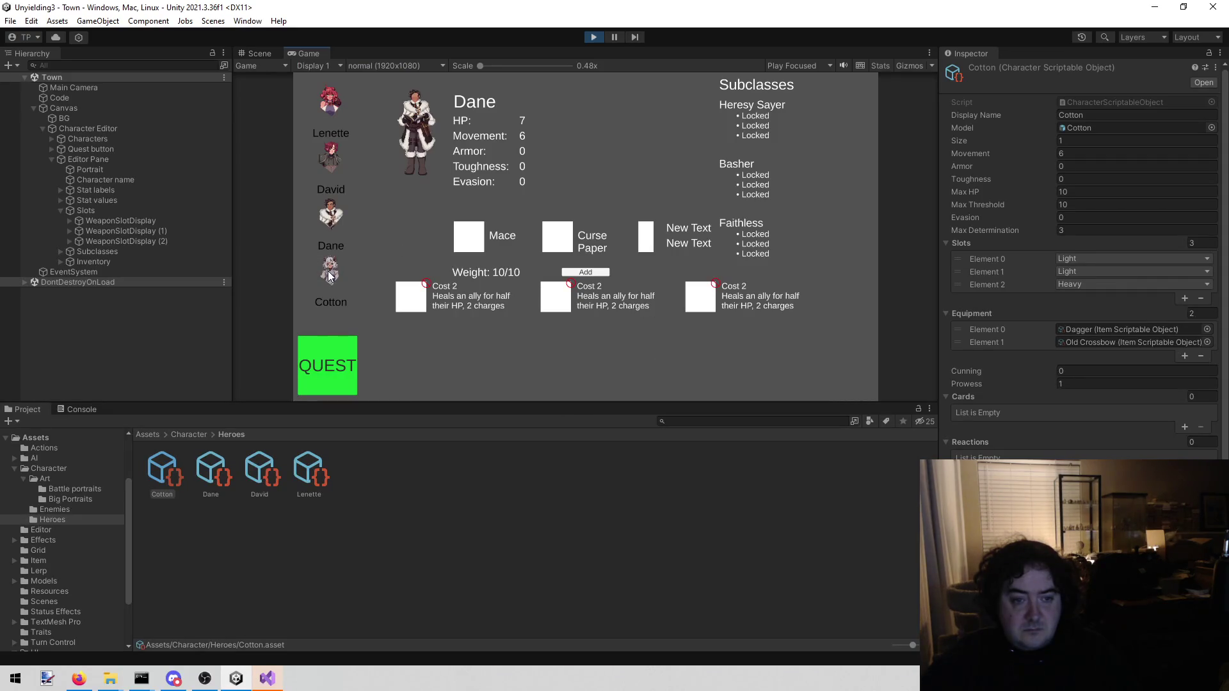
{"action": "left_click", "coordinate": [276, 669]}
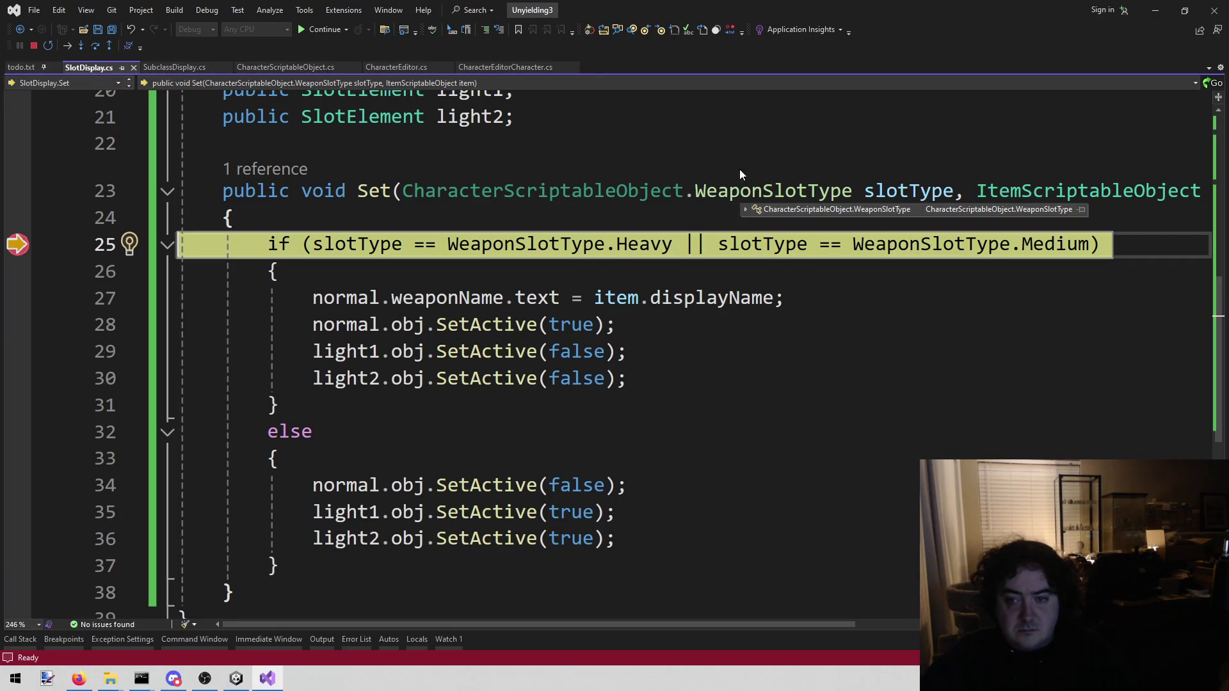
{"action": "left_click", "coordinate": [871, 150]}
{"action": "mouse_move", "coordinate": [901, 193]}
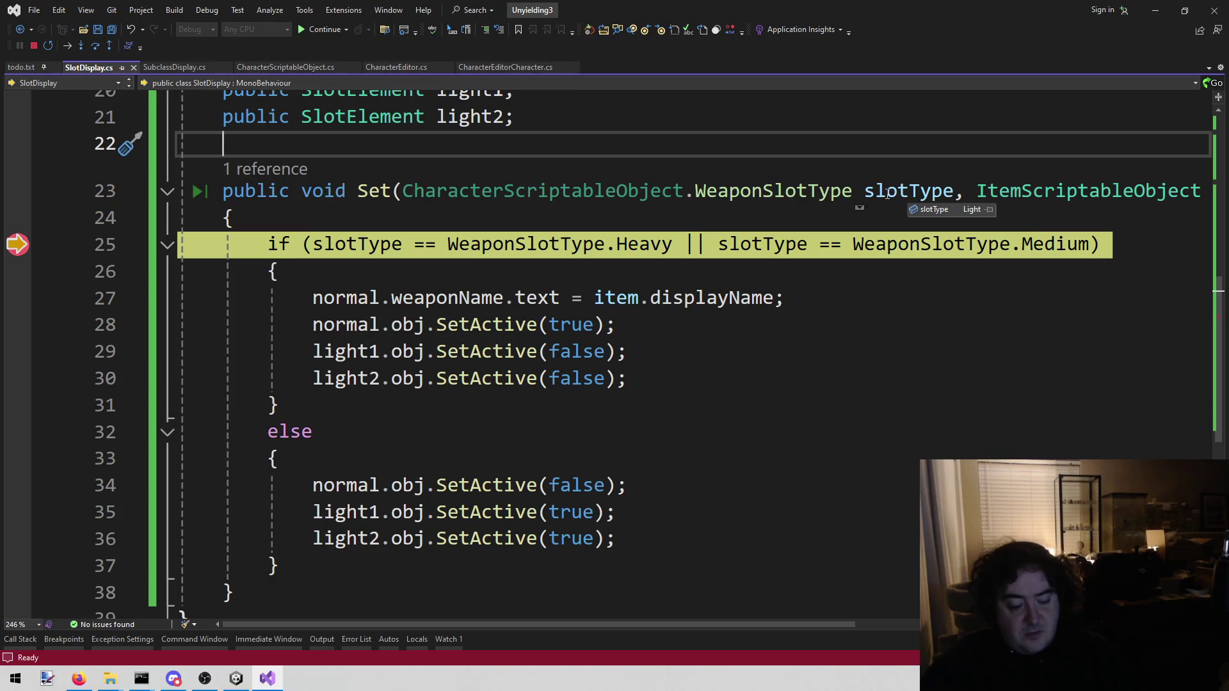
{"action": "key", "text": "Down"}
{"action": "key", "text": "Down"}
{"action": "key", "text": "Down"}
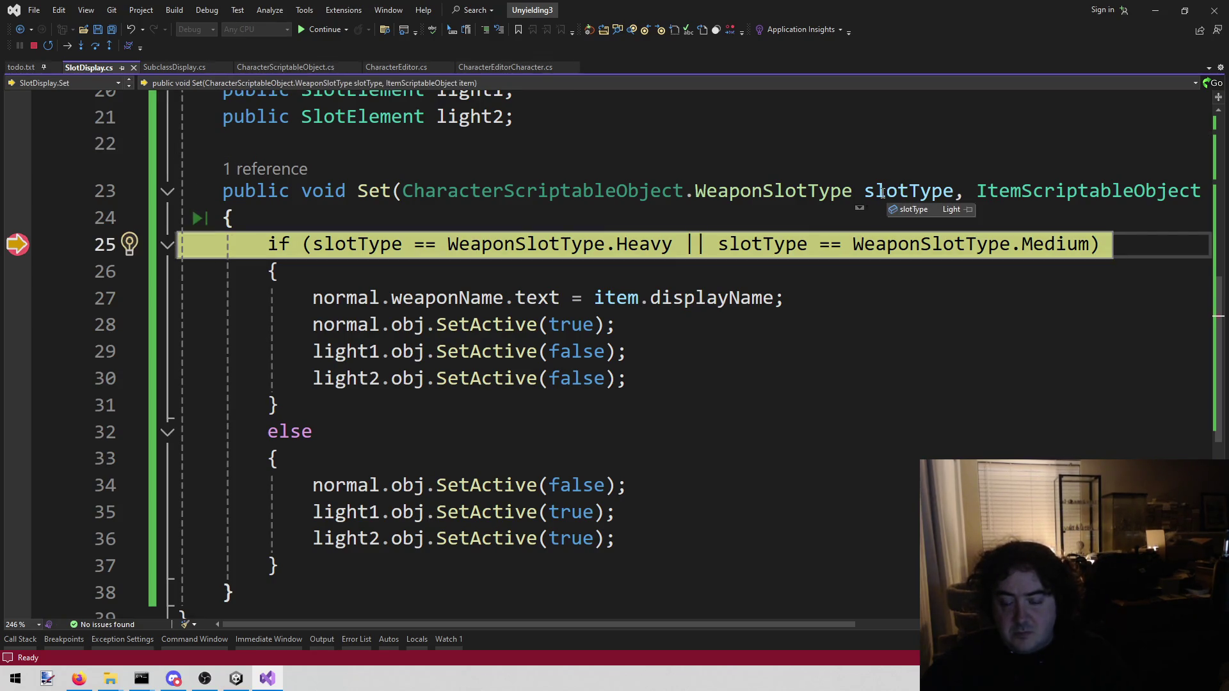
{"action": "key", "text": "F5"}
Stop the game in Unity and start Play mode again.
{"action": "key", "text": "alt+Tab"}
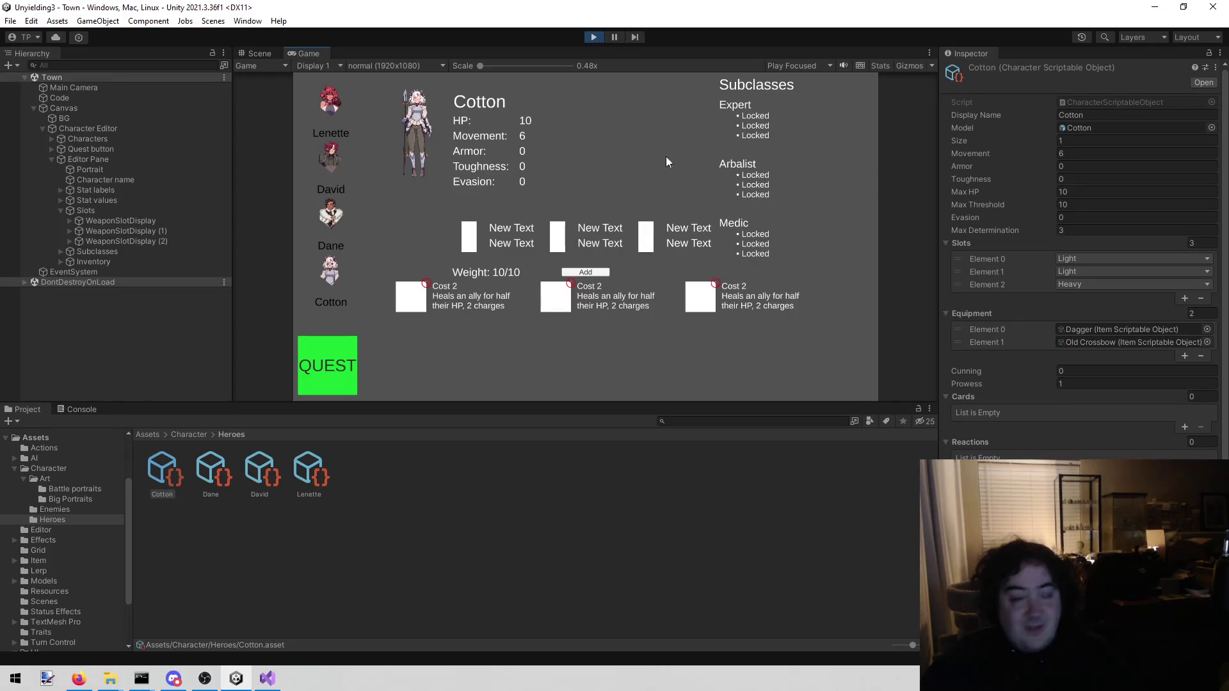
{"action": "left_click", "coordinate": [594, 37]}
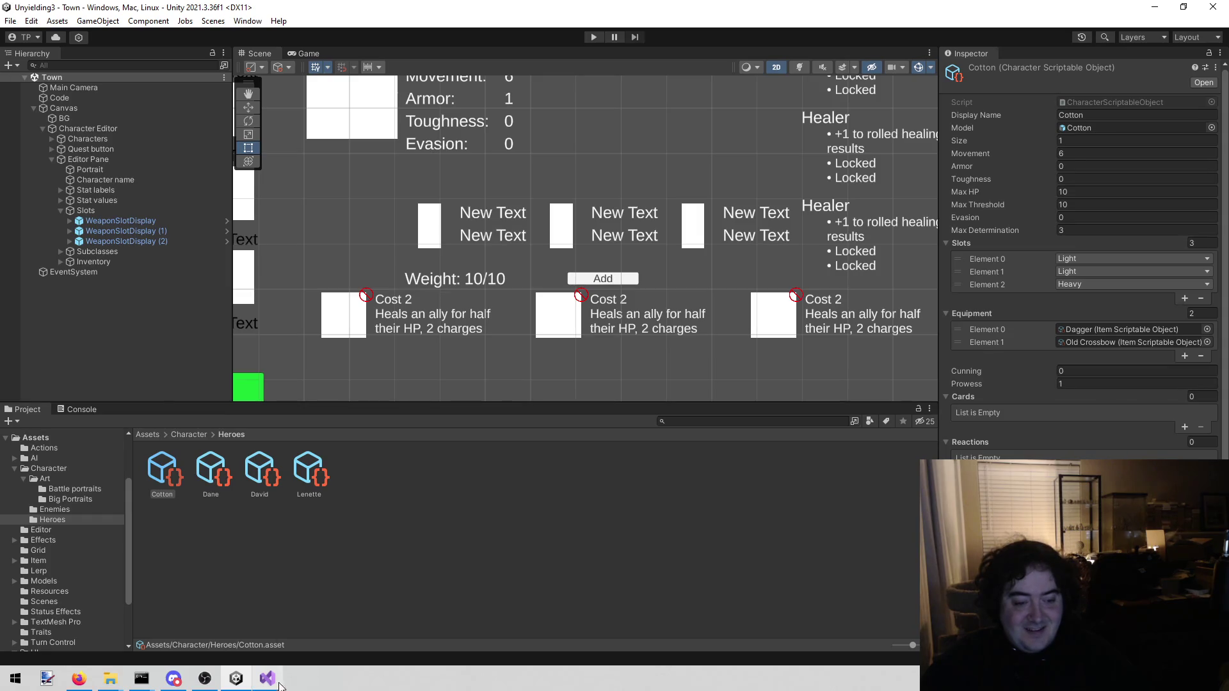
{"action": "left_click", "coordinate": [267, 679]}
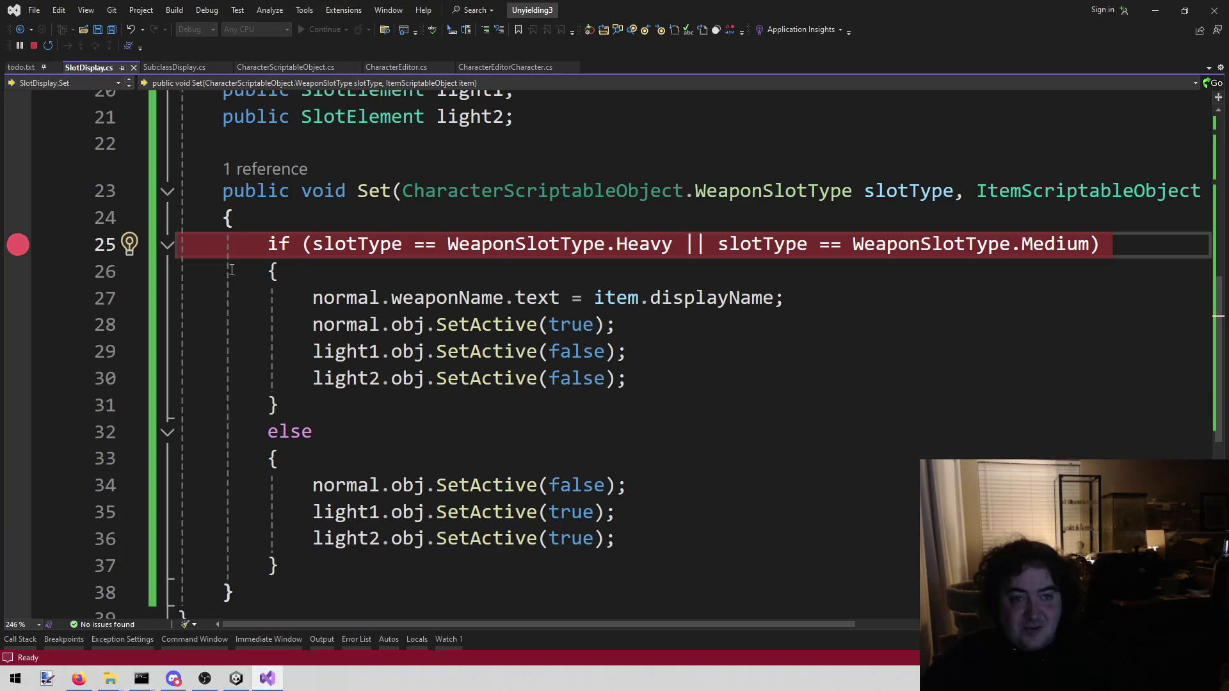
{"action": "left_click", "coordinate": [236, 679]}
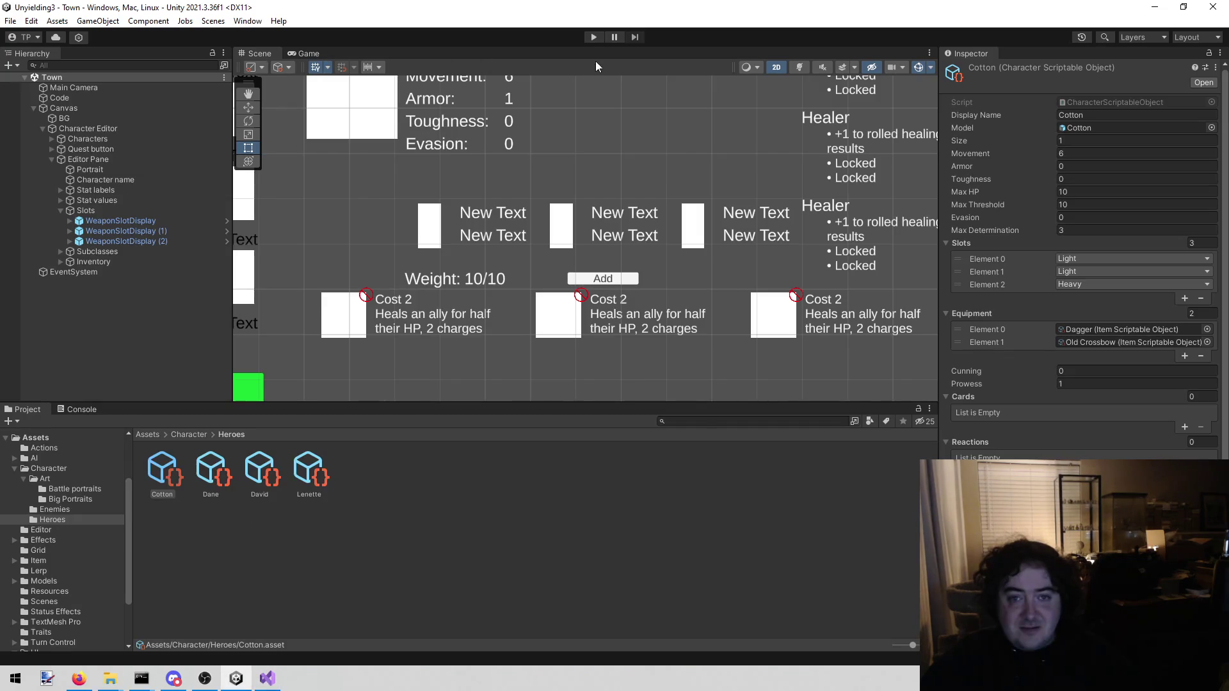
{"action": "left_click", "coordinate": [594, 37]}
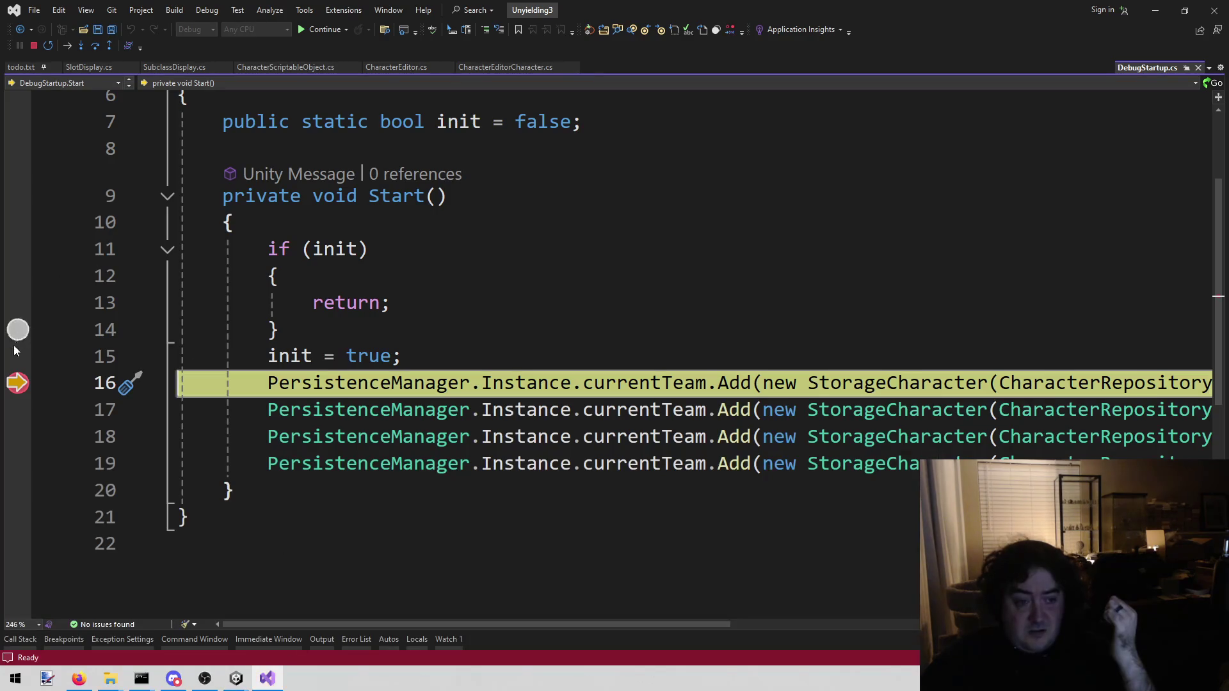
Remove the line 16 breakpoint, stop debugging, and exit Play mode in Unity.
{"action": "left_click", "coordinate": [15, 384]}
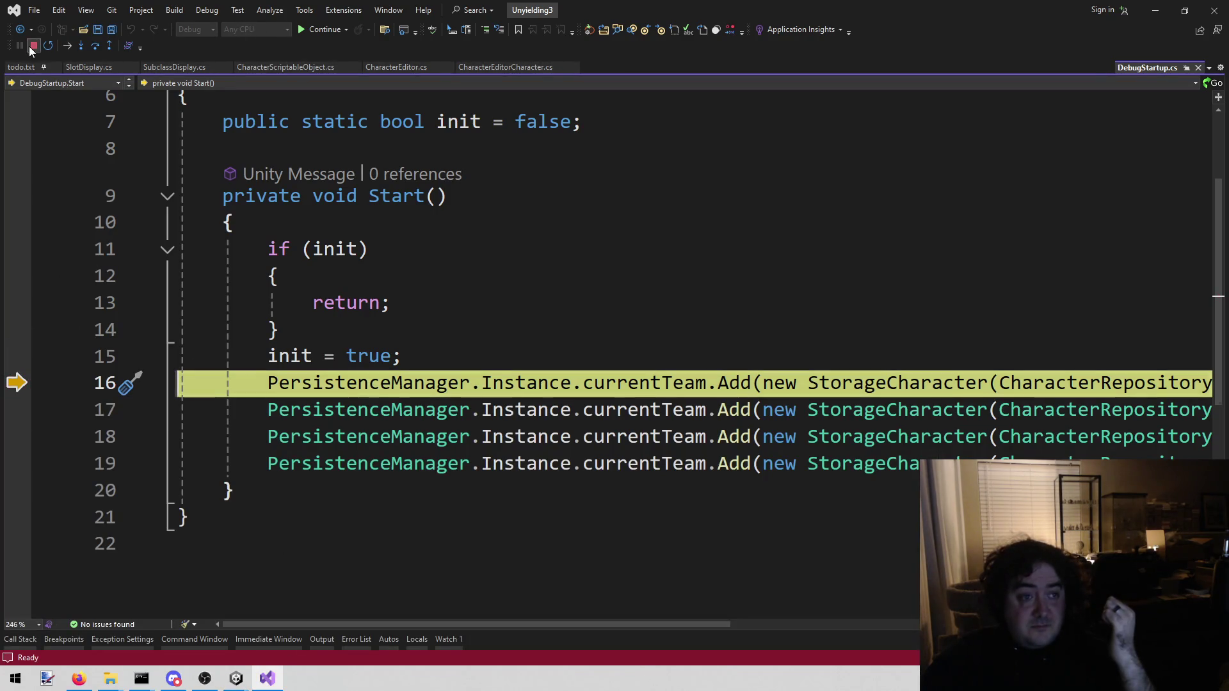
{"action": "left_click", "coordinate": [30, 46]}
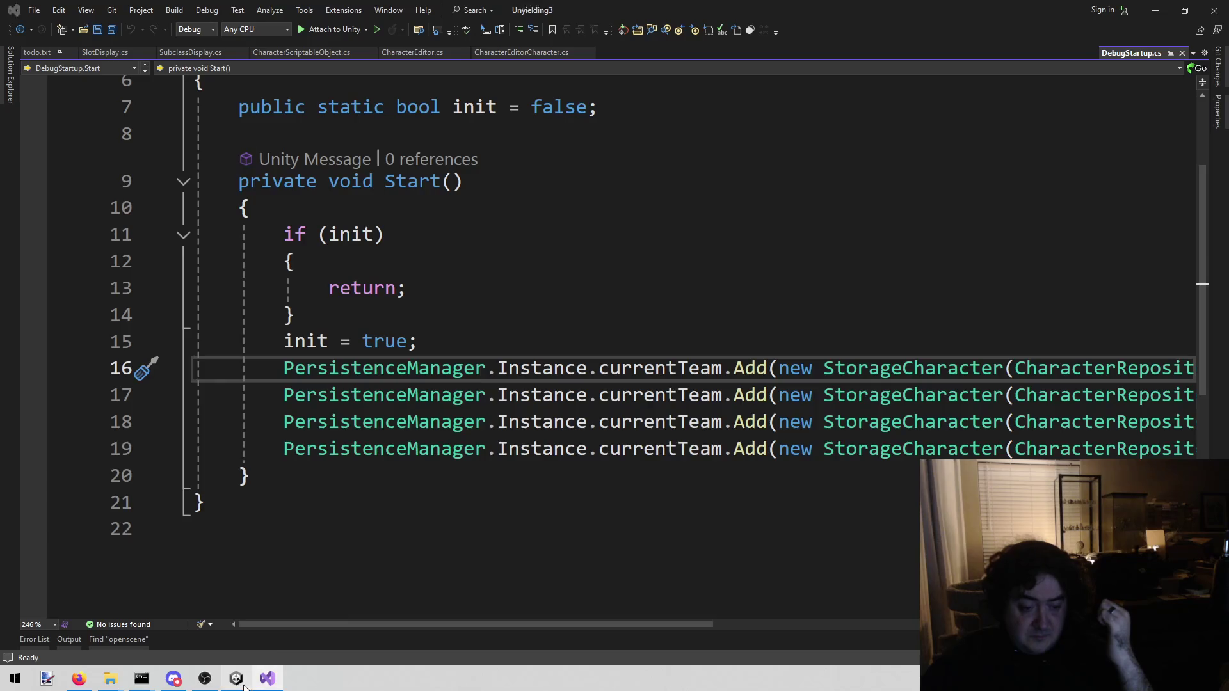
{"action": "left_click", "coordinate": [236, 679]}
{"action": "left_click", "coordinate": [591, 38]}
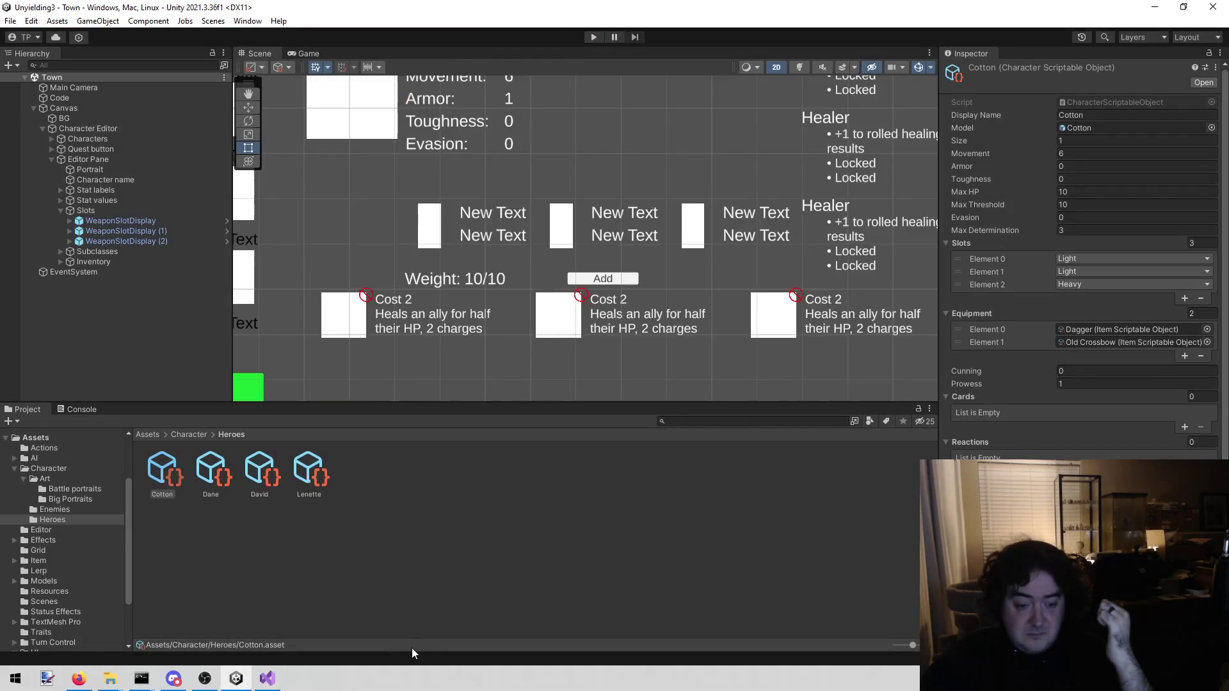
Close the DebugStartup.cs and SubclassDisplay.cs tabs and show CharacterEditor.cs's equipment loop.
{"action": "left_click", "coordinate": [268, 678]}
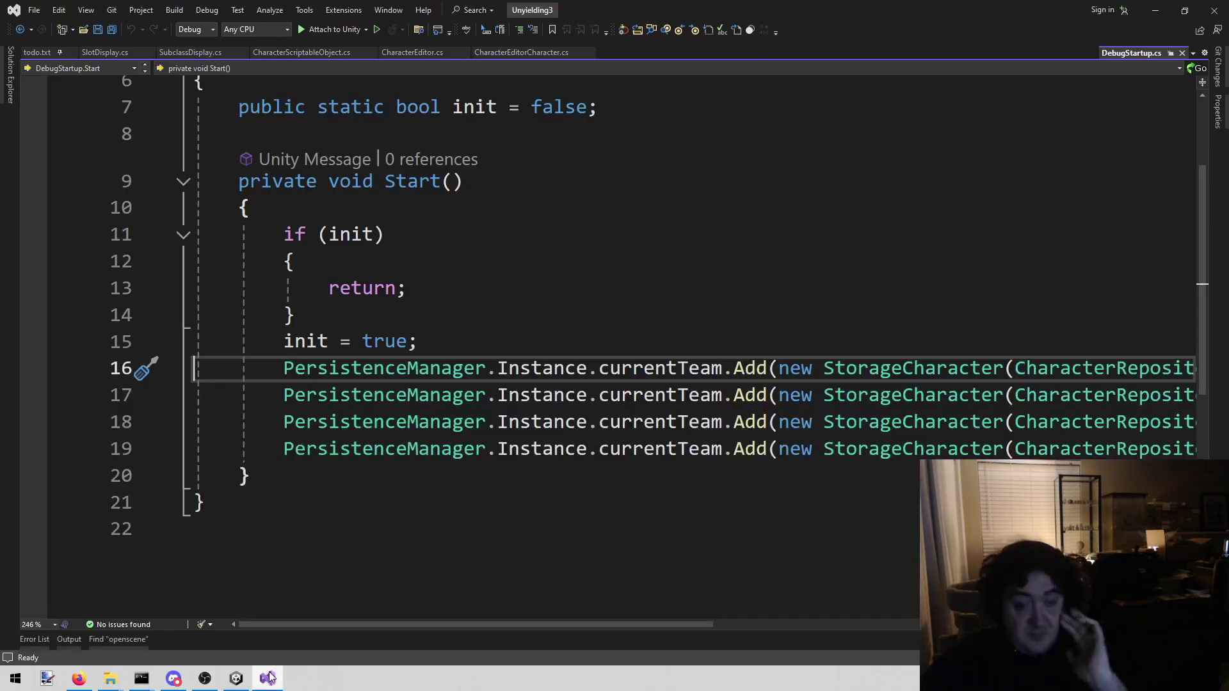
{"action": "middle_click", "coordinate": [1109, 56]}
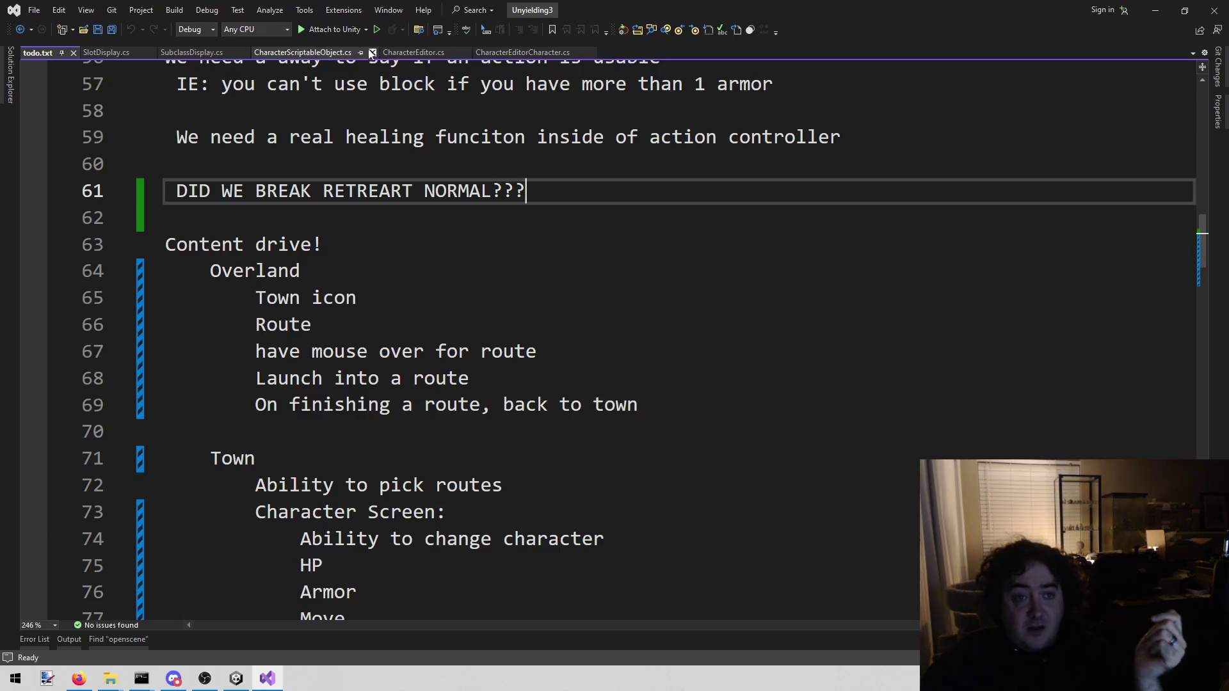
{"action": "left_click", "coordinate": [211, 58]}
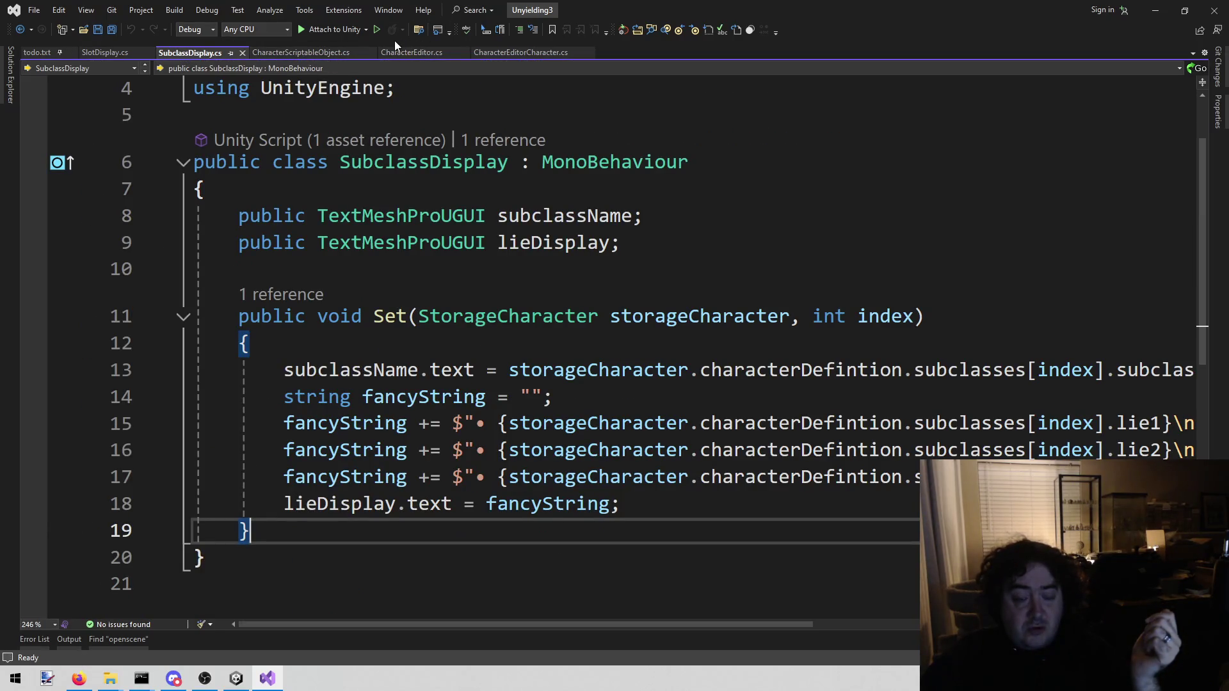
{"action": "middle_click", "coordinate": [191, 50]}
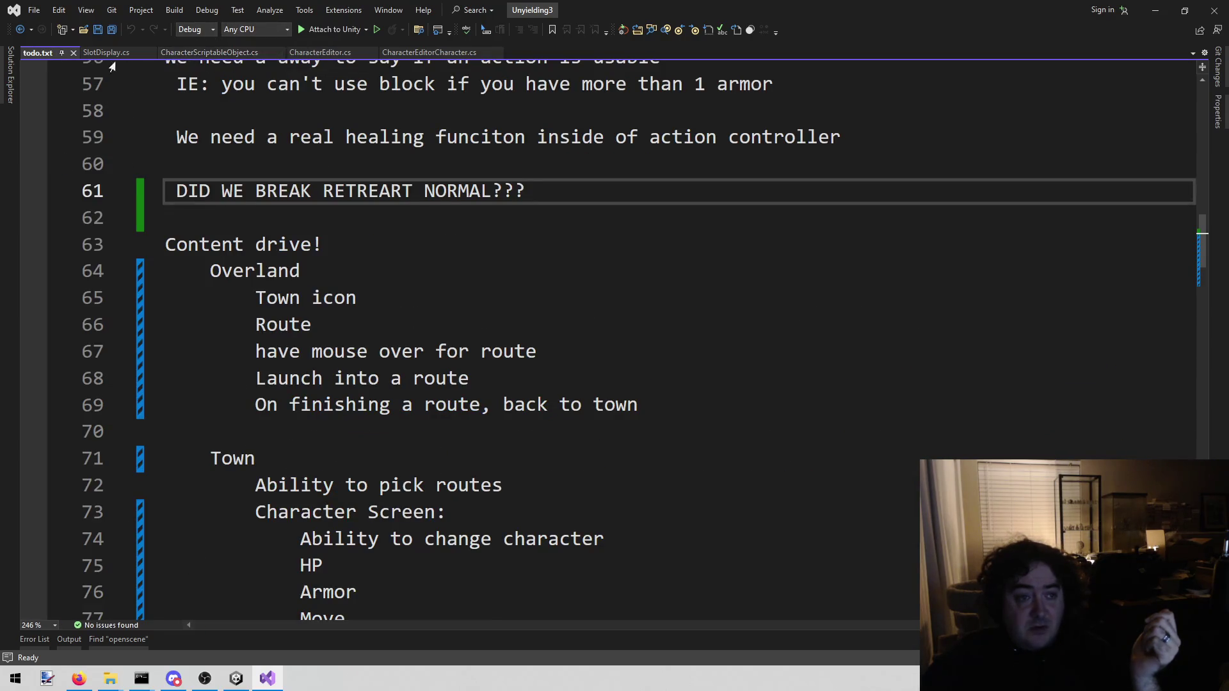
{"action": "left_click", "coordinate": [339, 54]}
{"action": "scroll", "coordinate": [571, 313], "scroll_direction": "down", "scroll_amount": 3}
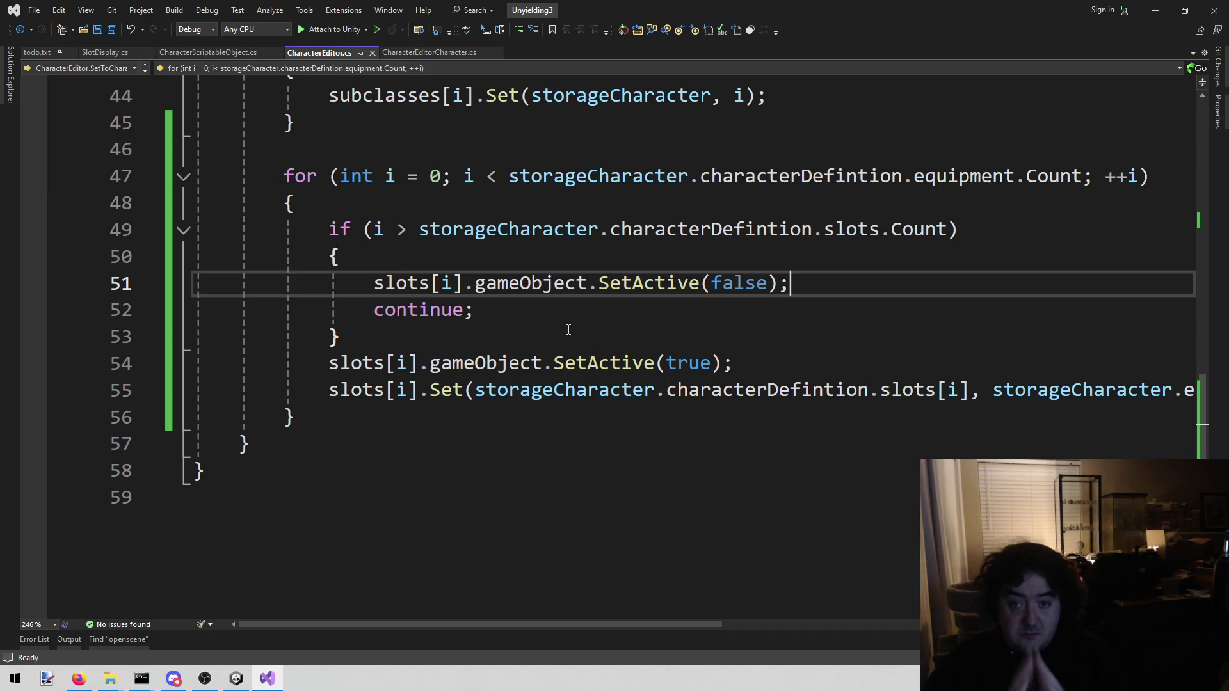
Change the line 47 loop bound from the equipment count to slots.Count and save.
{"action": "mouse_move", "coordinate": [521, 185]}
{"action": "left_click_drag", "start_coordinate": [509, 181], "coordinate": [1085, 183]}
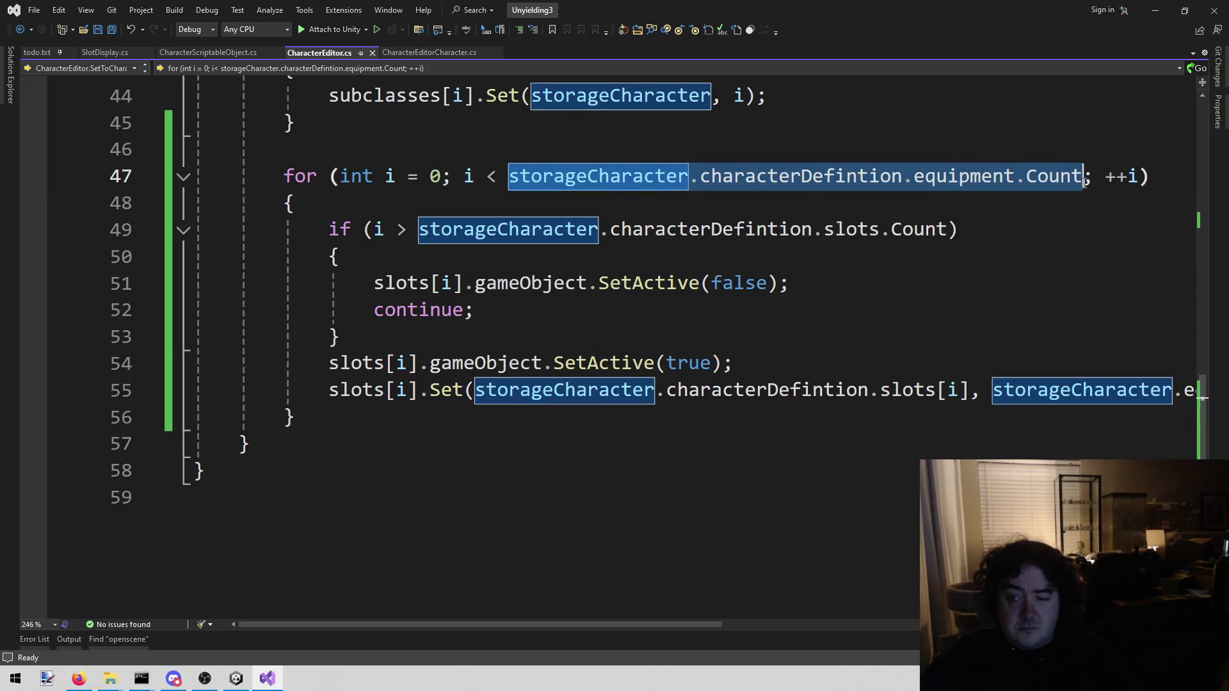
{"action": "type", "text": "3"}
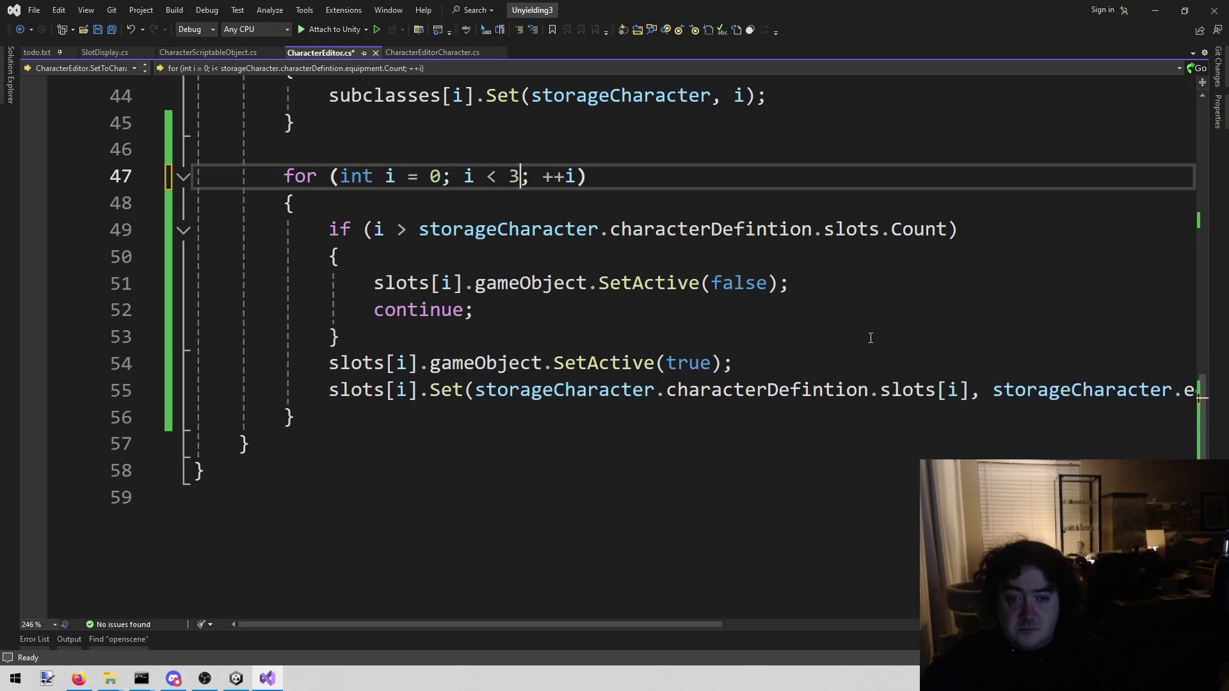
{"action": "key", "text": "ctrl+z"}
{"action": "key", "text": "ctrl+z"}
{"action": "key", "text": "ctrl+z"}
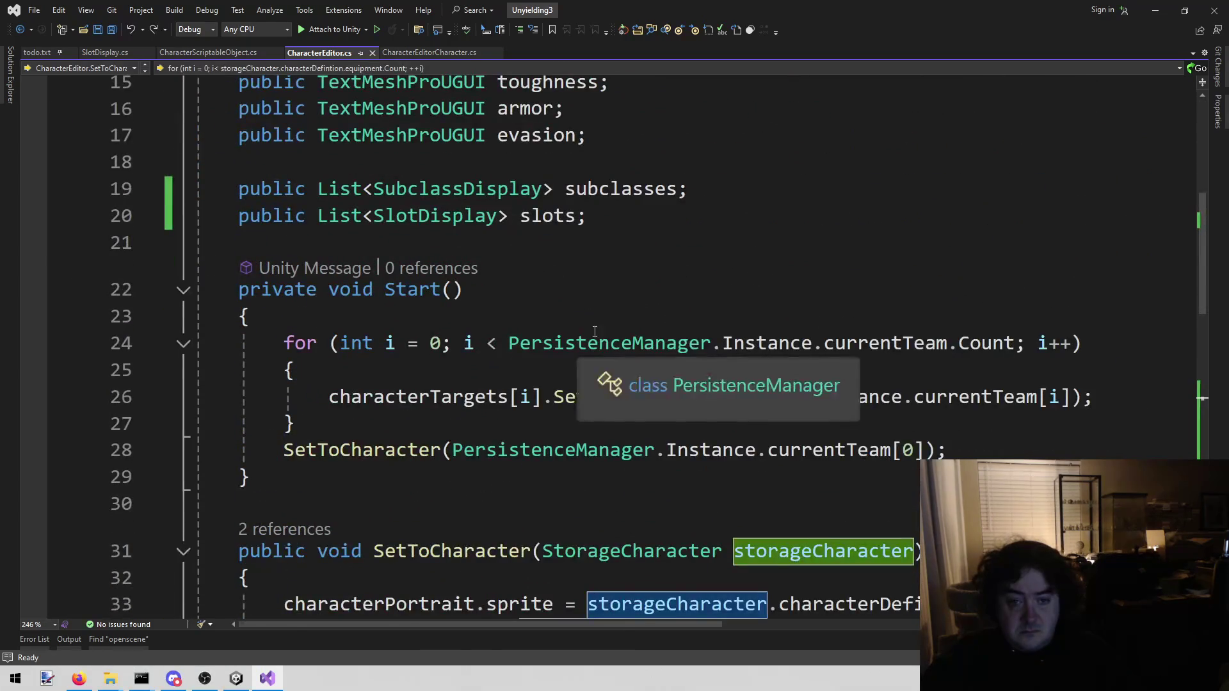
{"action": "scroll", "coordinate": [578, 331], "scroll_direction": "up", "scroll_amount": 2}
{"action": "double_click", "coordinate": [549, 376]}
{"action": "scroll", "coordinate": [781, 245], "scroll_direction": "down", "scroll_amount": 12}
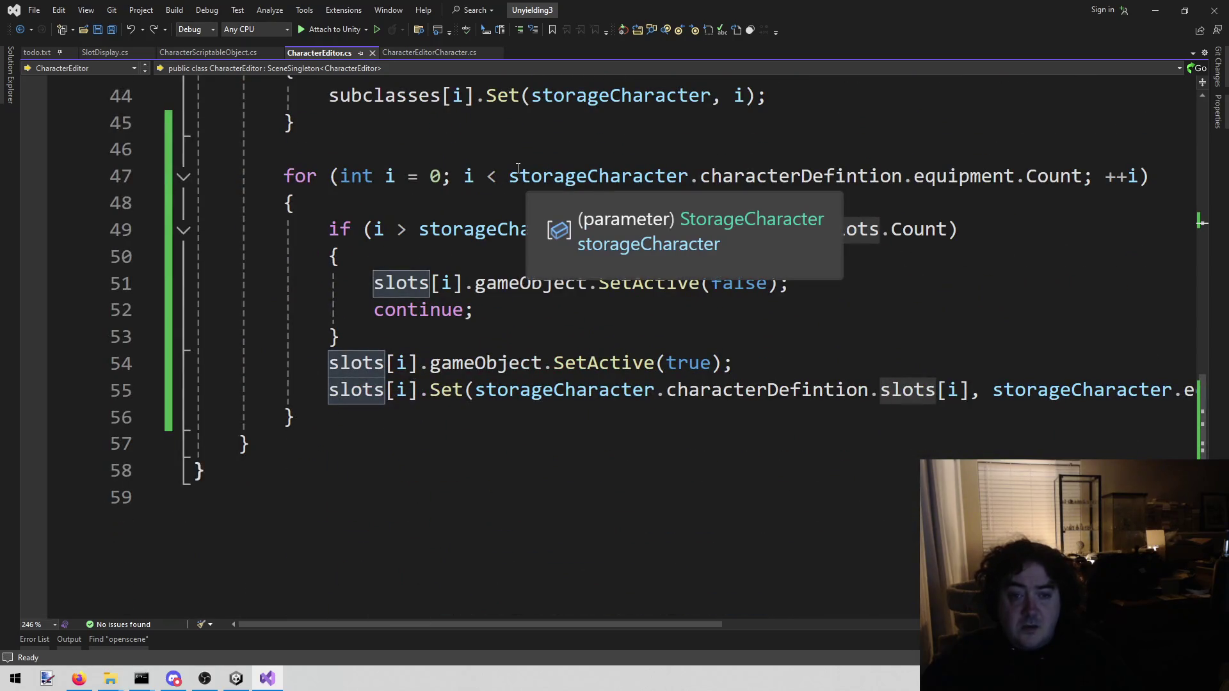
{"action": "mouse_move", "coordinate": [513, 173]}
{"action": "left_mouse_down"}
{"action": "mouse_move", "coordinate": [1029, 168]}
{"action": "mouse_move", "coordinate": [1019, 169]}
{"action": "left_mouse_up"}
{"action": "type", "text": "slots"}
{"action": "key", "text": "ctrl+s"}
Start an extra 'if (i' line after the slot-count if block, then delete it and save.
{"action": "key", "text": "Down"}
{"action": "key", "text": "Down"}
{"action": "key", "text": "Down"}
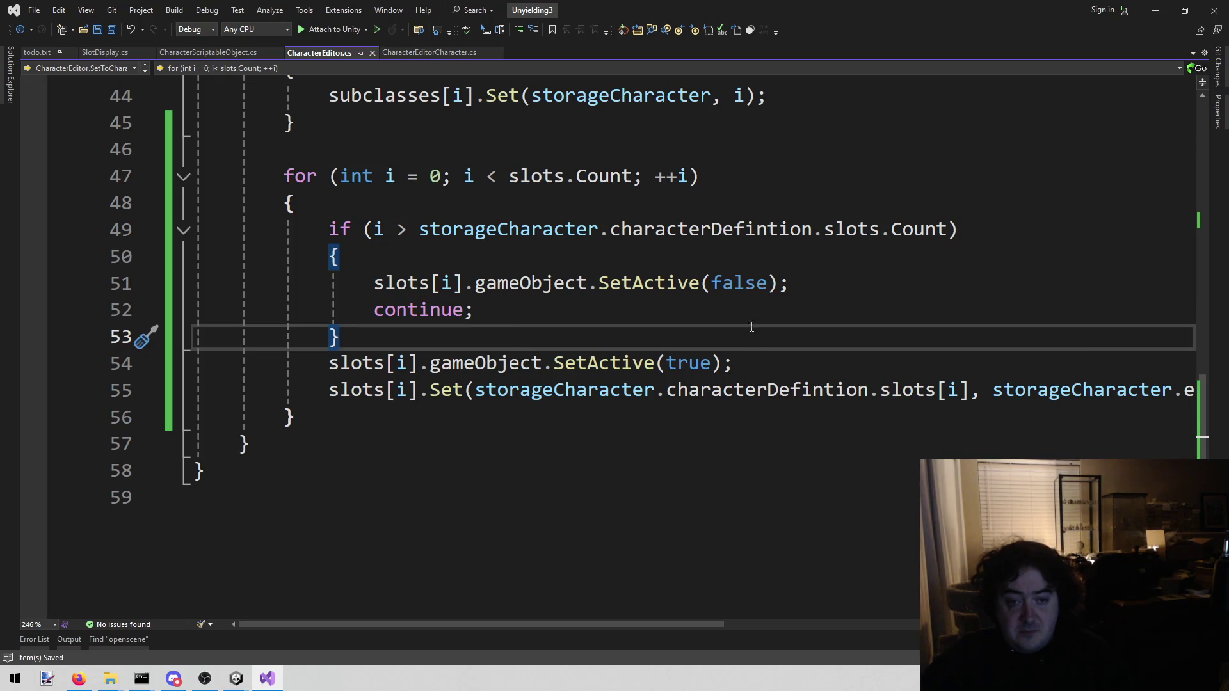
{"action": "left_click_drag", "start_coordinate": [373, 229], "coordinate": [952, 232]}
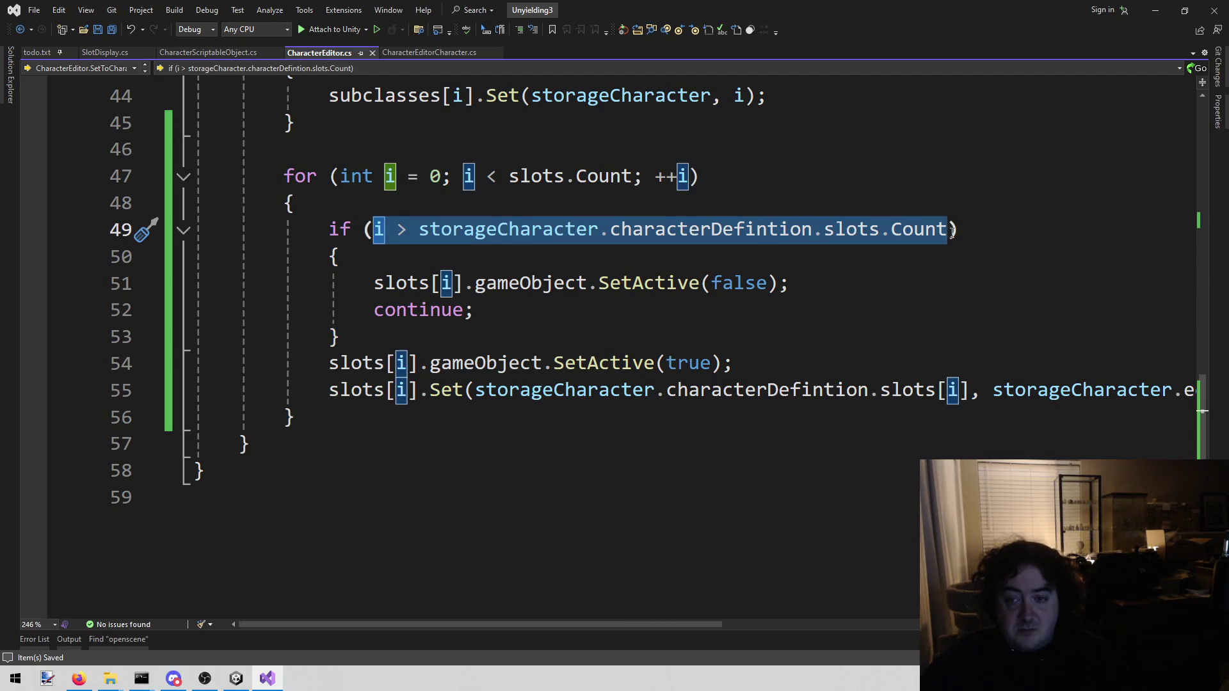
{"action": "left_click", "coordinate": [480, 328]}
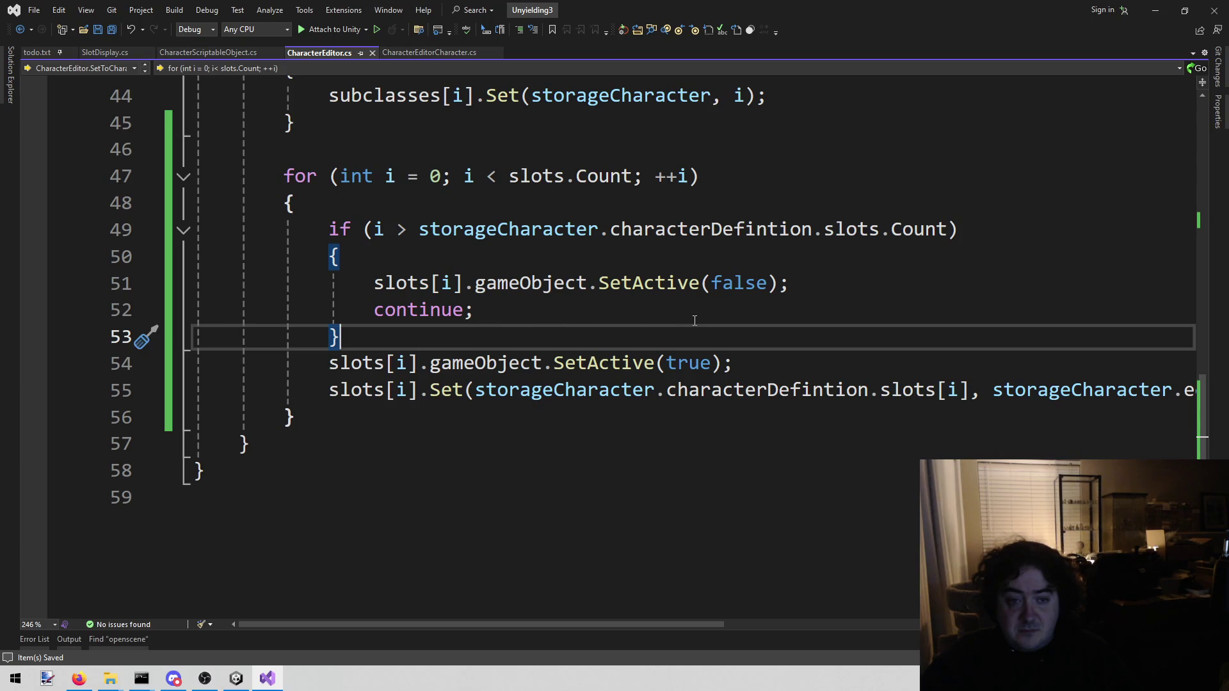
{"action": "key", "text": "Return"}
{"action": "type", "text": "if ("}
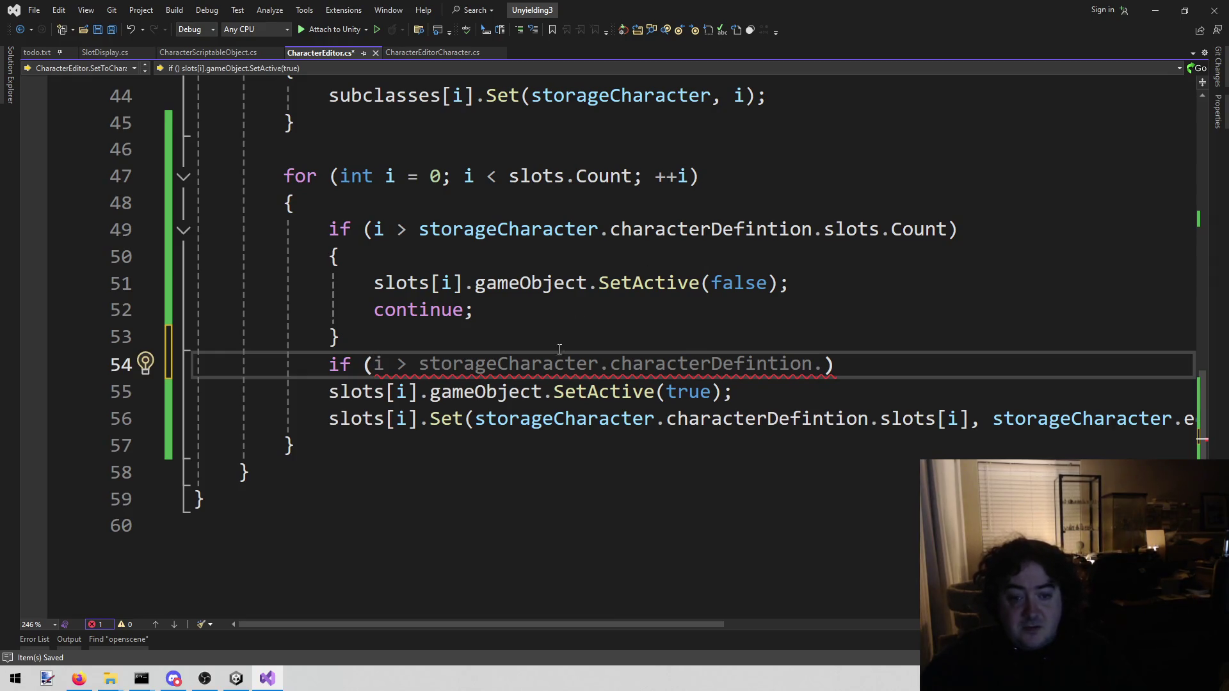
{"action": "type", "text": "i"}
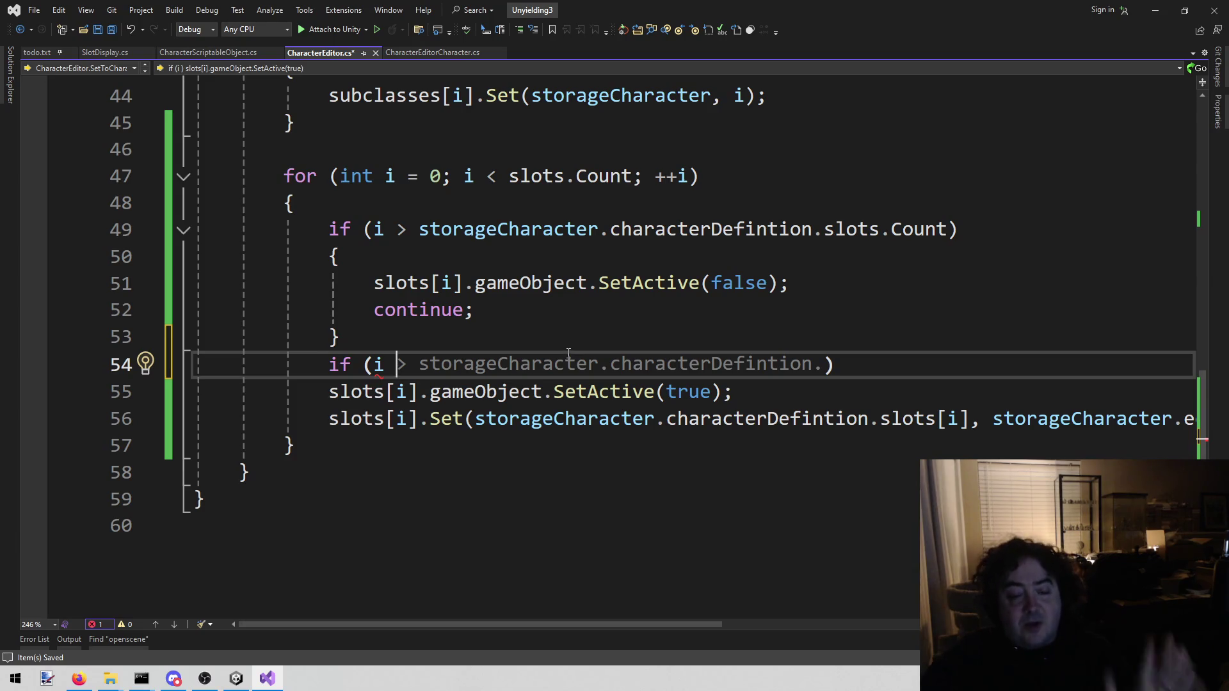
{"action": "key", "text": "Up"}
{"action": "key", "text": "shift+Down"}
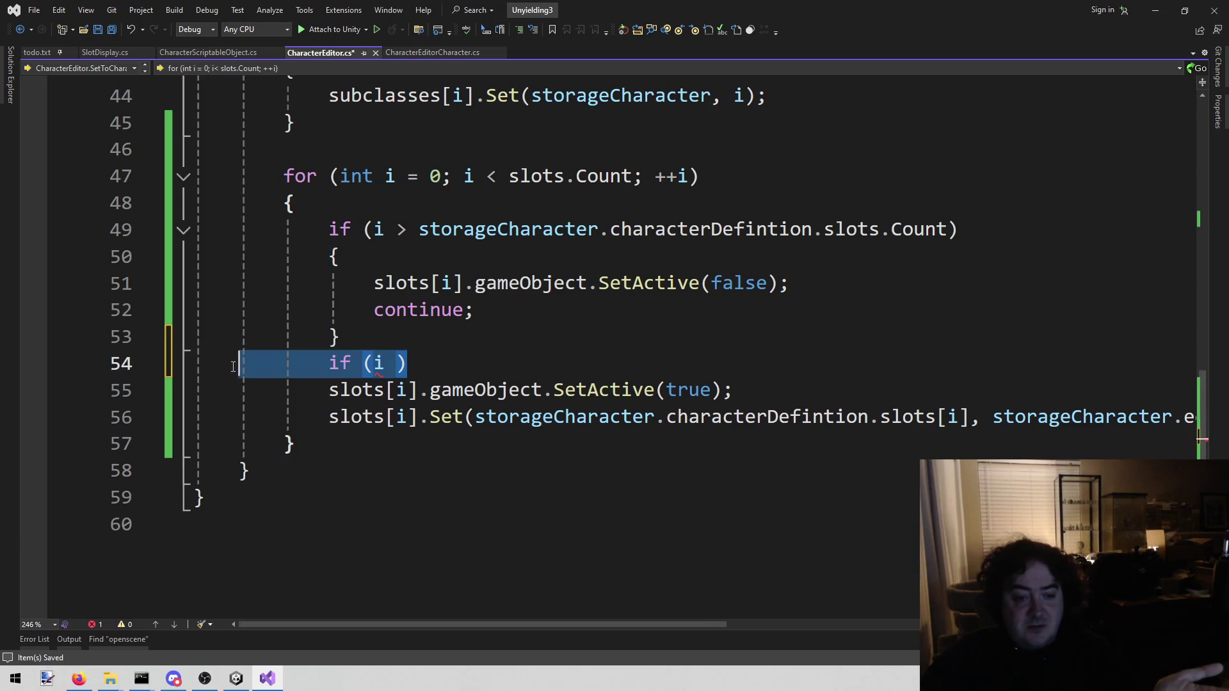
{"action": "key", "text": "BackSpace"}
{"action": "key", "text": "ctrl+s"}
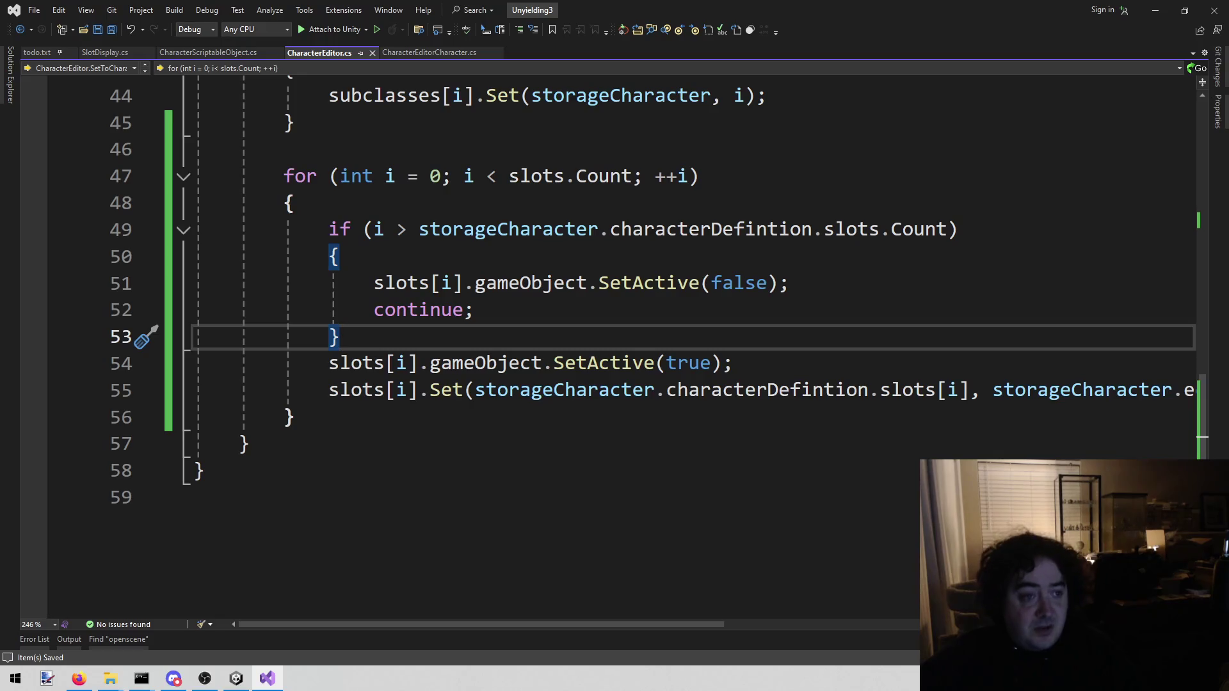
Add the note 'Data for weapons is all messed up' after line 62 of todo.txt.
{"action": "left_click", "coordinate": [40, 55]}
{"action": "left_click", "coordinate": [282, 218]}
{"action": "key", "text": "Return"}
{"action": "key", "text": "Return"}
{"action": "key", "text": "Up"}
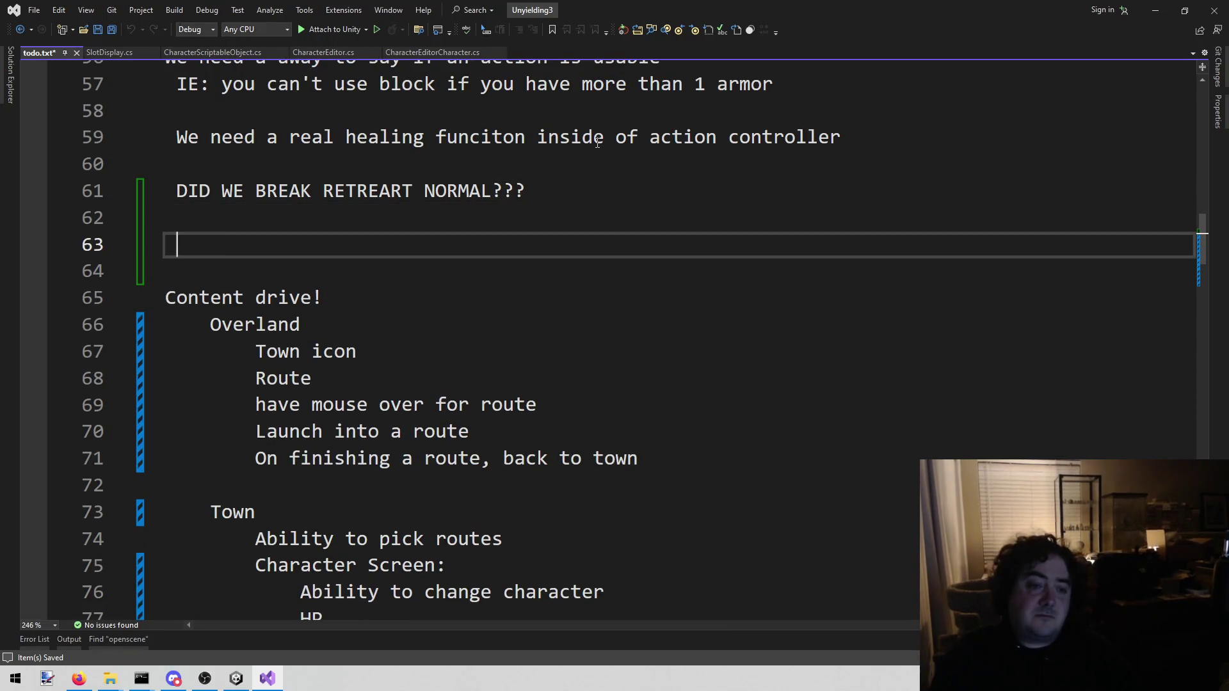
{"action": "type", "text": "Data is"}
{"action": "key", "text": "BackSpace"}
{"action": "key", "text": "BackSpace"}
{"action": "type", "text": "for weapons is "}
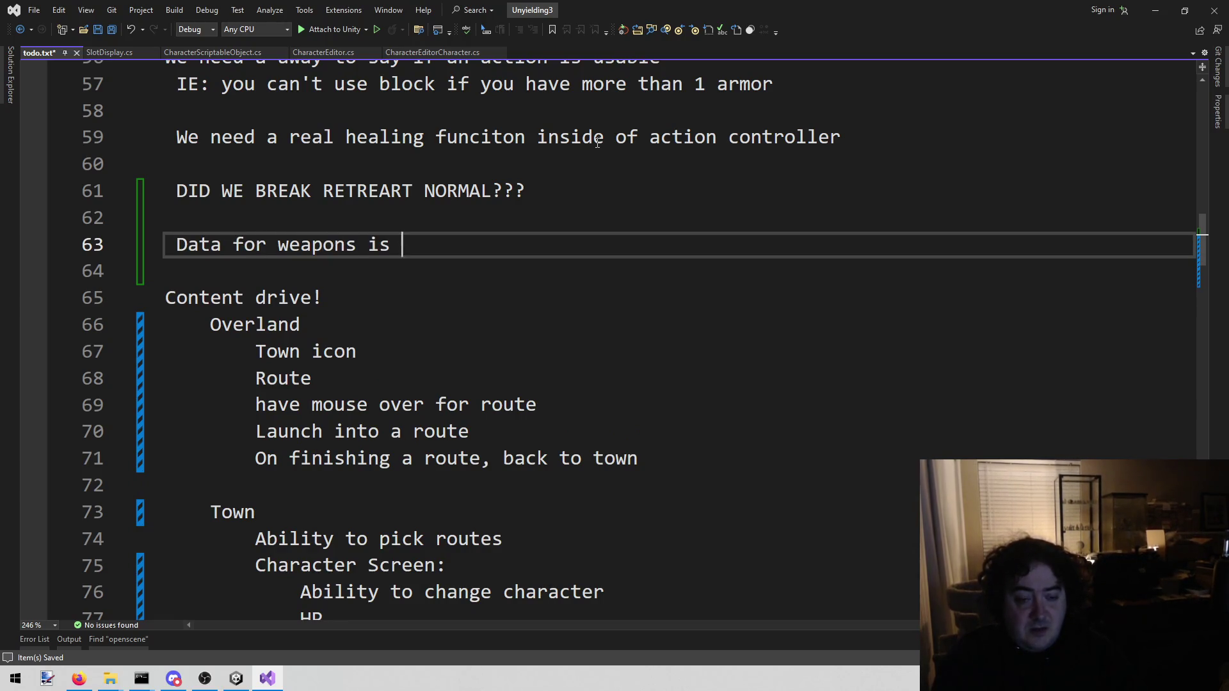
{"action": "type", "text": "all messed up"}
Add indented sub-items 'Split data into two parts' and, one level deeper, 'Weapons'.
{"action": "key", "text": "Return"}
{"action": "key", "text": "Tab"}
{"action": "type", "text": "Sp"}
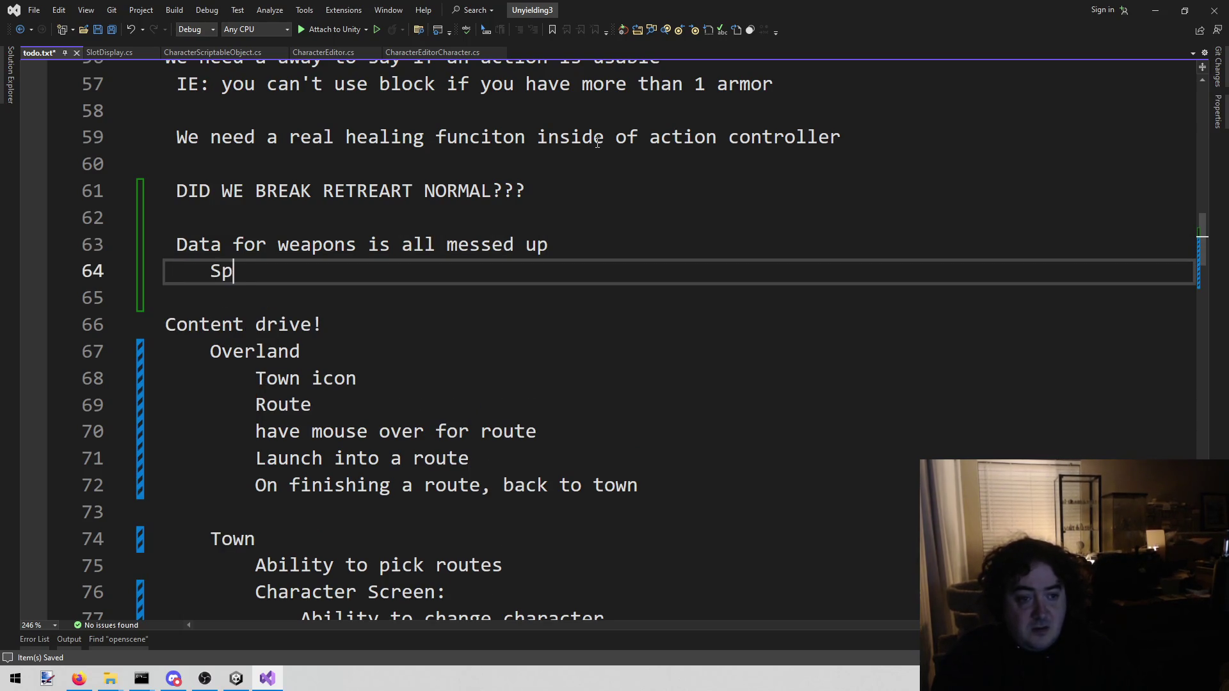
{"action": "type", "text": "lit data into tw"}
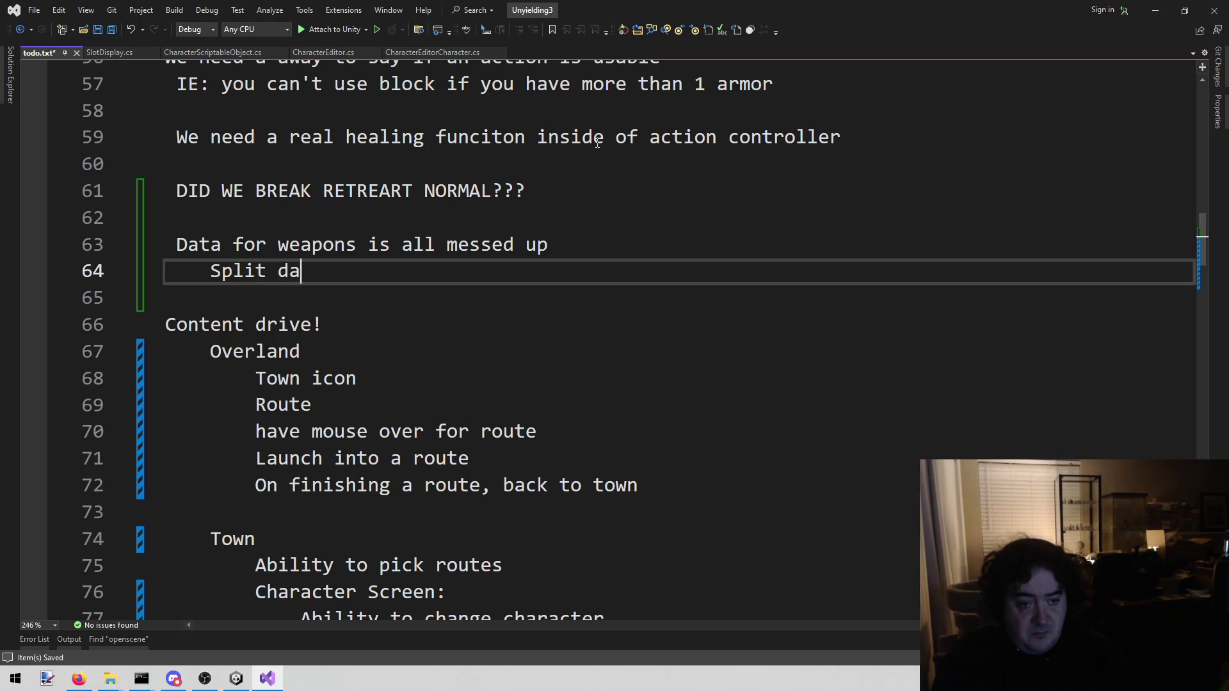
{"action": "type", "text": "o parts"}
{"action": "key", "text": "Return"}
{"action": "key", "text": "Tab"}
{"action": "type", "text": "Weapons"}
{"action": "key", "text": "Return"}
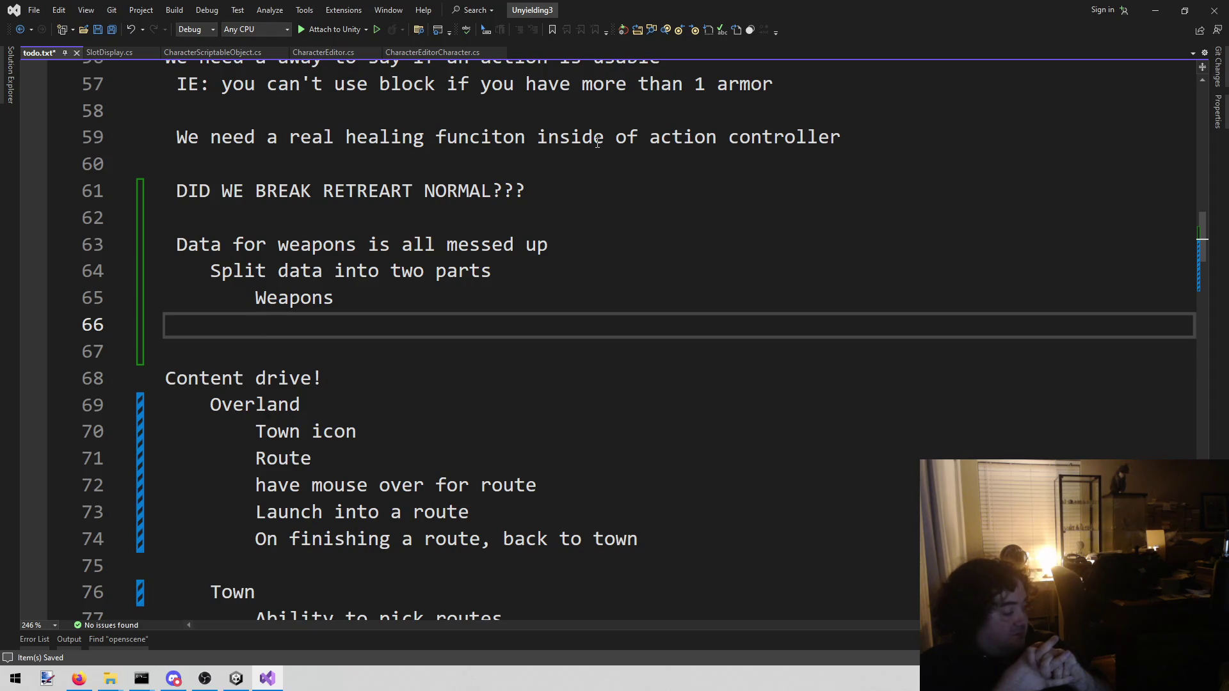
Add 'Advantages' as the second part under 'Weapons' and save todo.txt.
{"action": "type", "text": "Advantages"}
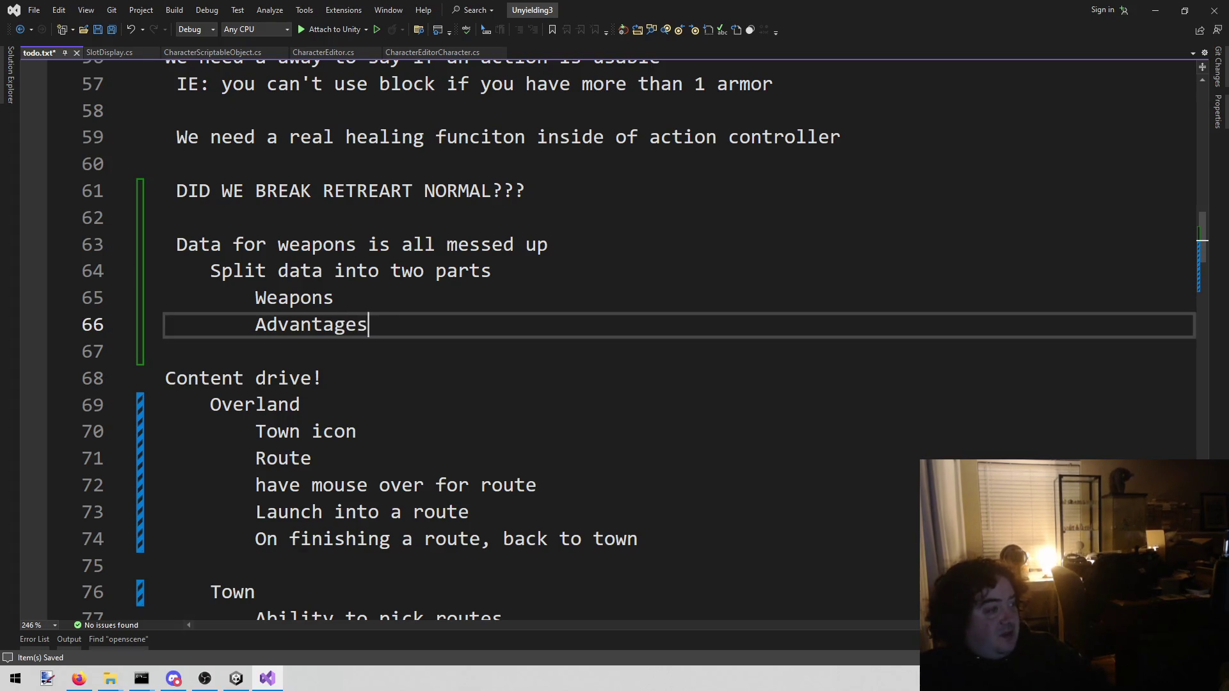
{"action": "key", "text": "alt+Tab"}
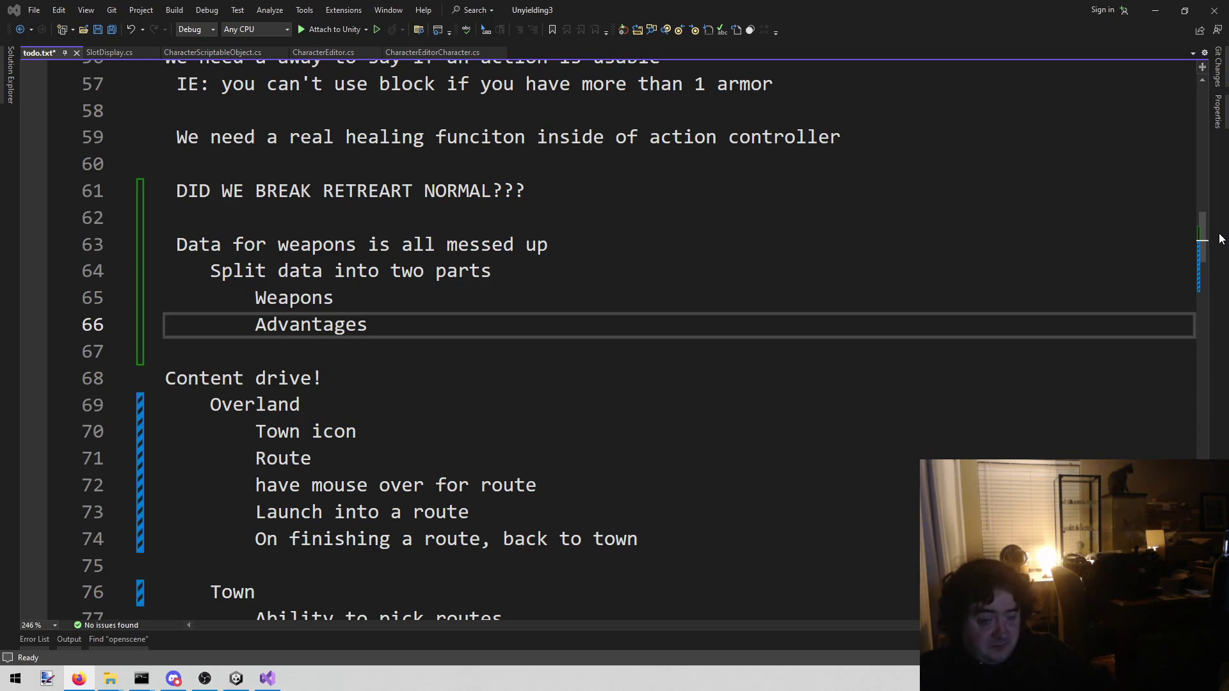
{"action": "left_click", "coordinate": [842, 236]}
{"action": "key", "text": "ctrl+s"}
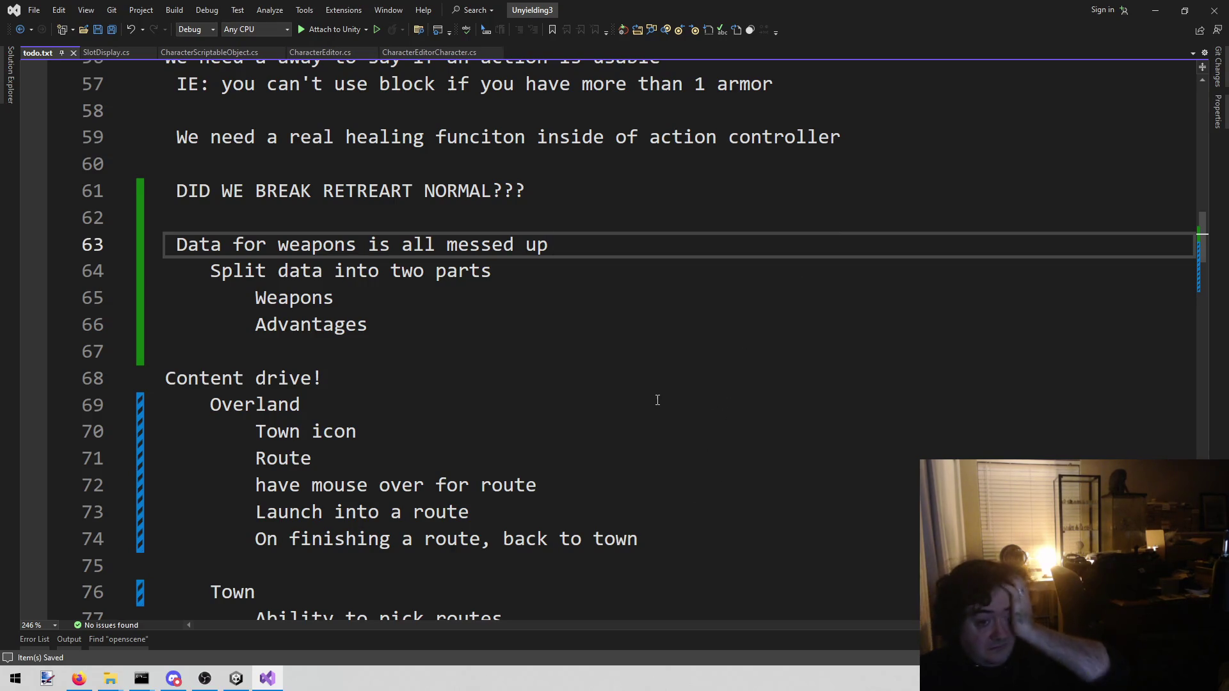
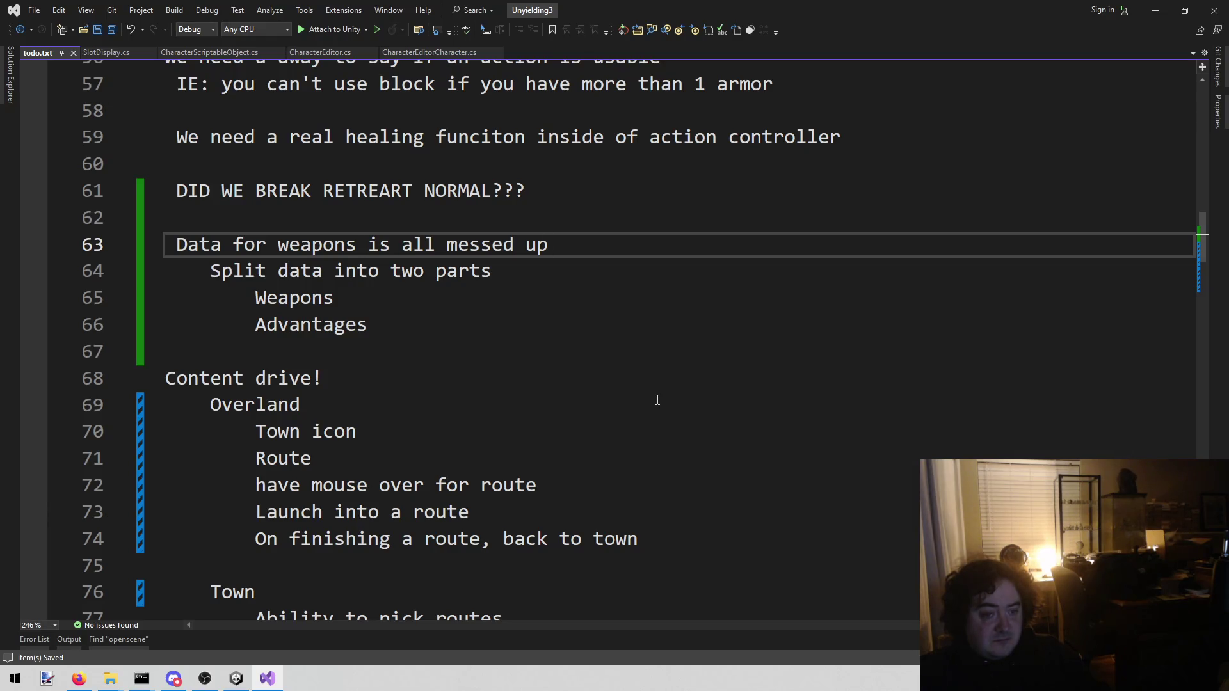
Open a new blank line in todo.txt below the Advantages entry of the weapons item.
{"action": "key", "text": "Down"}
{"action": "key", "text": "Down"}
{"action": "key", "text": "Down"}
{"action": "key", "text": "BackSpace"}
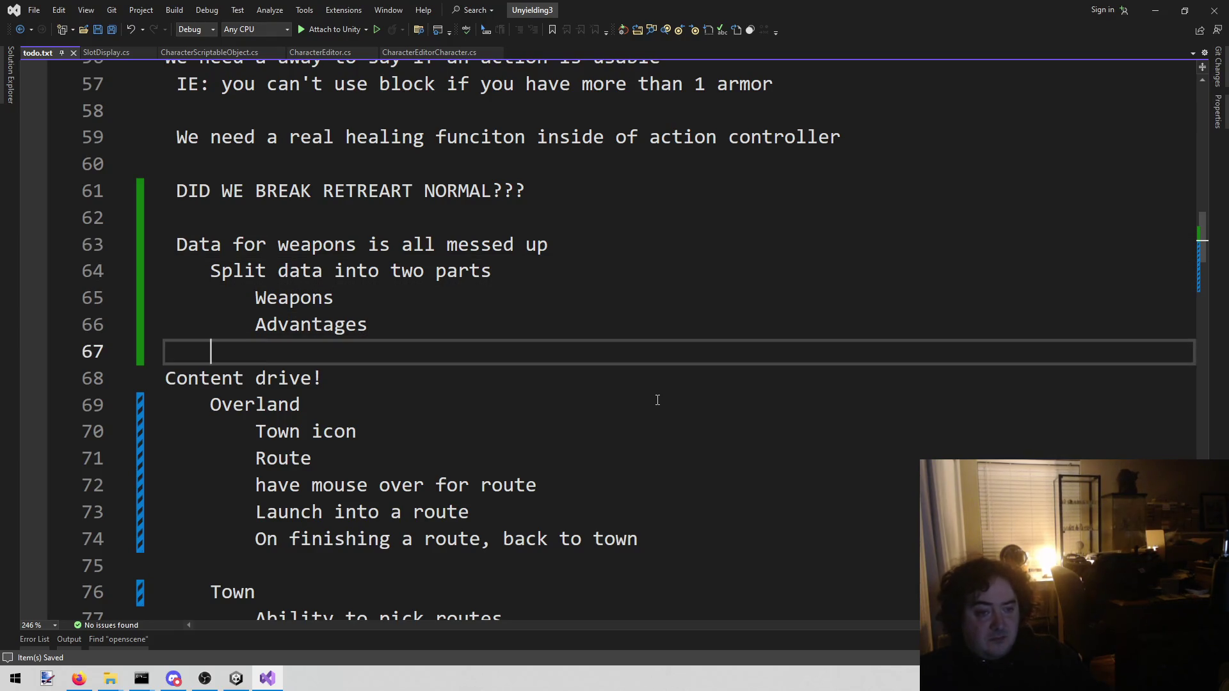
{"action": "key", "text": "ctrl+Return"}
{"action": "key", "text": "BackSpace"}
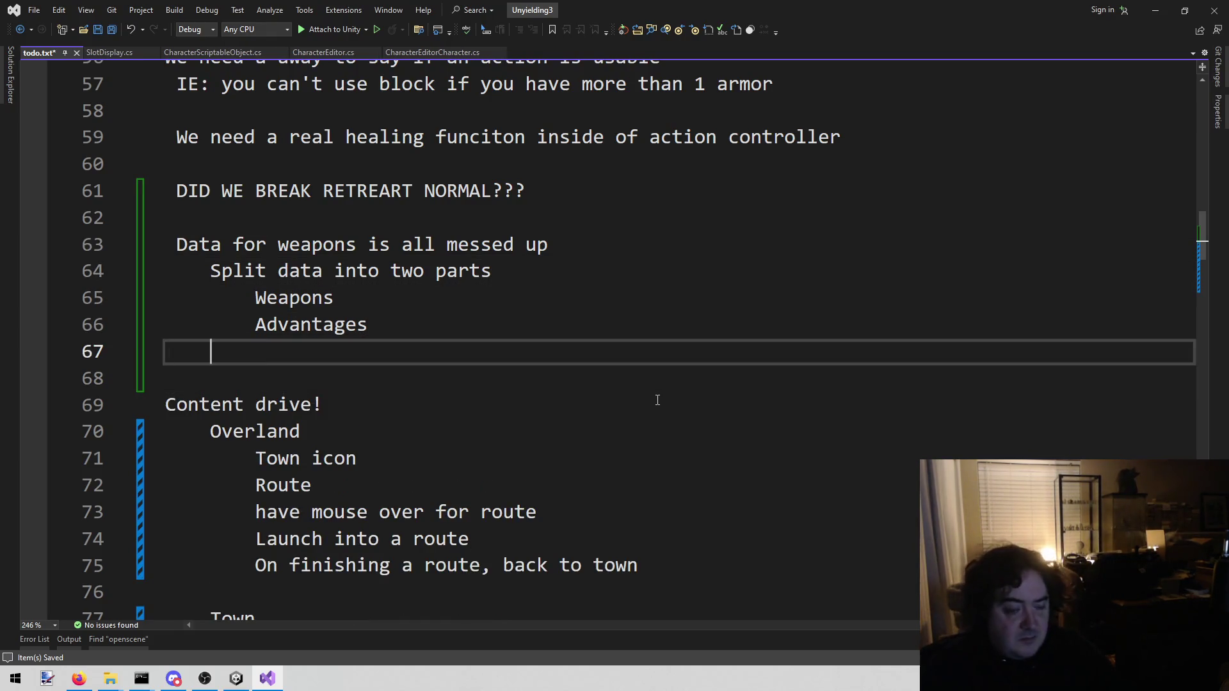
Write the note 'handle empty slot case' on that line and save todo.txt.
{"action": "type", "text": "handle empot"}
{"action": "key", "text": "BackSpace"}
{"action": "key", "text": "BackSpace"}
{"action": "type", "text": "p"}
{"action": "key", "text": "BackSpace"}
{"action": "type", "text": "ty slot "}
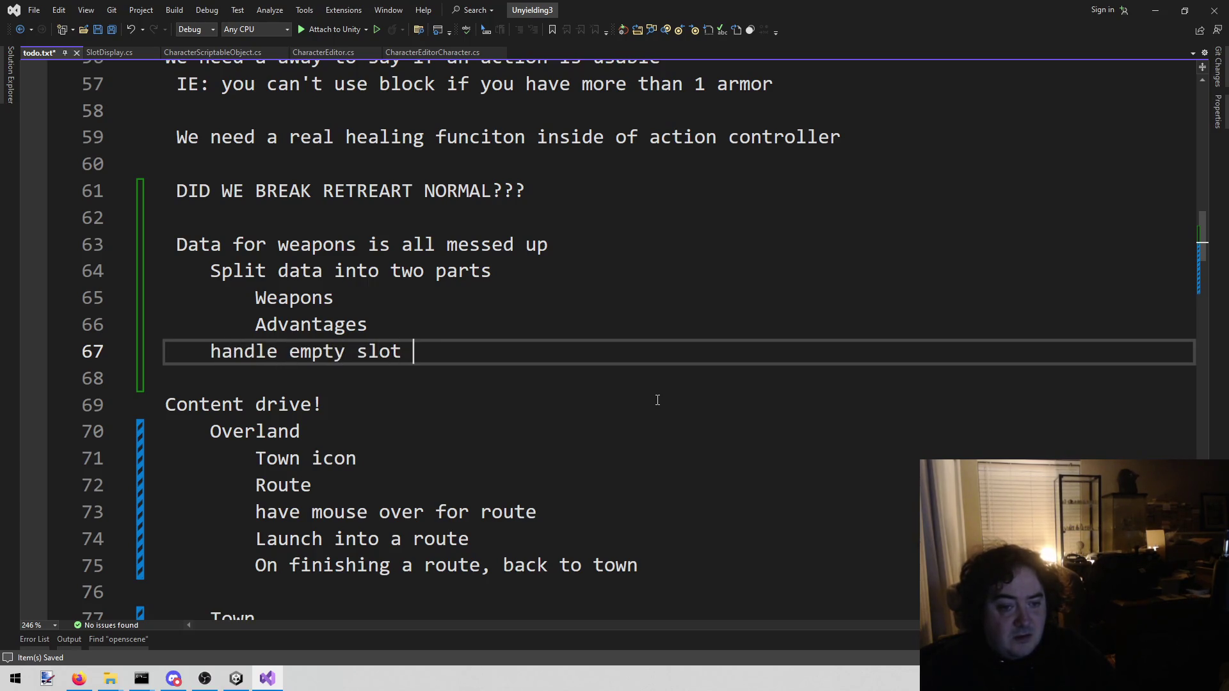
{"action": "type", "text": "case"}
{"action": "key", "text": "ctrl+s"}
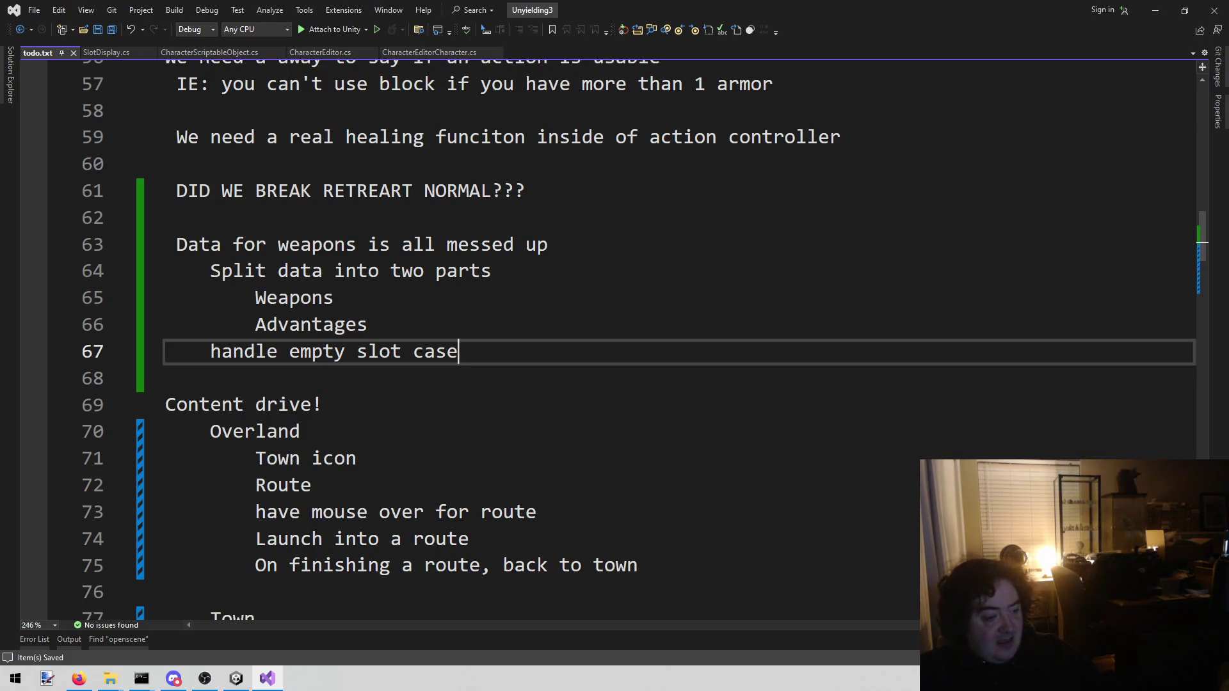
{"action": "key", "text": "alt+Tab"}
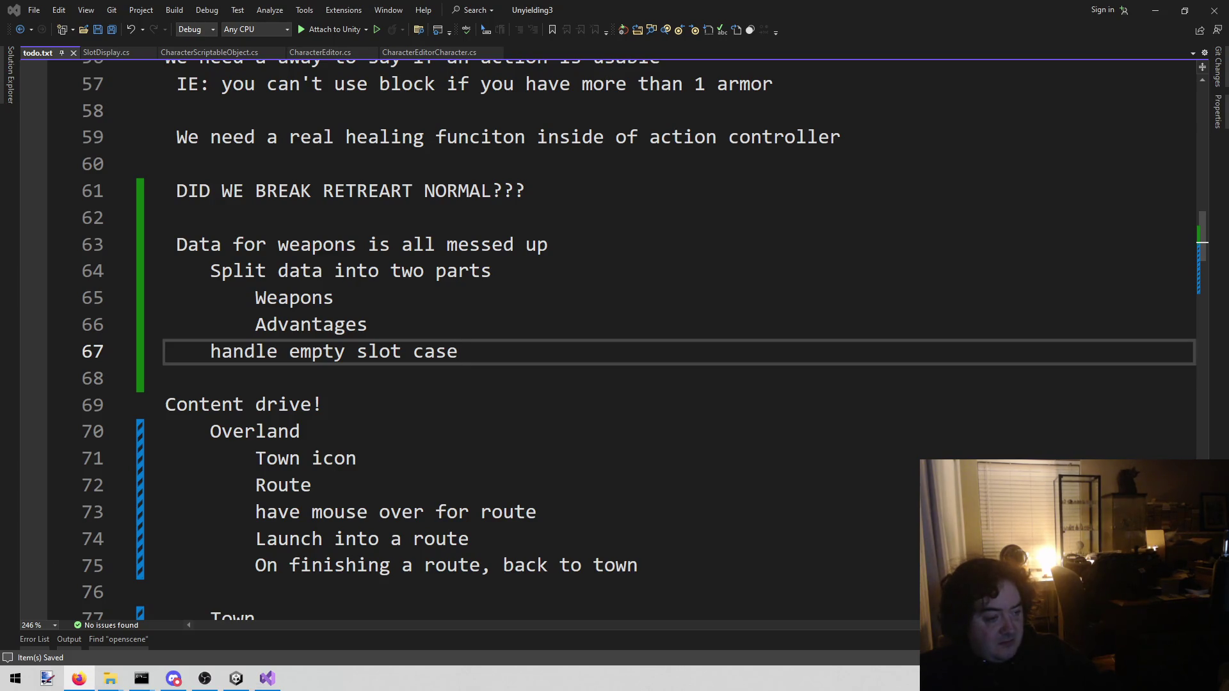